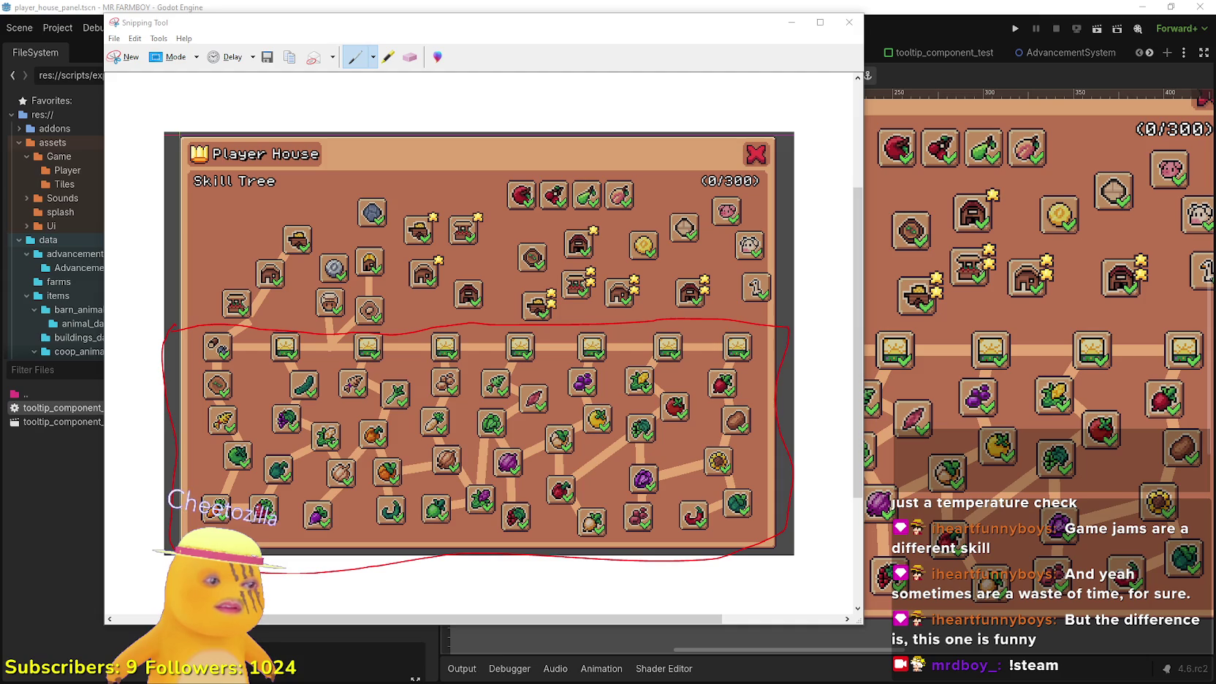
Switch to the Speaker.bot window showing its Event Log
key("alt+Tab")
key("alt+Tab")
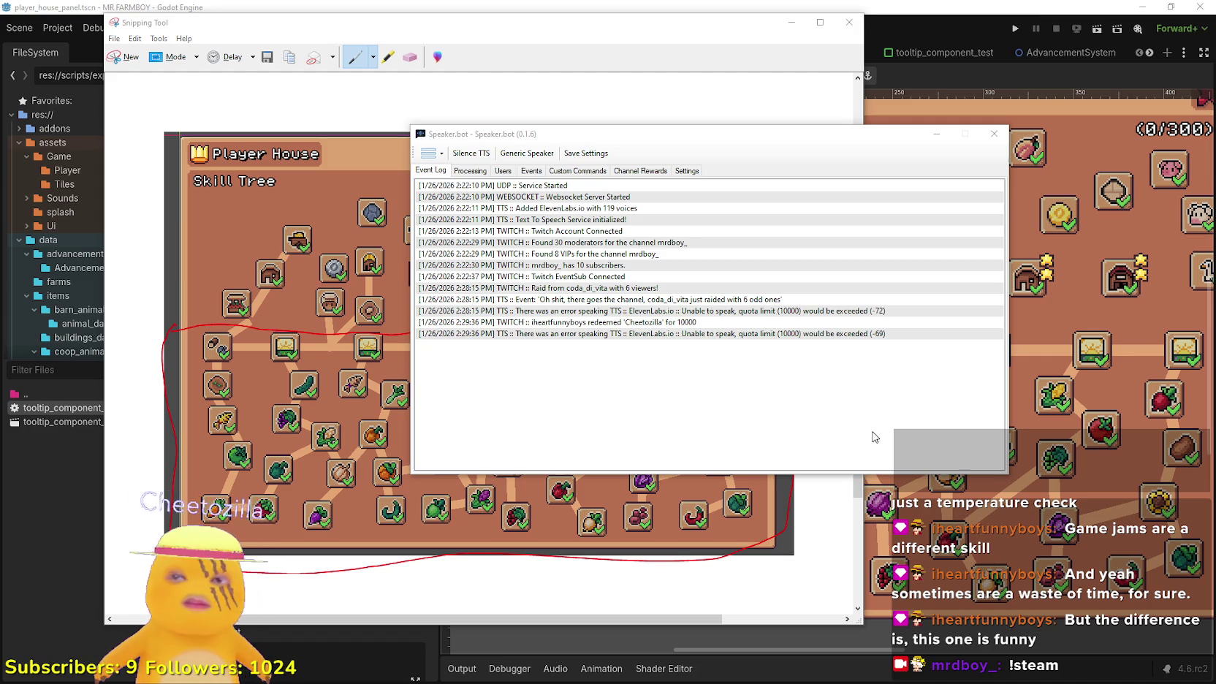
Minimize Speaker.bot so the Player House skill-tree capture shows again
left_click(916, 138)
left_click(936, 133)
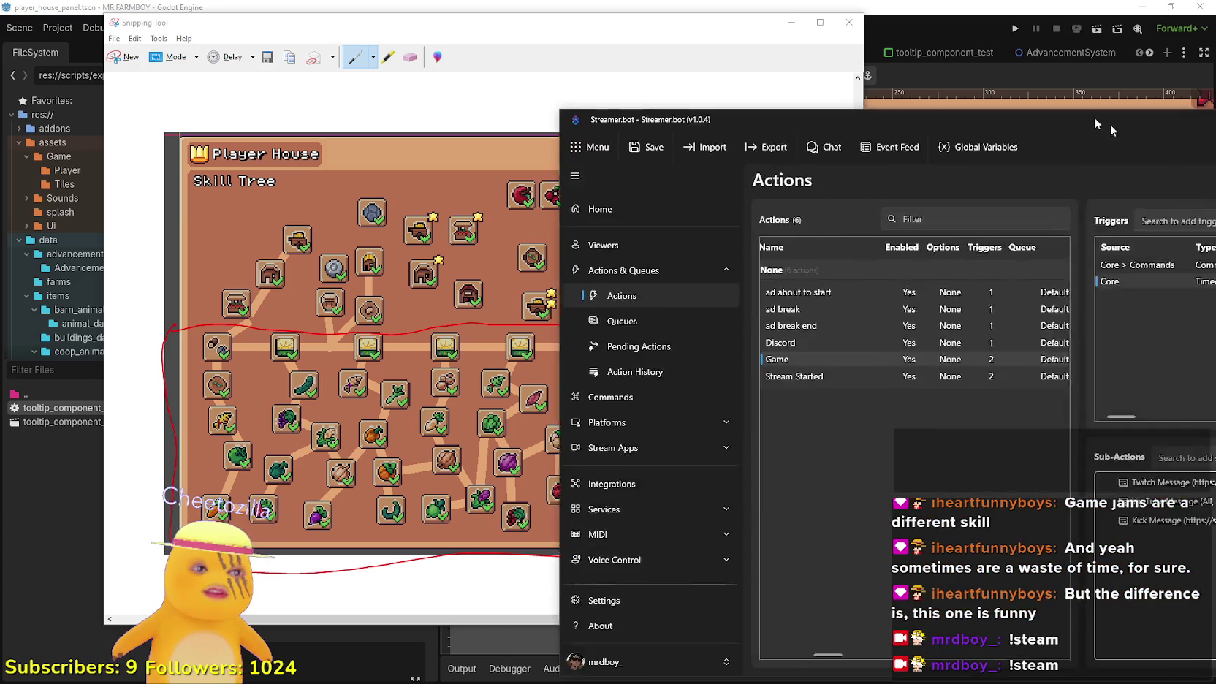
Drag Streamer.bot's Actions window from the right over the Snipping Tool capture
mouse_move(1109, 124)
left_mouse_down()
mouse_move(709, 57)
mouse_move(707, 40)
left_mouse_up()
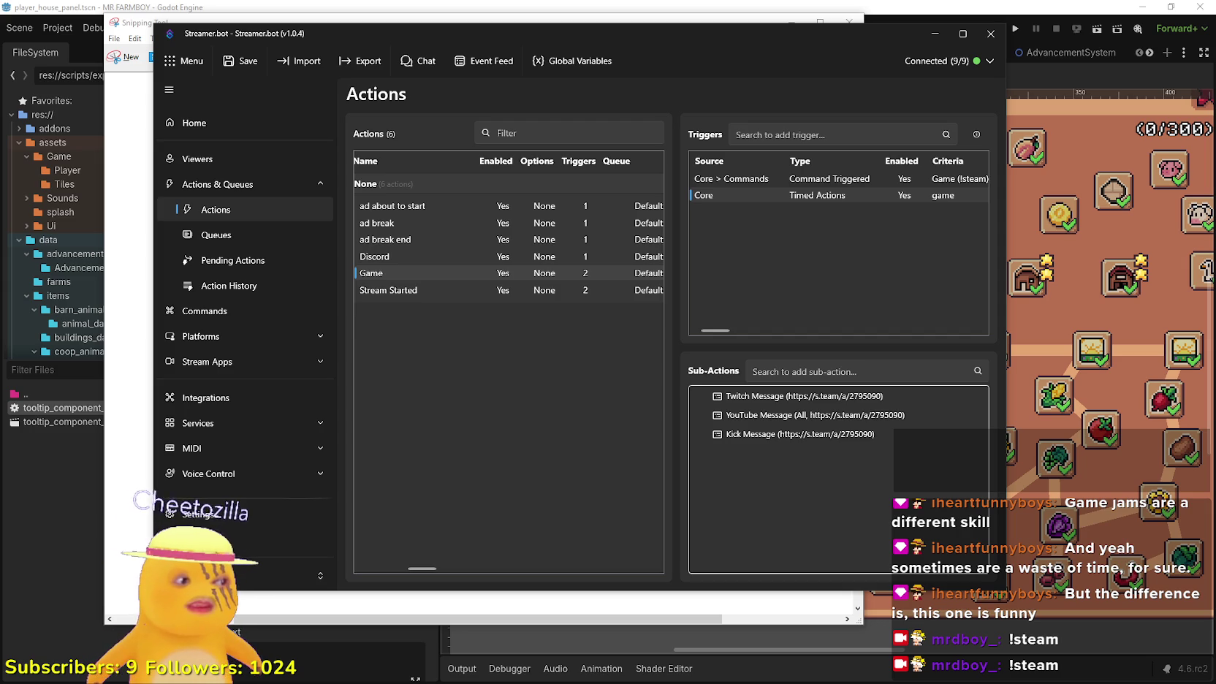
left_click_drag(650, 40, 732, 77)
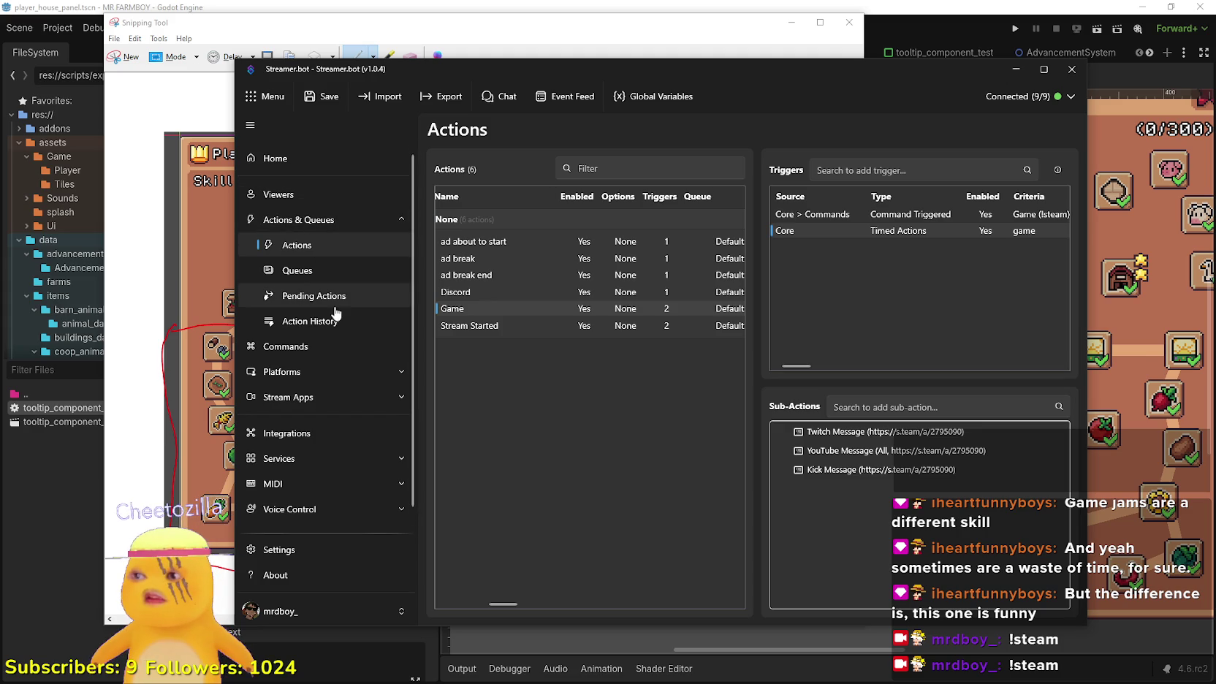
left_click(334, 302)
left_click(319, 248)
left_click_drag(867, 78, 808, 74)
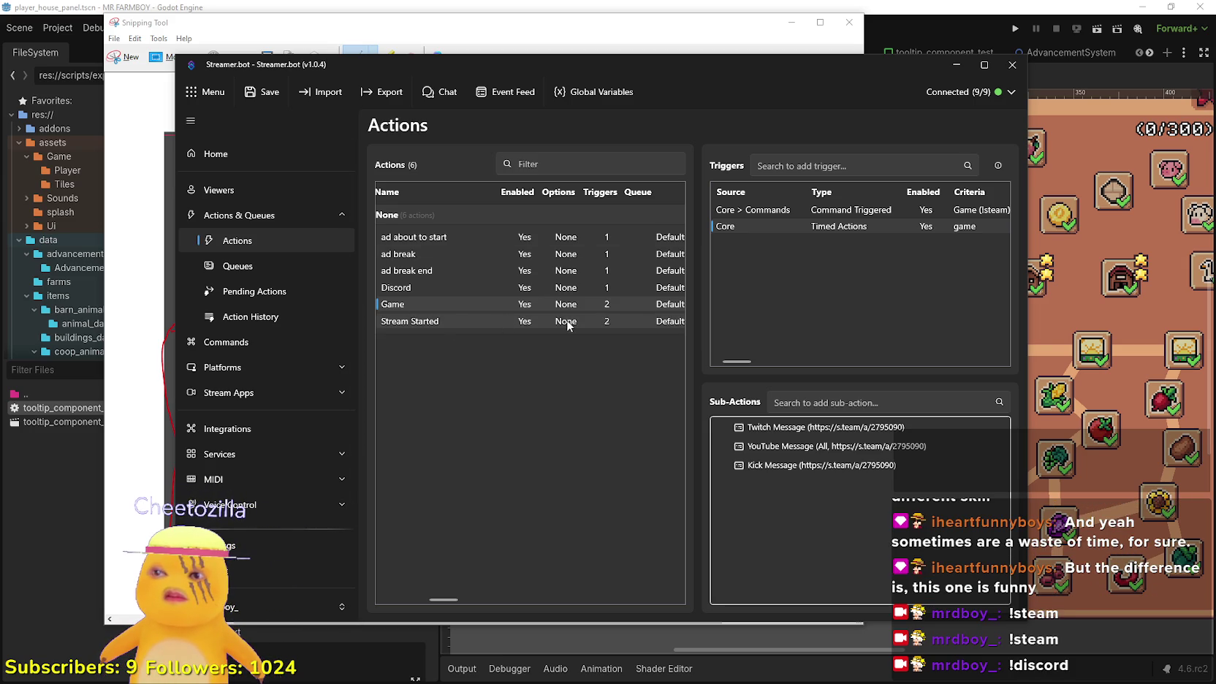
left_click(565, 289)
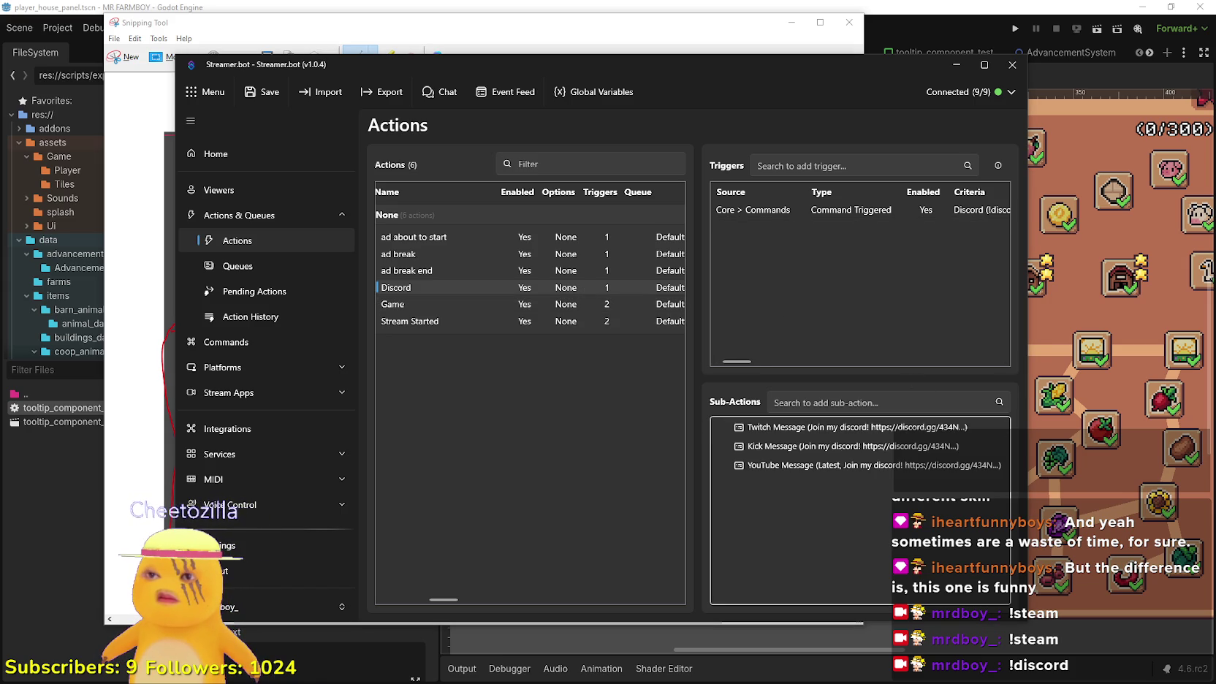
left_click(597, 304)
left_click(596, 319)
left_click(599, 306)
left_click(604, 322)
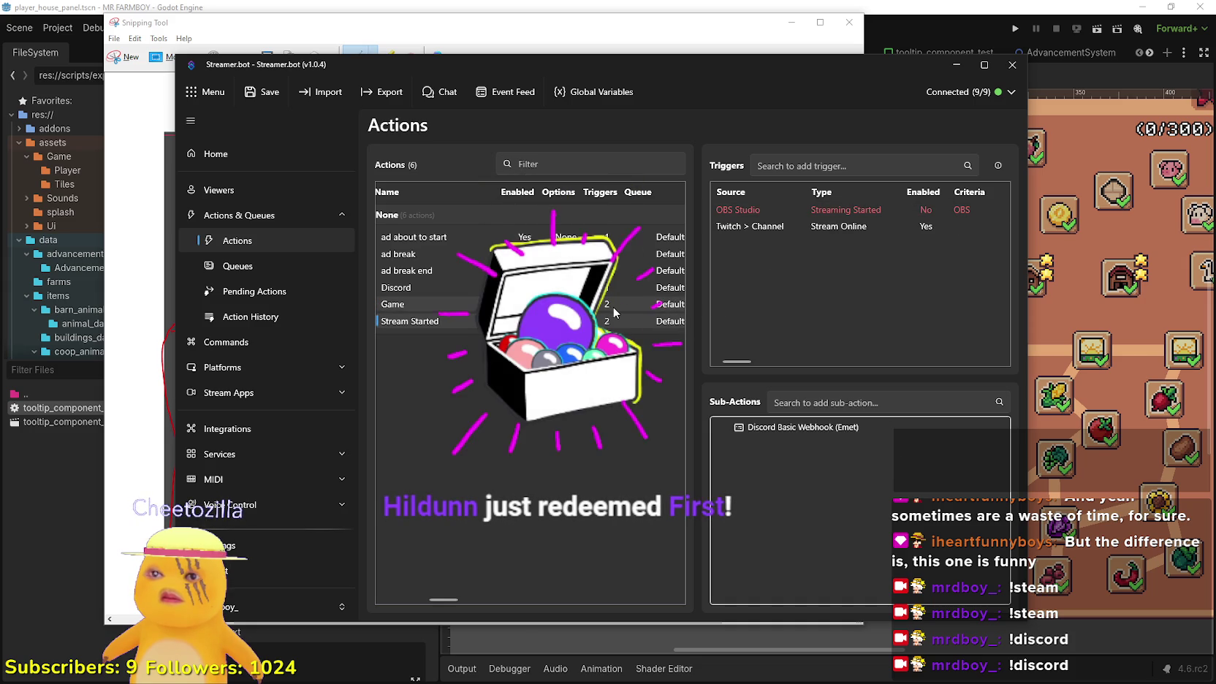
left_click(612, 306)
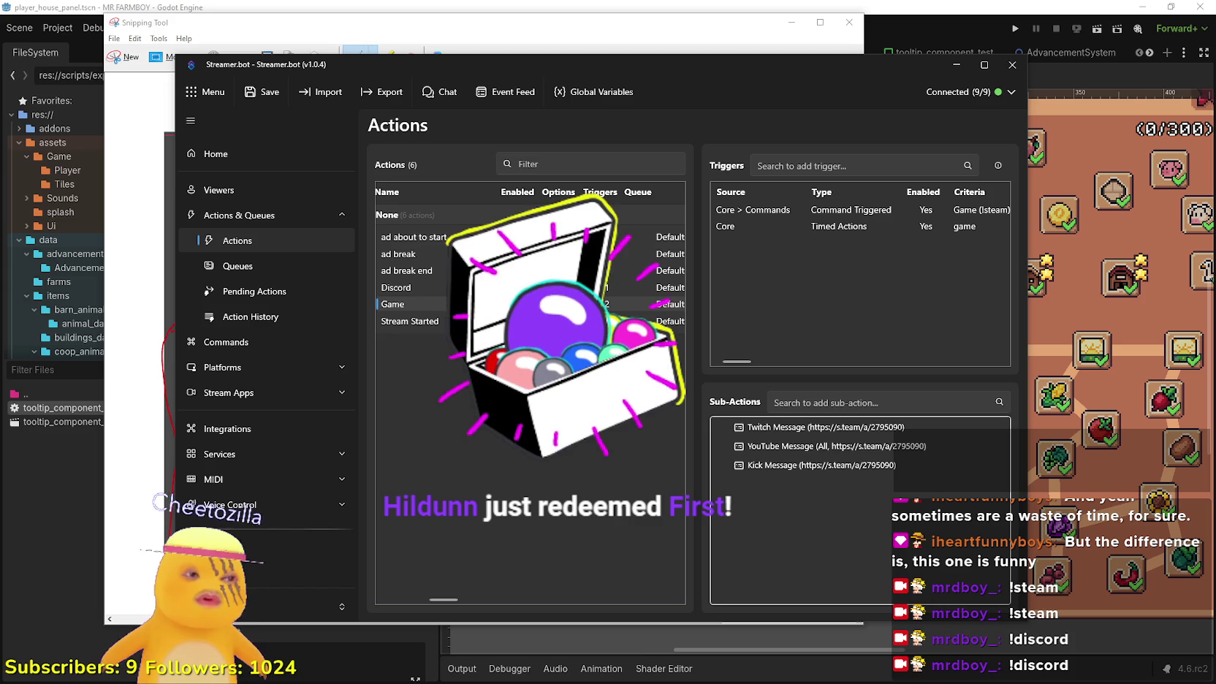
left_click(300, 265)
Browse Streamer.bot's Queues, Pending, Action History, Commands and Viewers pages
left_click(298, 252)
left_click(298, 266)
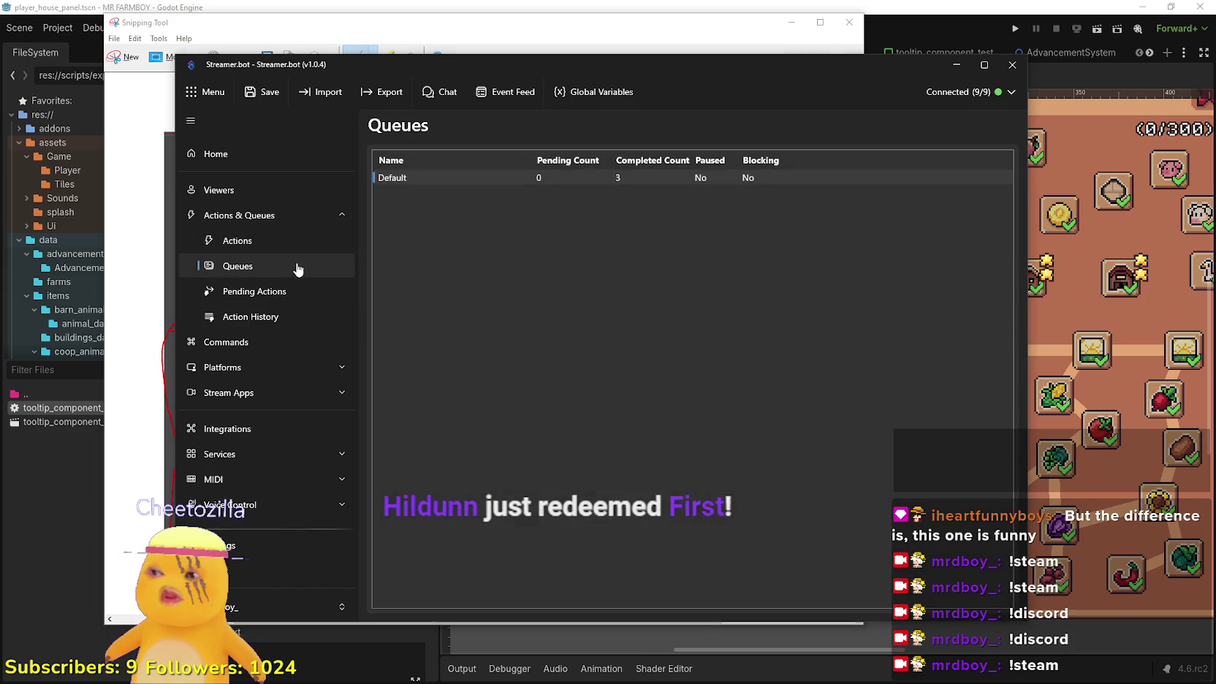
left_click(232, 291)
left_click(263, 316)
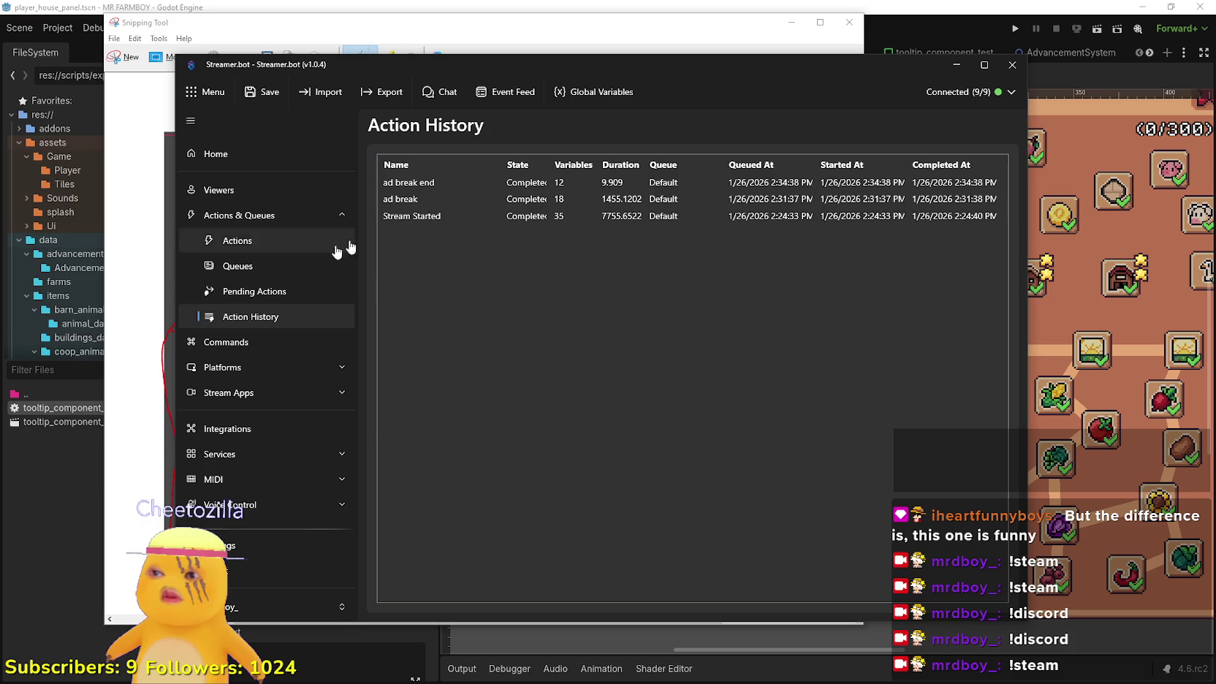
left_click(260, 340)
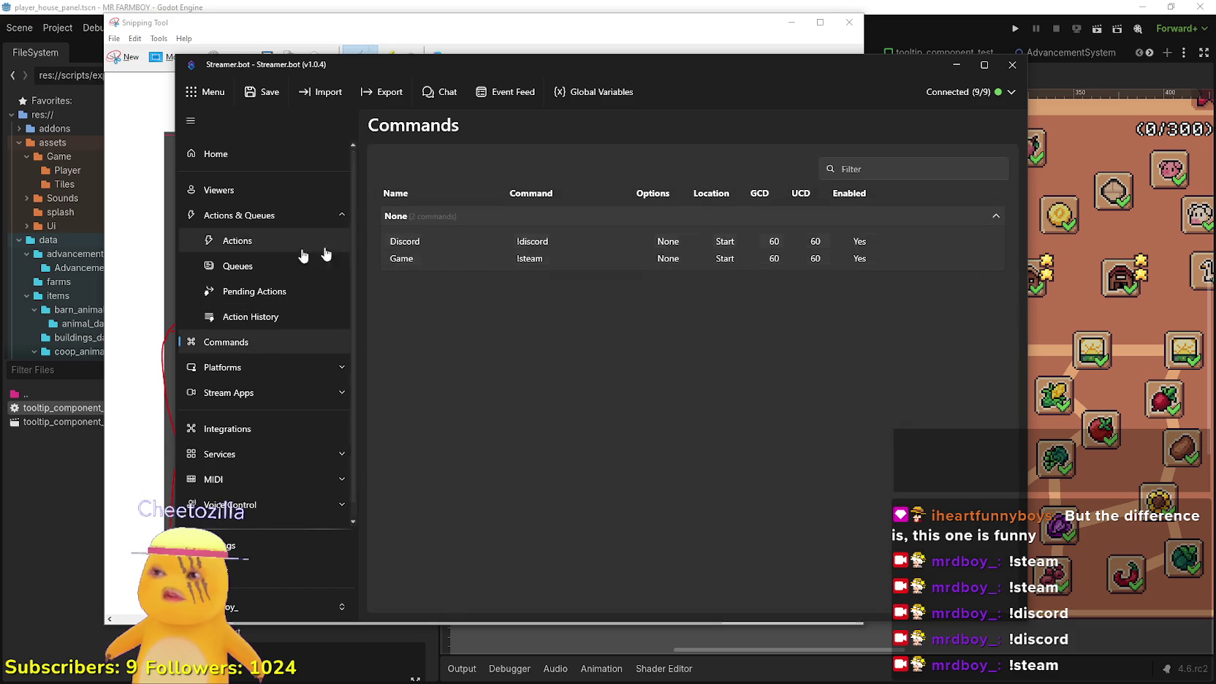
left_click(237, 241)
left_click(252, 215)
left_click(254, 192)
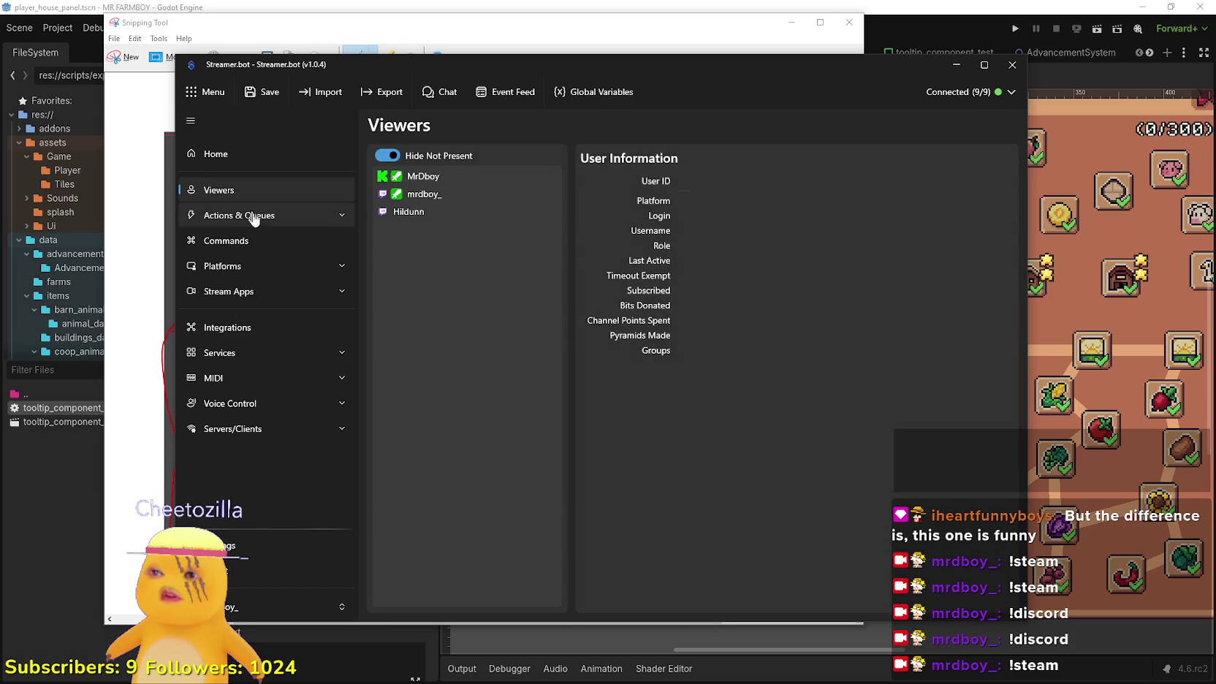
left_click(241, 214)
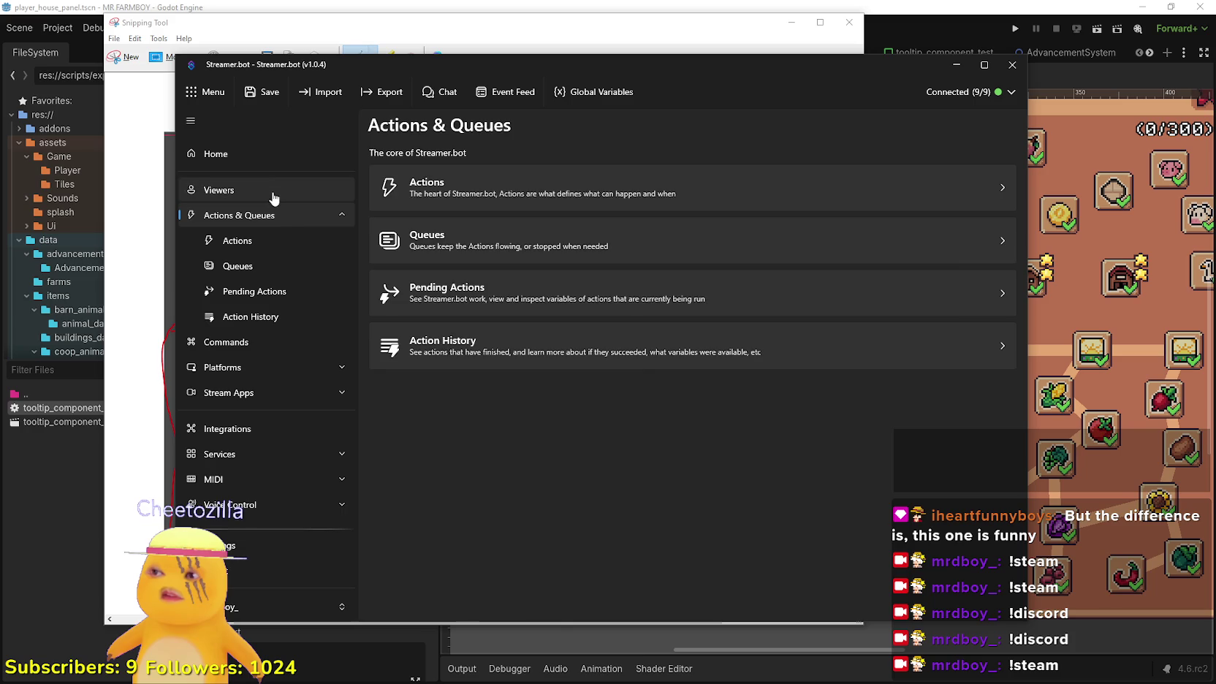
left_click(272, 193)
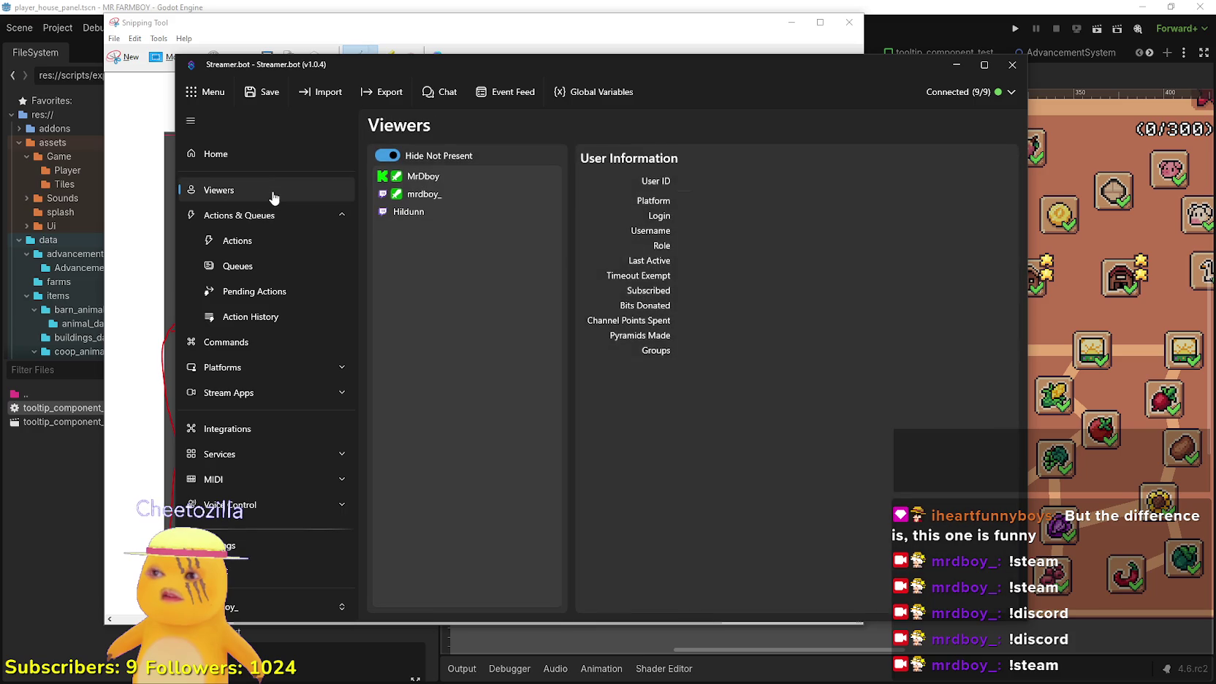
Open Platforms > Twitch from Home, then move the window off screen
left_click(285, 154)
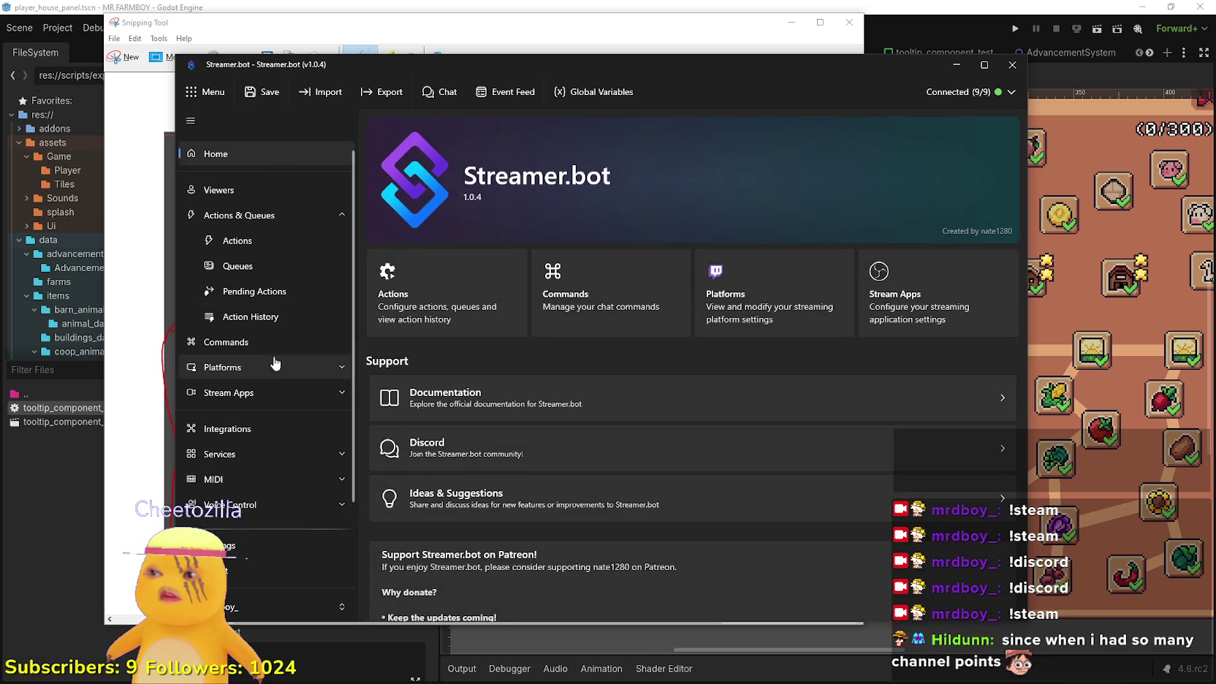
left_click(241, 342)
left_click(266, 373)
left_click(268, 392)
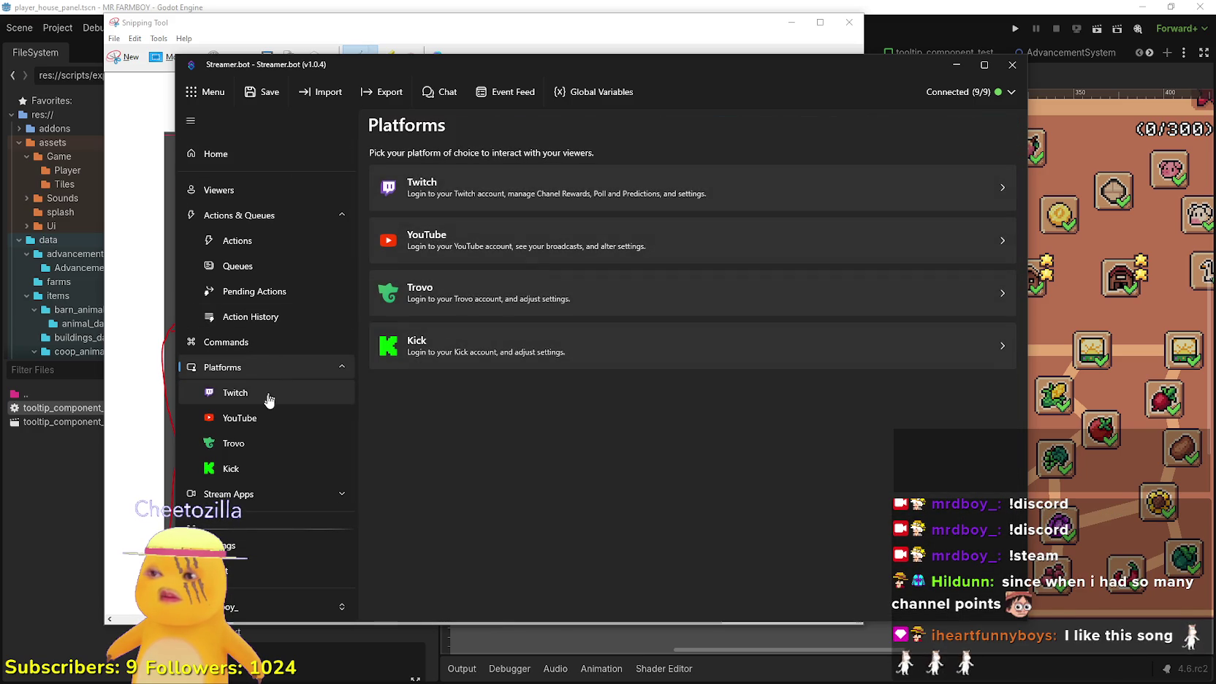
left_click_drag(557, 73, 1215, 73)
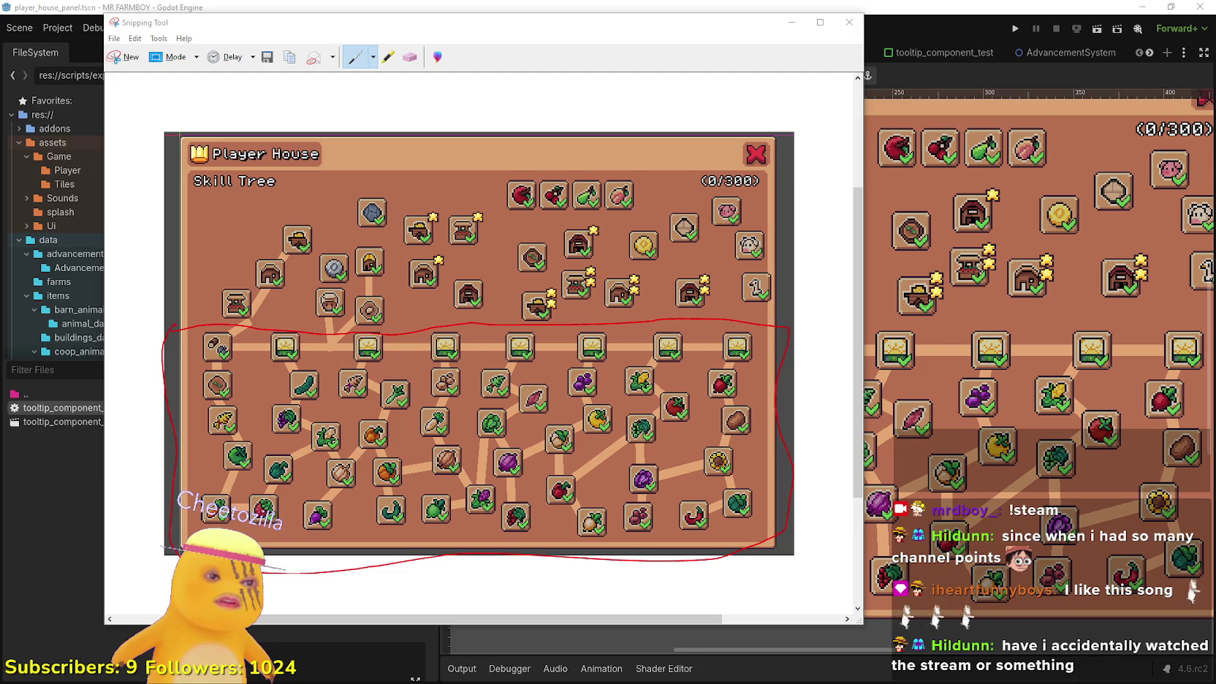
Bring Streamer.bot back, scroll the Twitch page up, and return to its Home page
key("alt+Tab")
scroll(572, 360, "up", 1)
scroll(572, 360, "up", 3)
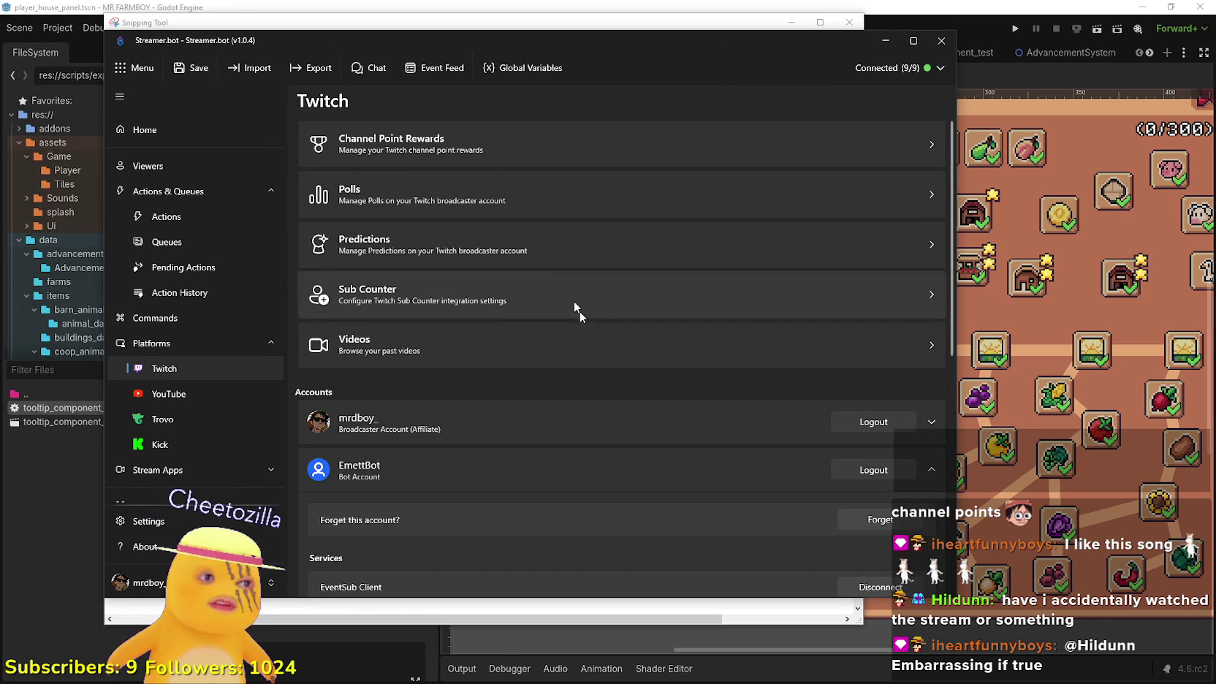
left_click(186, 134)
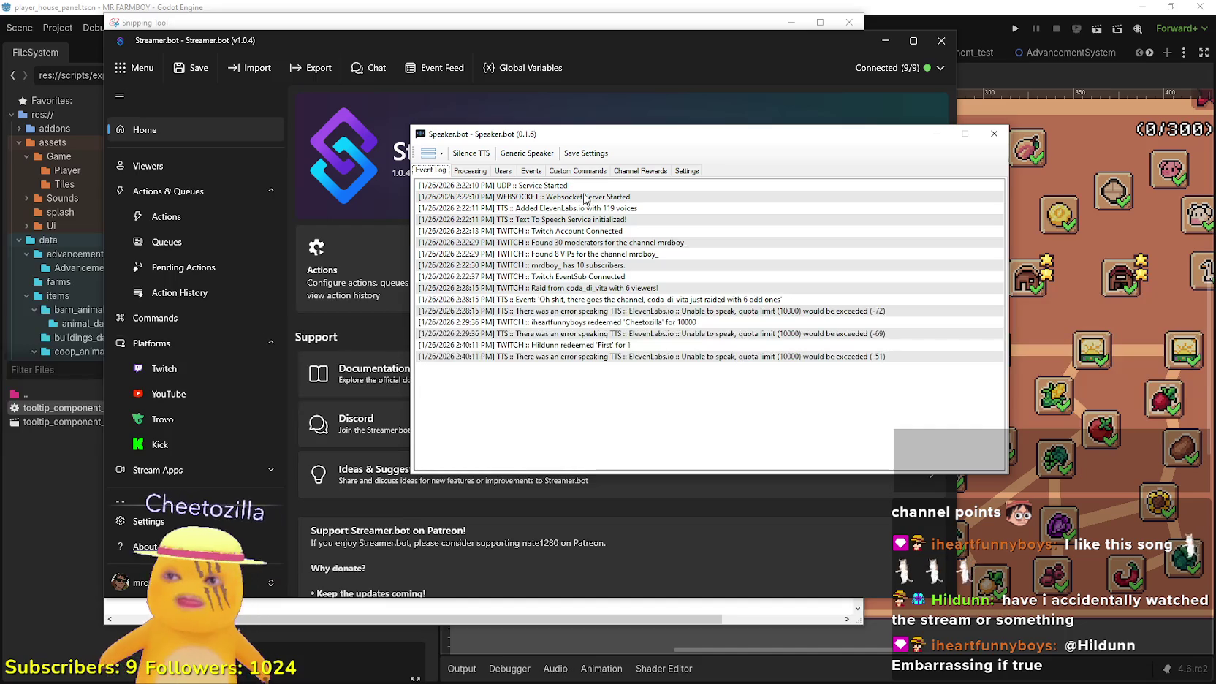
Browse Speaker.bot's Processing, Commands and Channel Rewards tabs
left_click(470, 169)
left_click(598, 174)
left_click(640, 170)
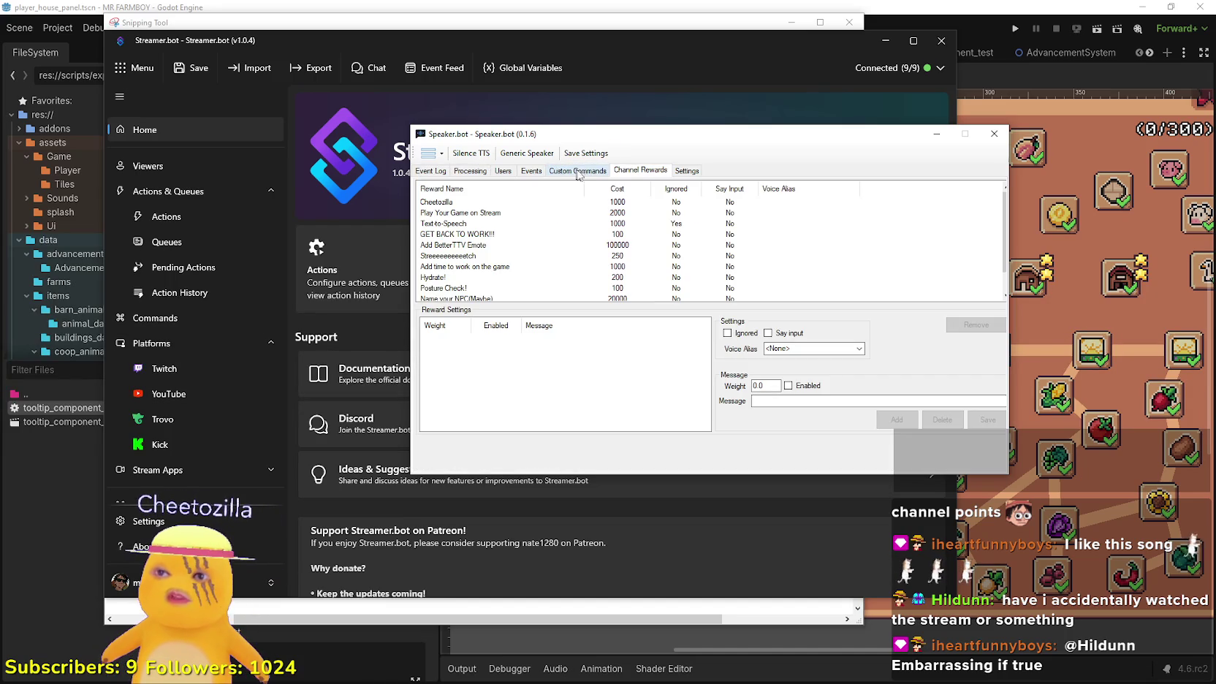
left_click_drag(664, 124, 668, 164)
scroll(641, 263, "down", 1)
left_click(606, 211)
left_click(643, 210)
left_click(600, 210)
left_click(642, 210)
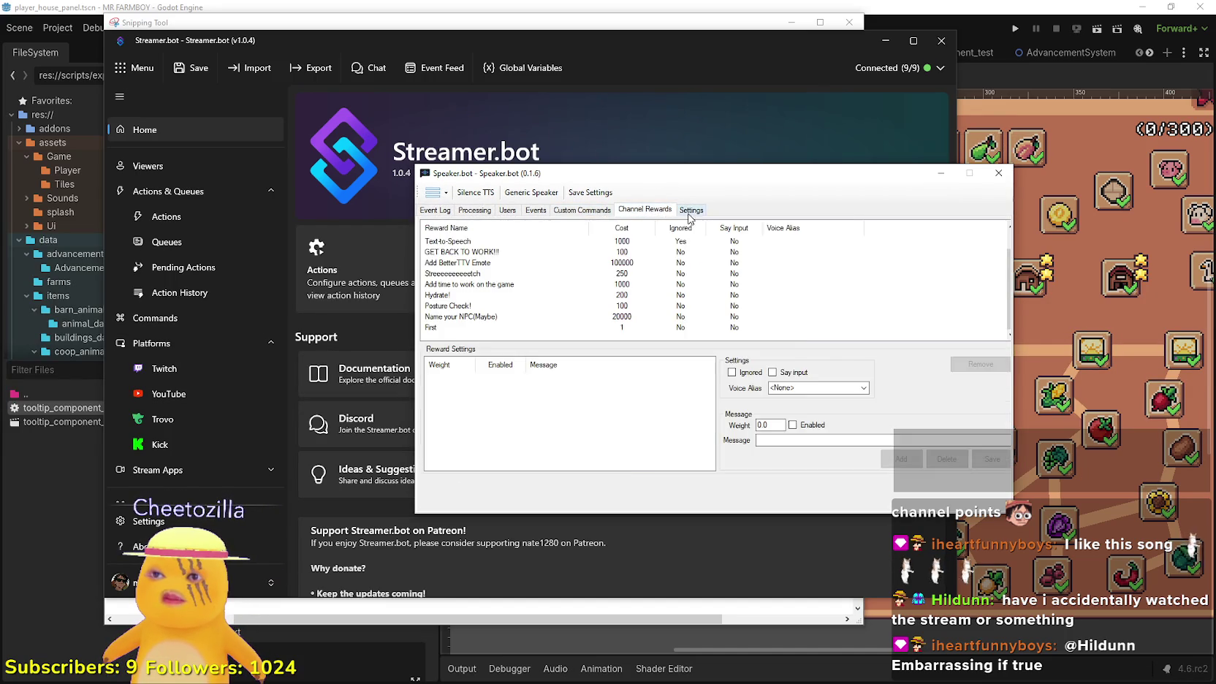
left_click(689, 212)
Cycle through Events, Users and Event Log, ending on General settings with Corsair headset output
left_click(536, 211)
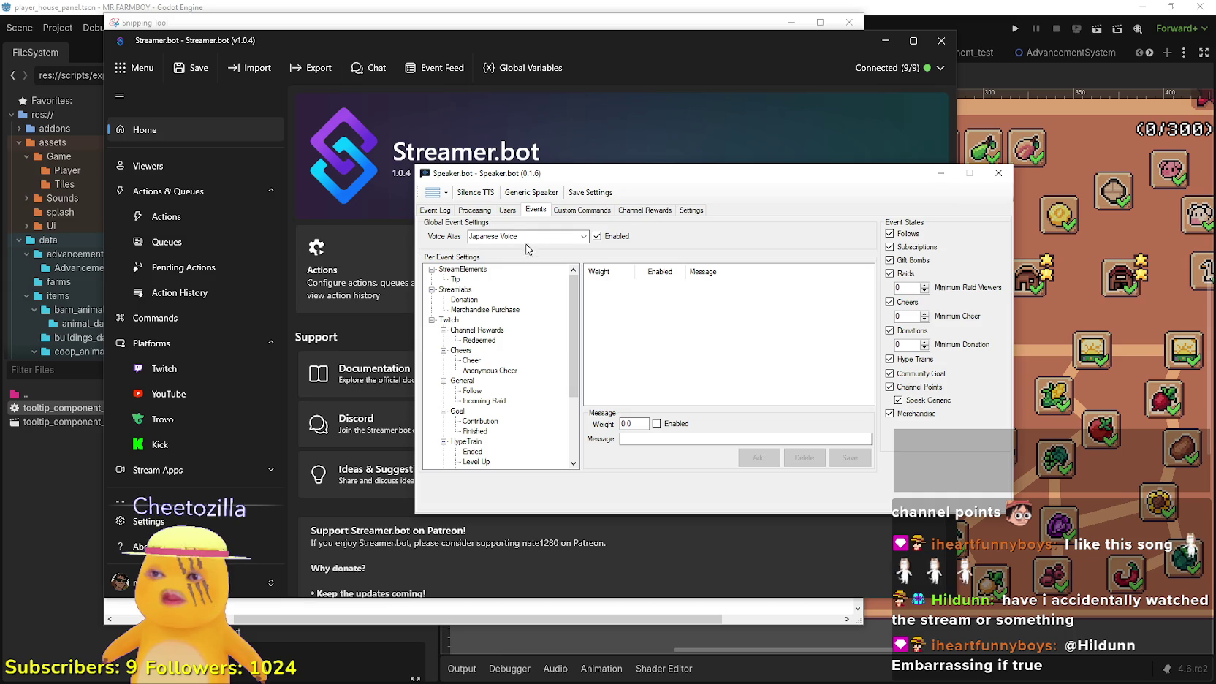
left_click(504, 210)
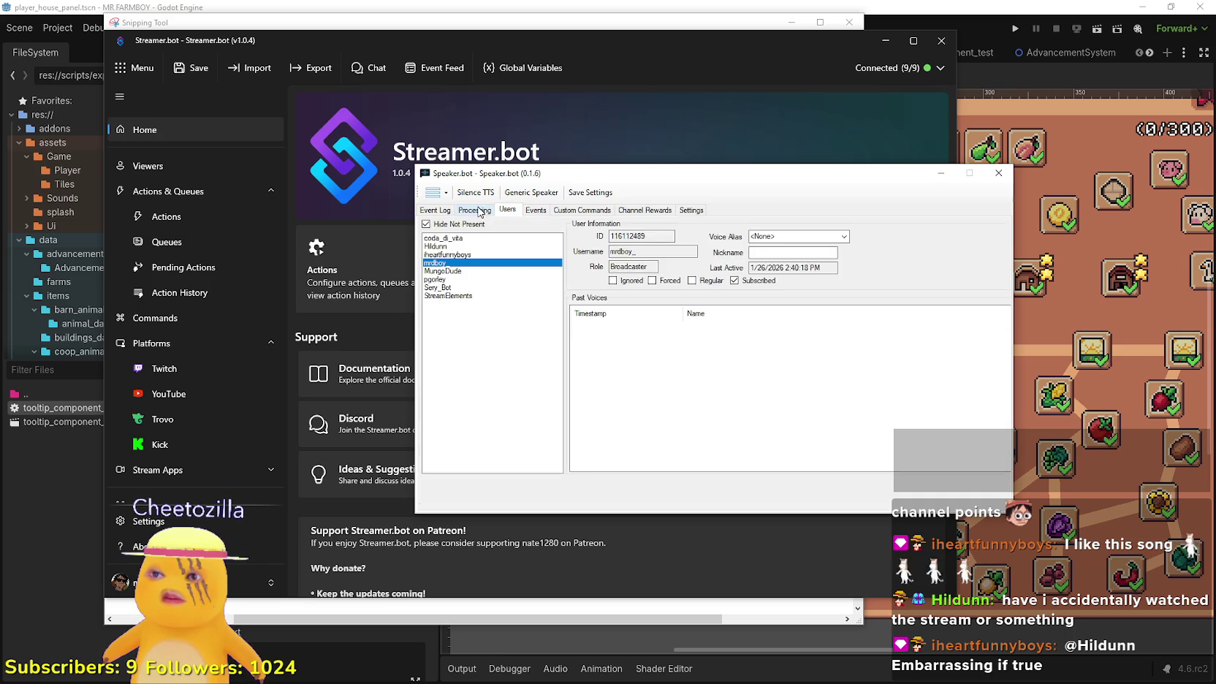
left_click(471, 211)
left_click(436, 210)
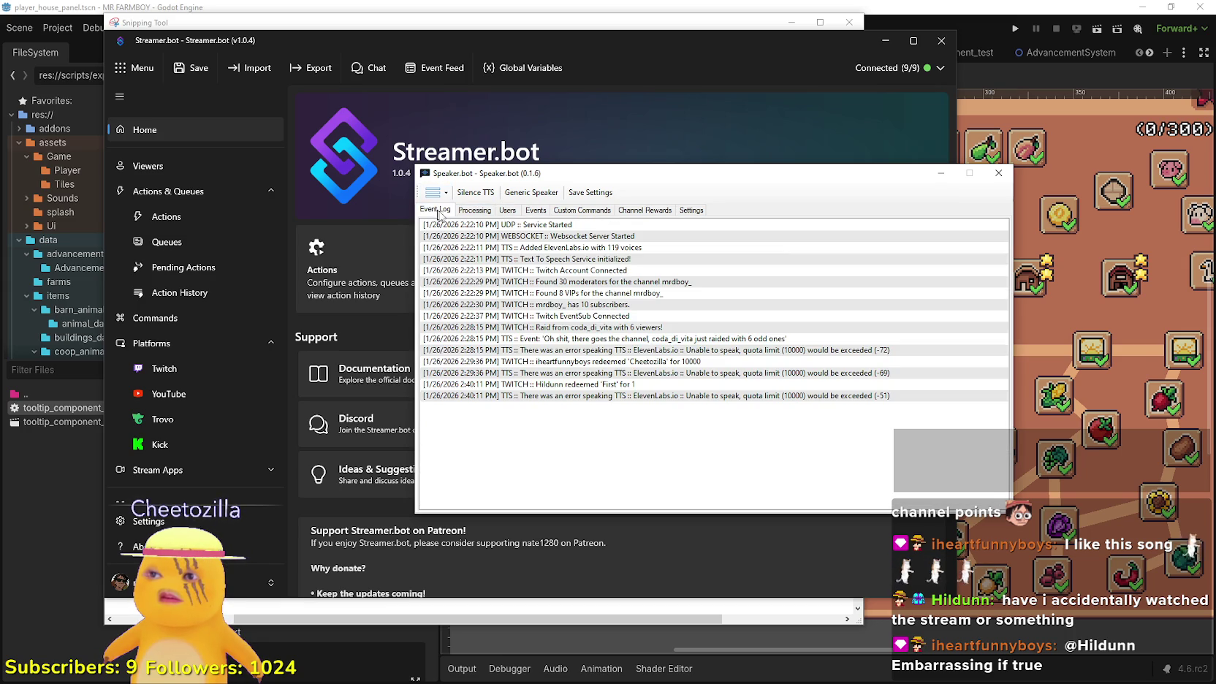
left_click(593, 211)
left_click(632, 211)
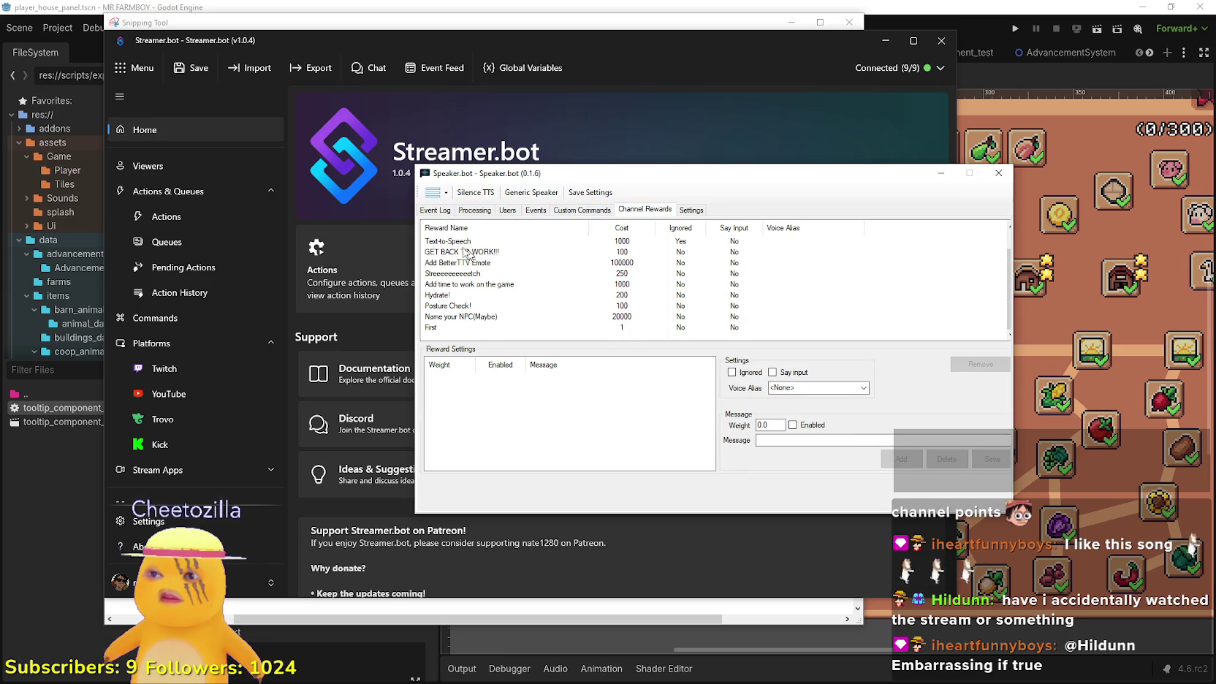
left_click(596, 212)
left_click(668, 211)
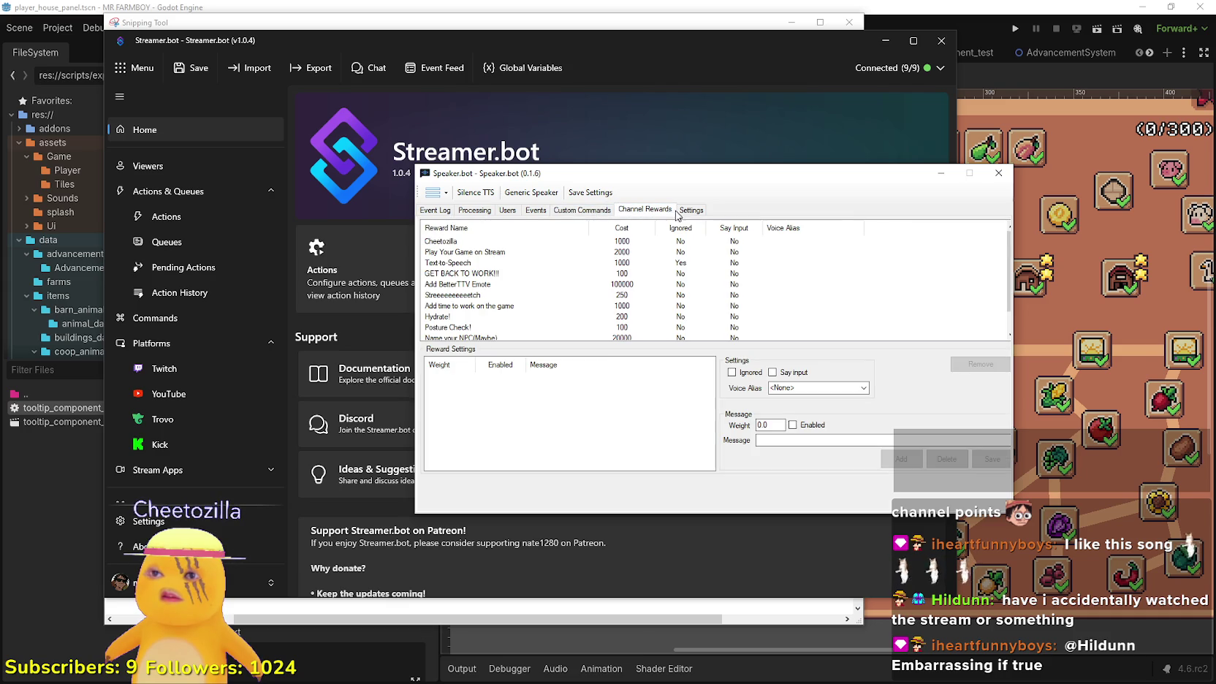
left_click(703, 215)
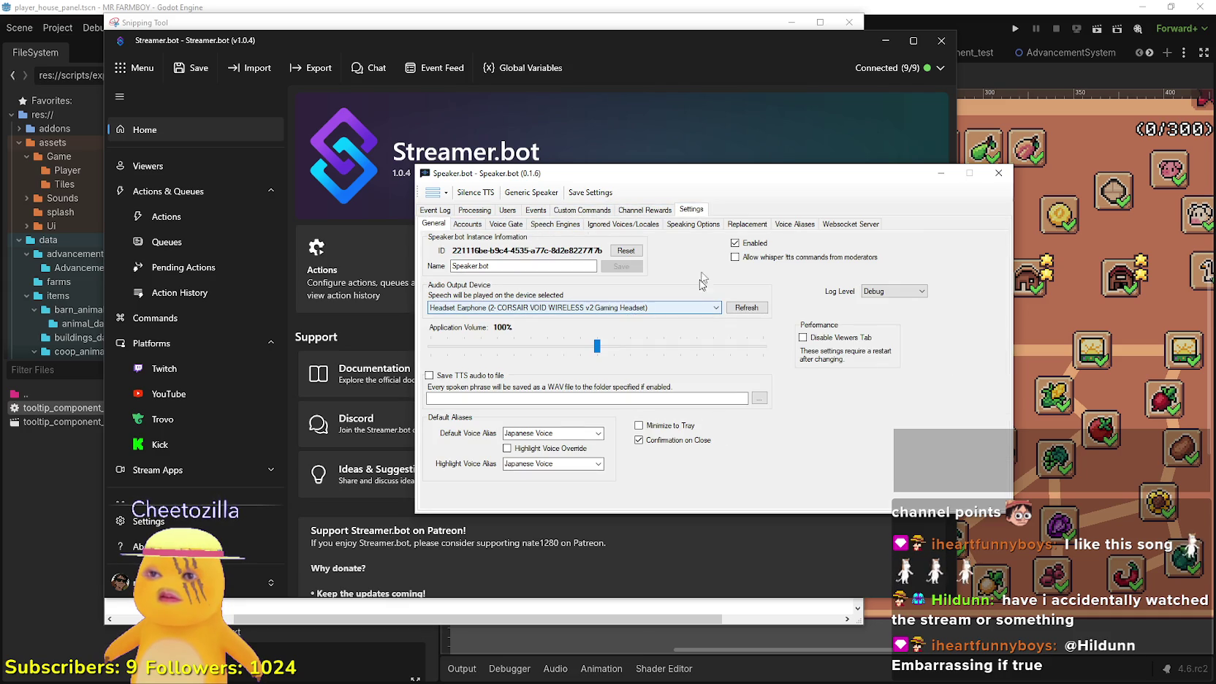
left_click(693, 223)
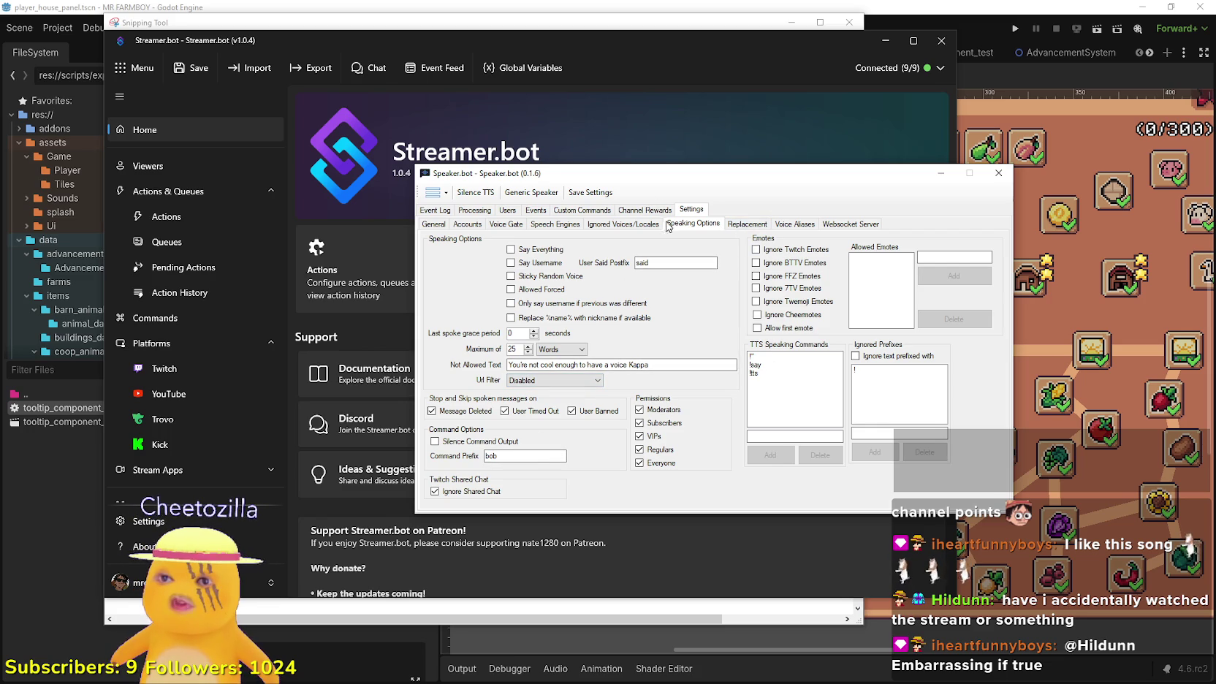
left_click(794, 224)
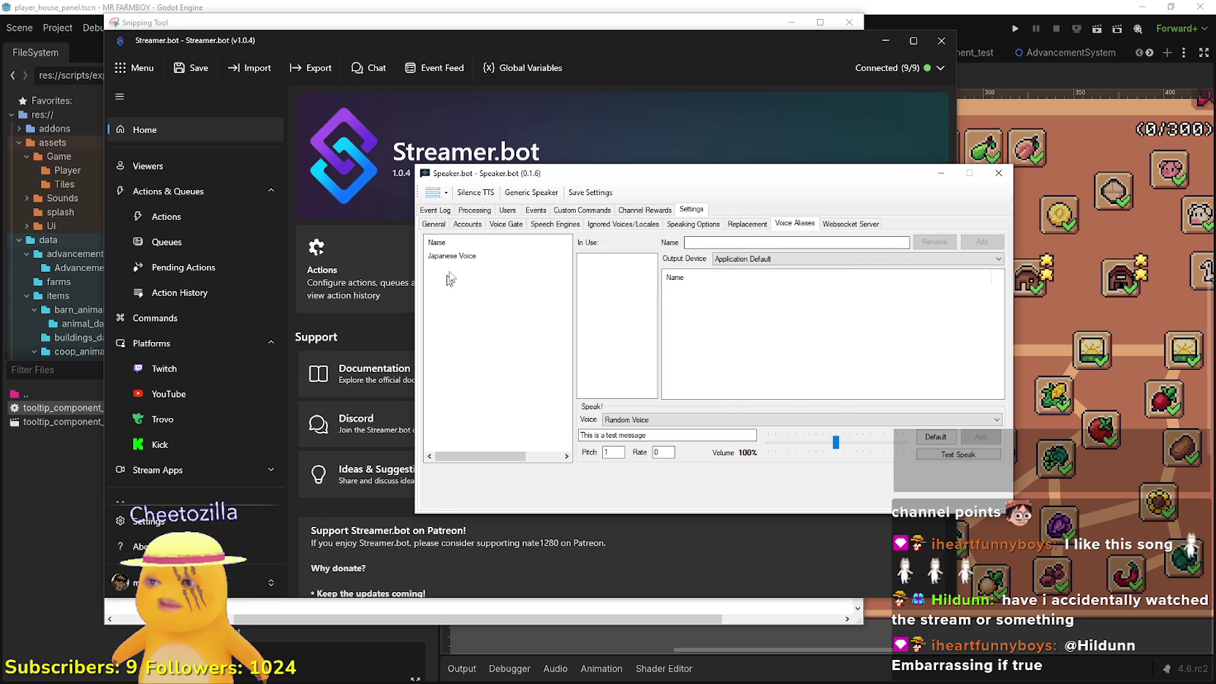
left_click(465, 255)
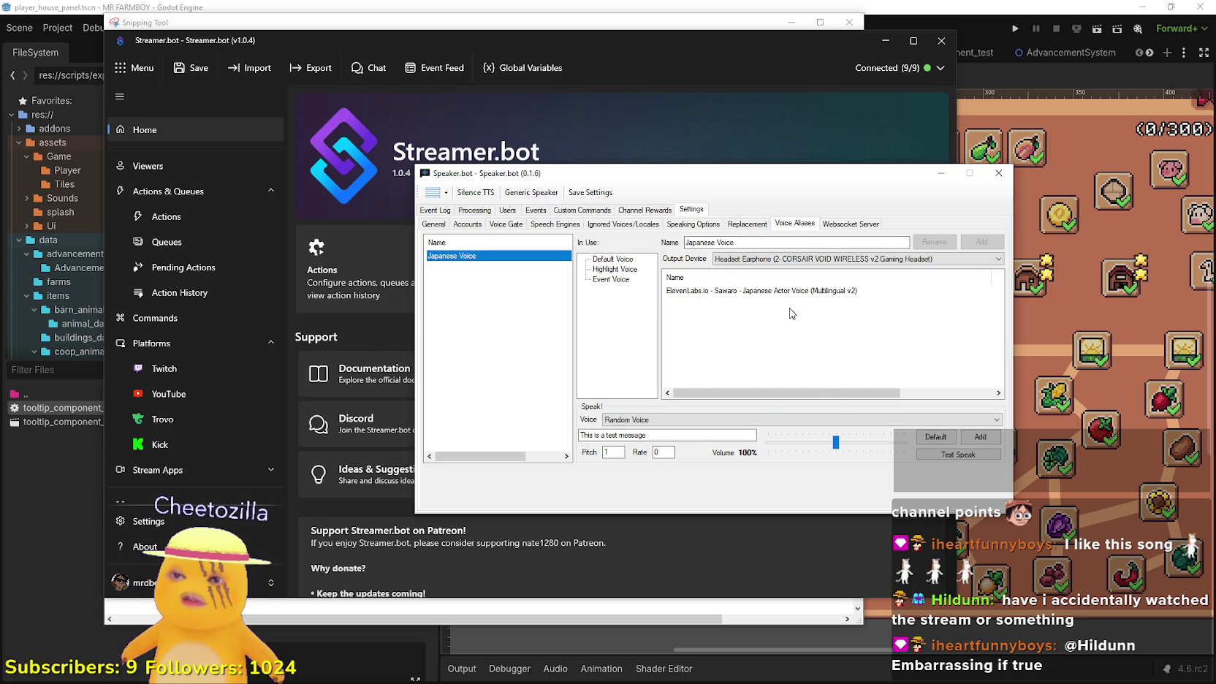
left_click(614, 260)
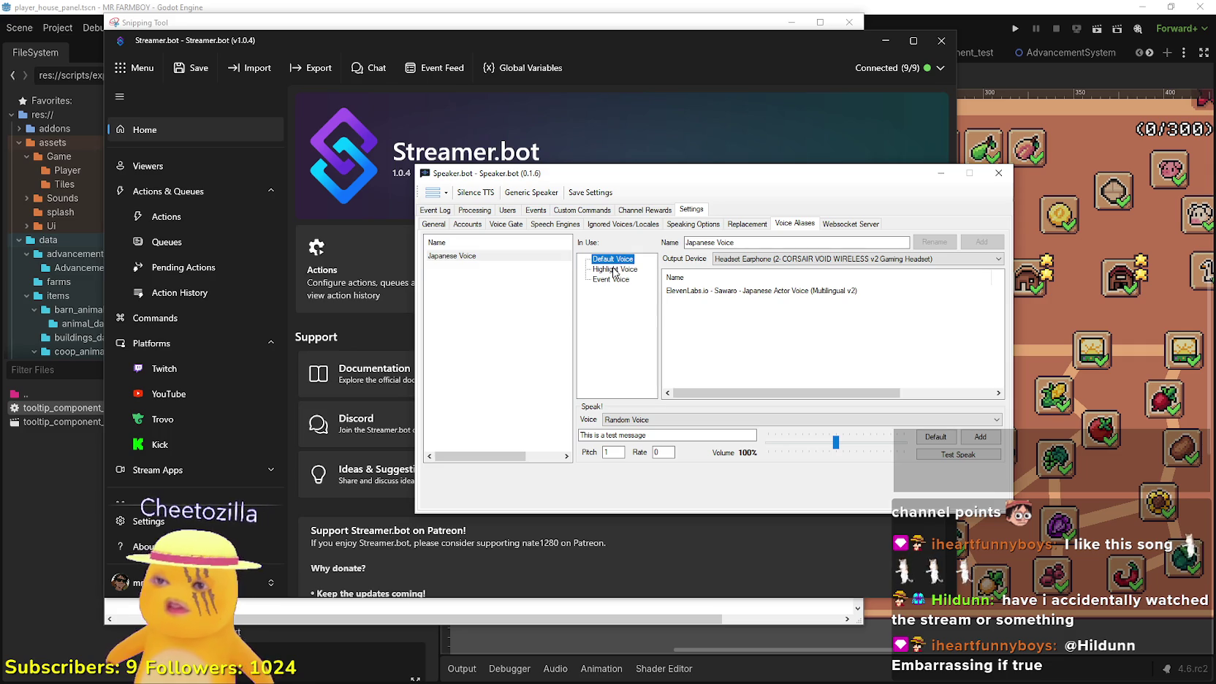
left_click(610, 268)
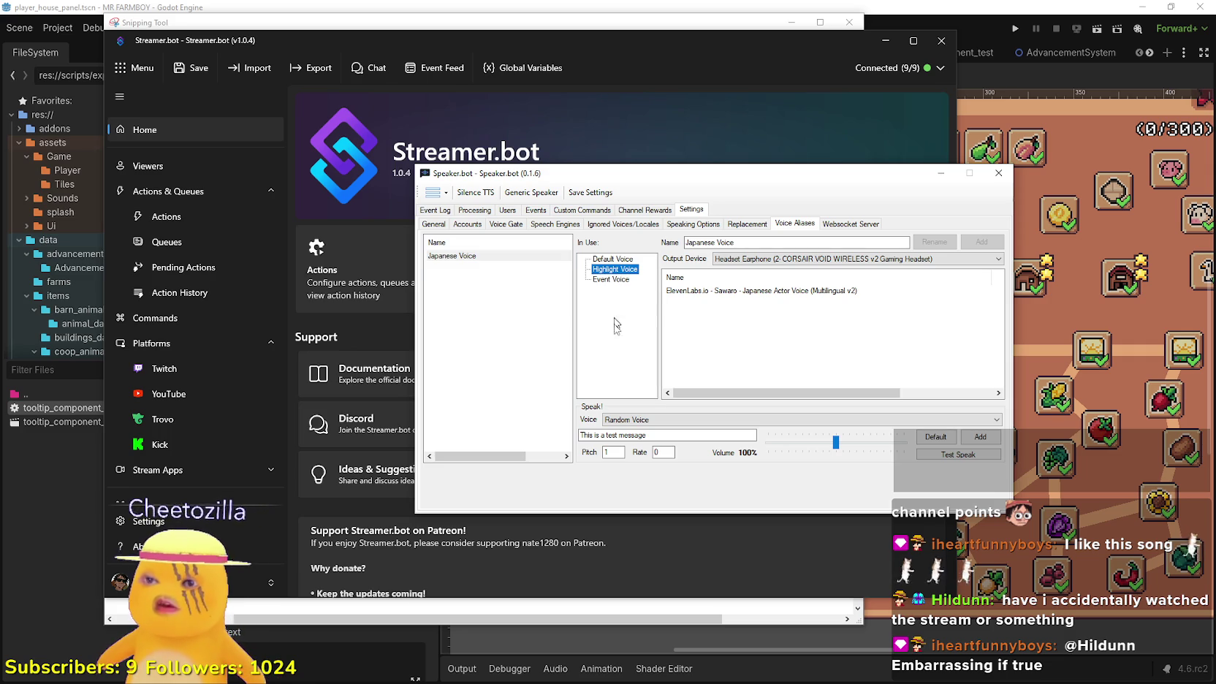
left_click(485, 257)
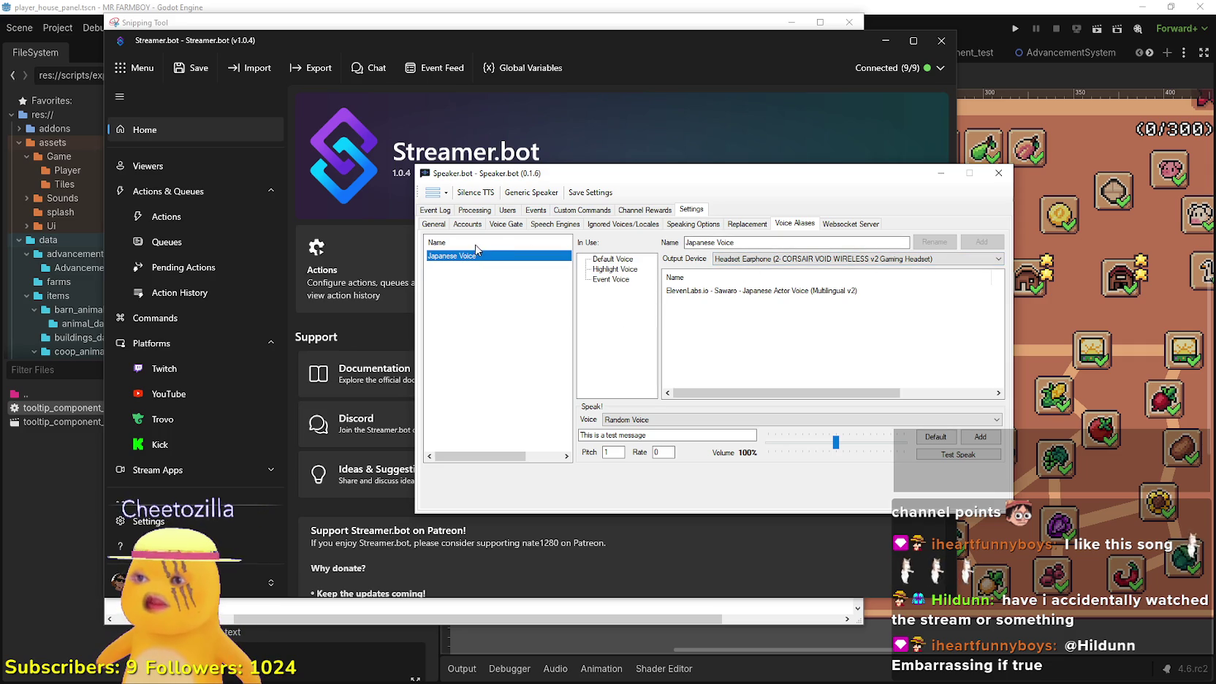
left_click(464, 305)
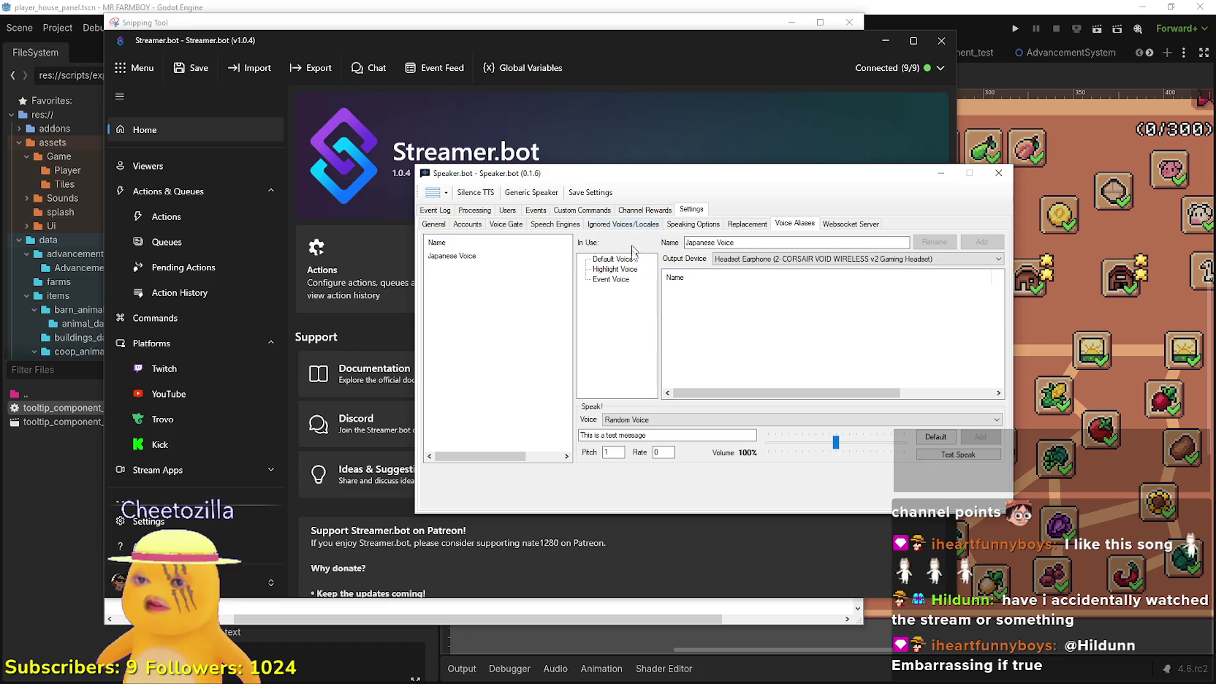
left_click(667, 421)
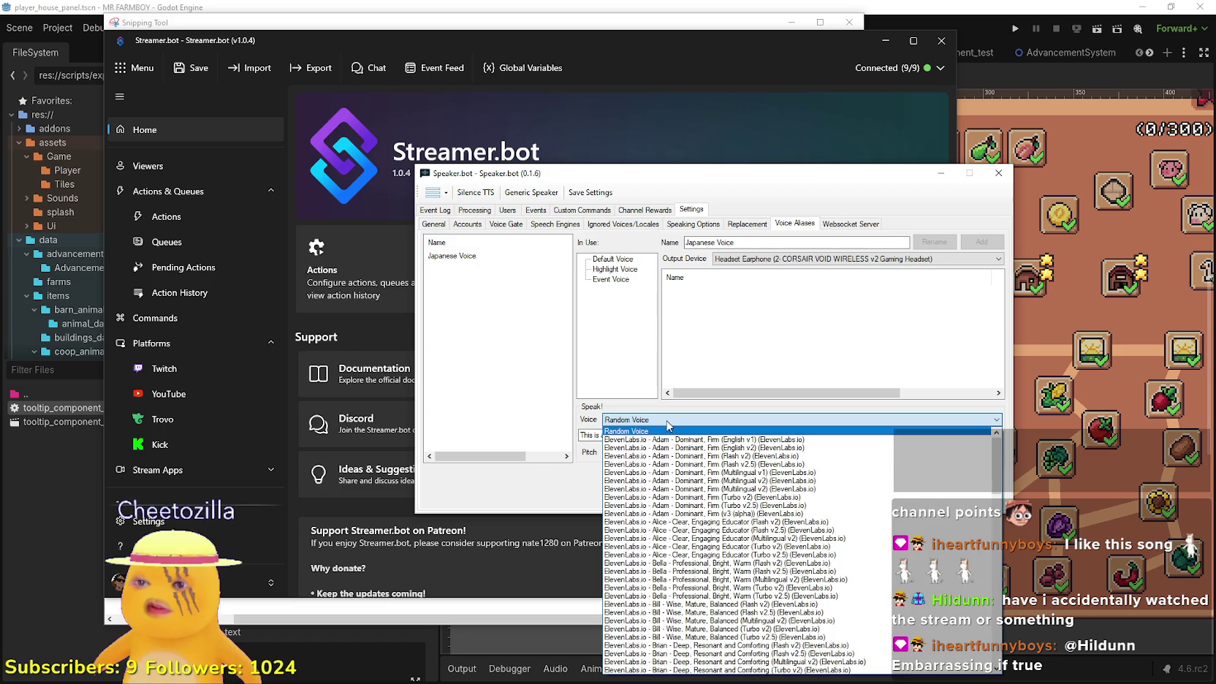
scroll(801, 548, "down", 1)
left_click(694, 217)
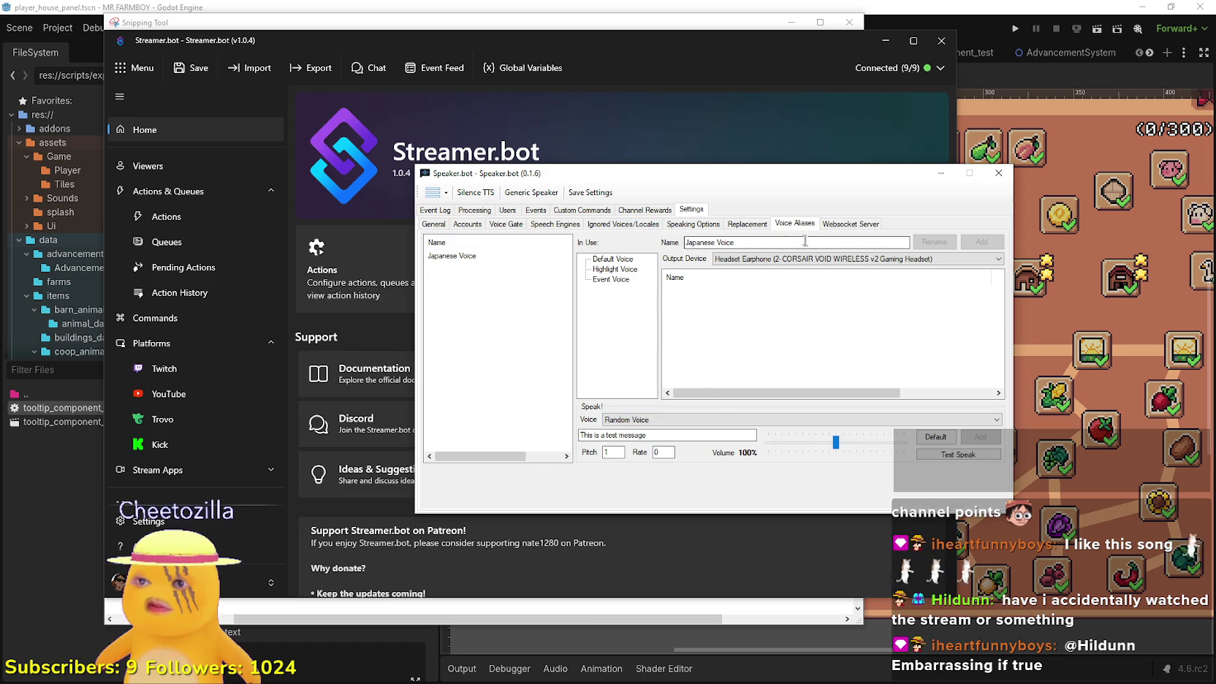
left_click(749, 226)
left_click(839, 225)
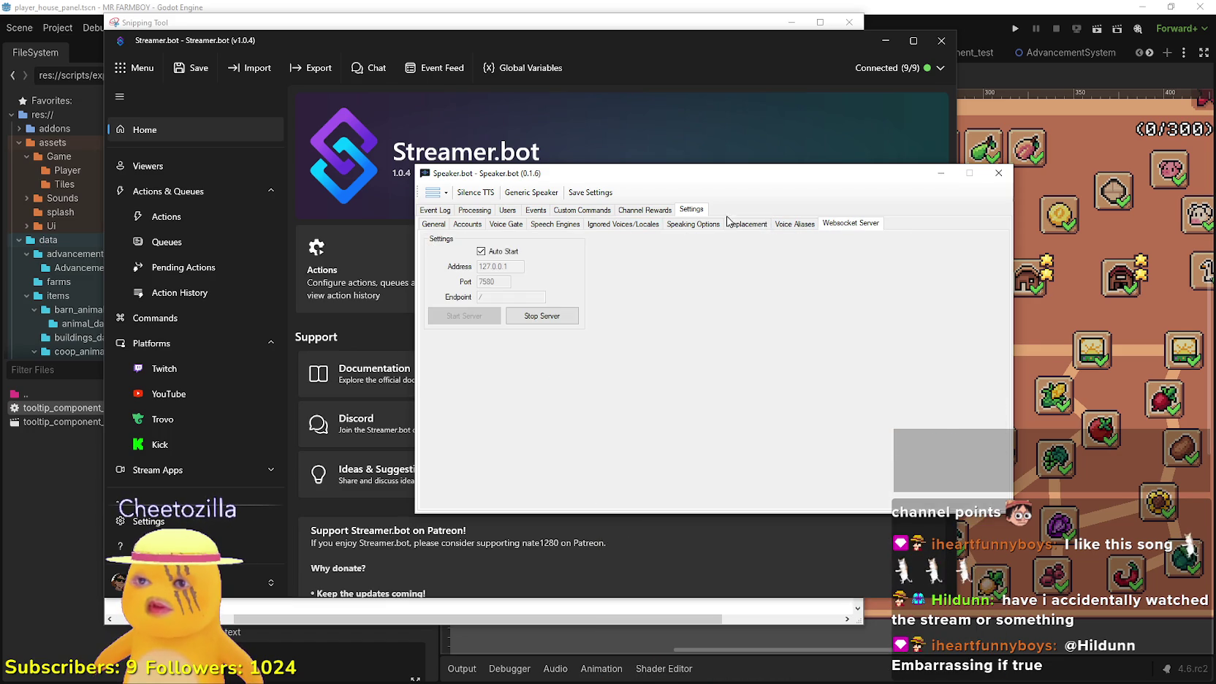
left_click(707, 225)
left_click(617, 226)
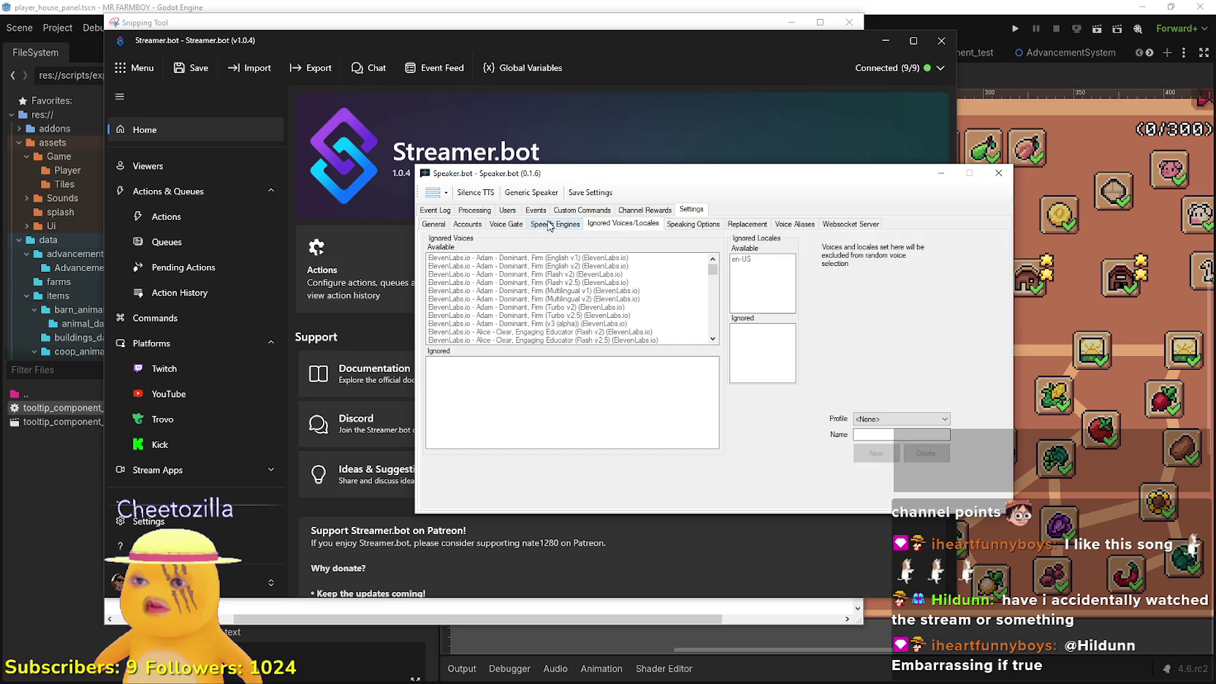
left_click(546, 225)
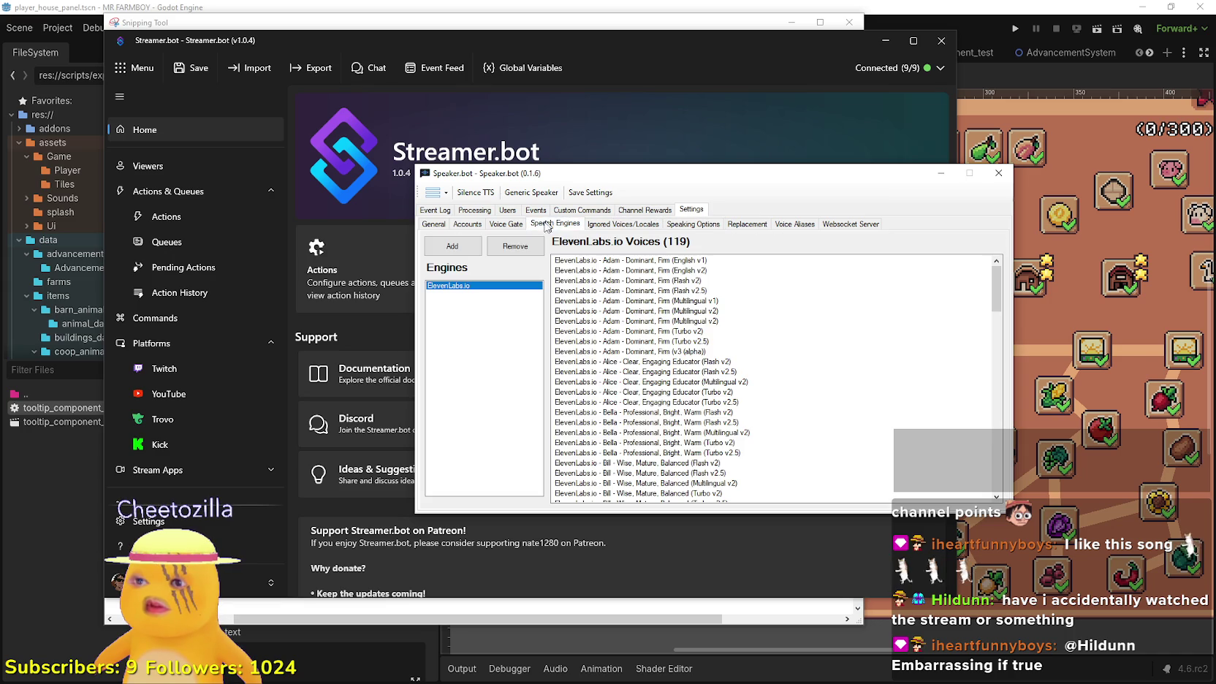
left_click(451, 247)
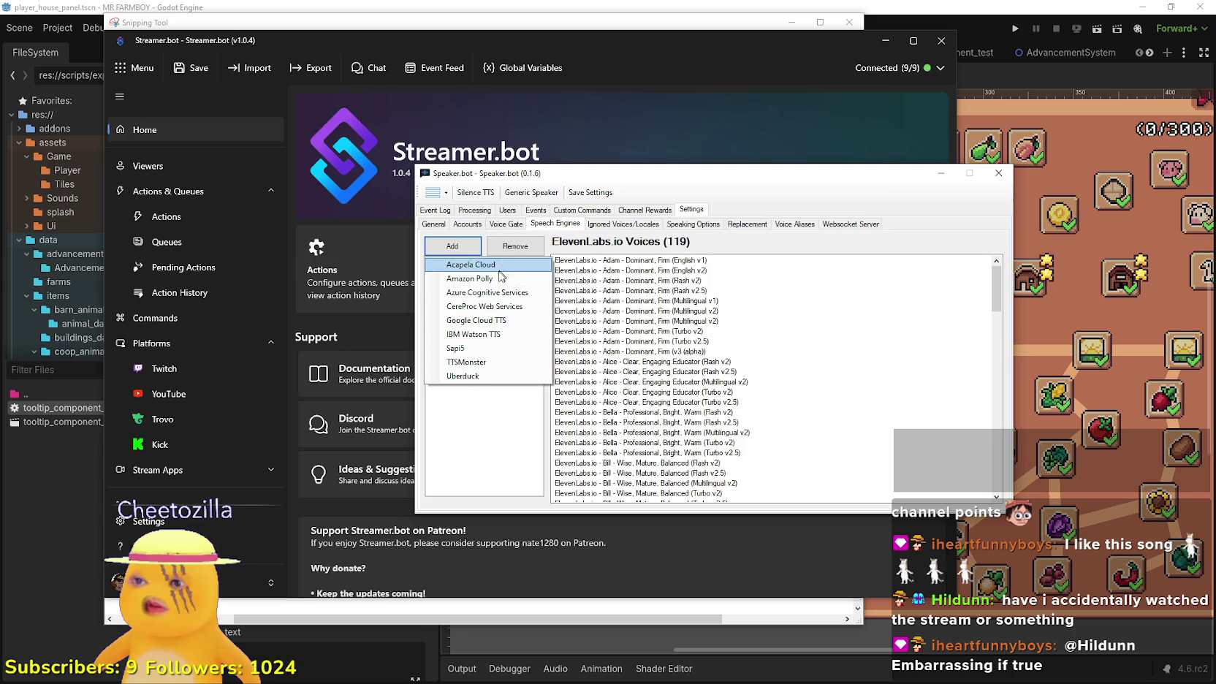
left_click(487, 409)
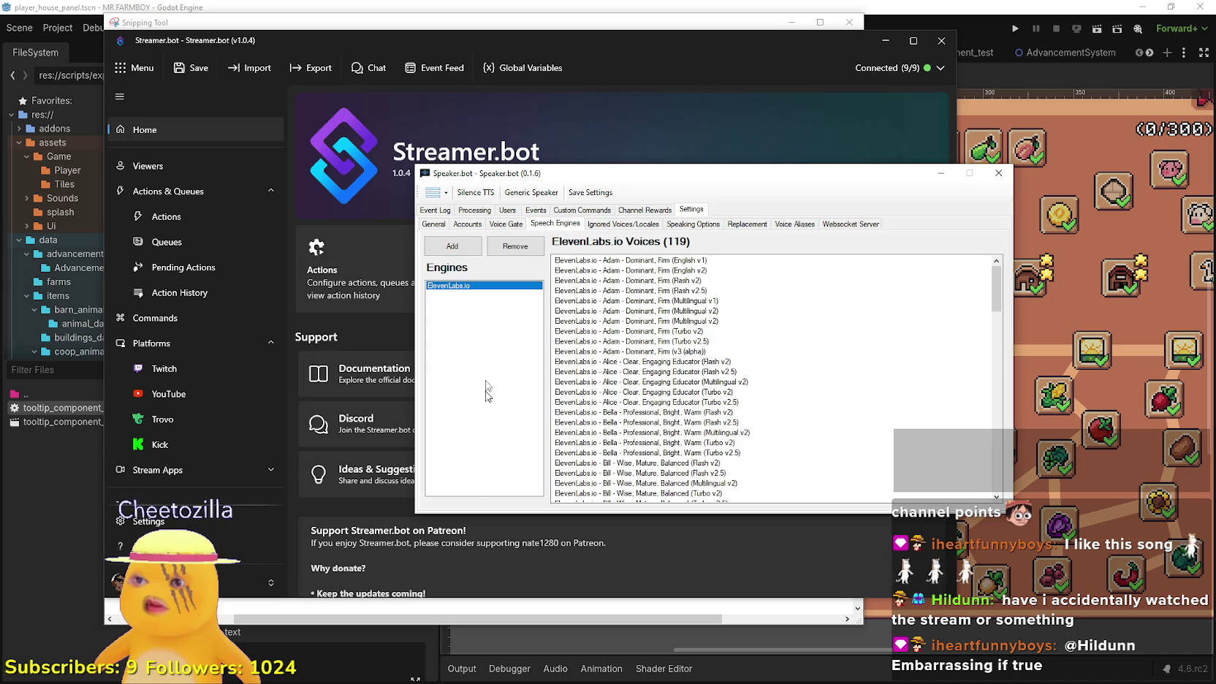
left_click(515, 229)
left_click(481, 226)
left_click(436, 226)
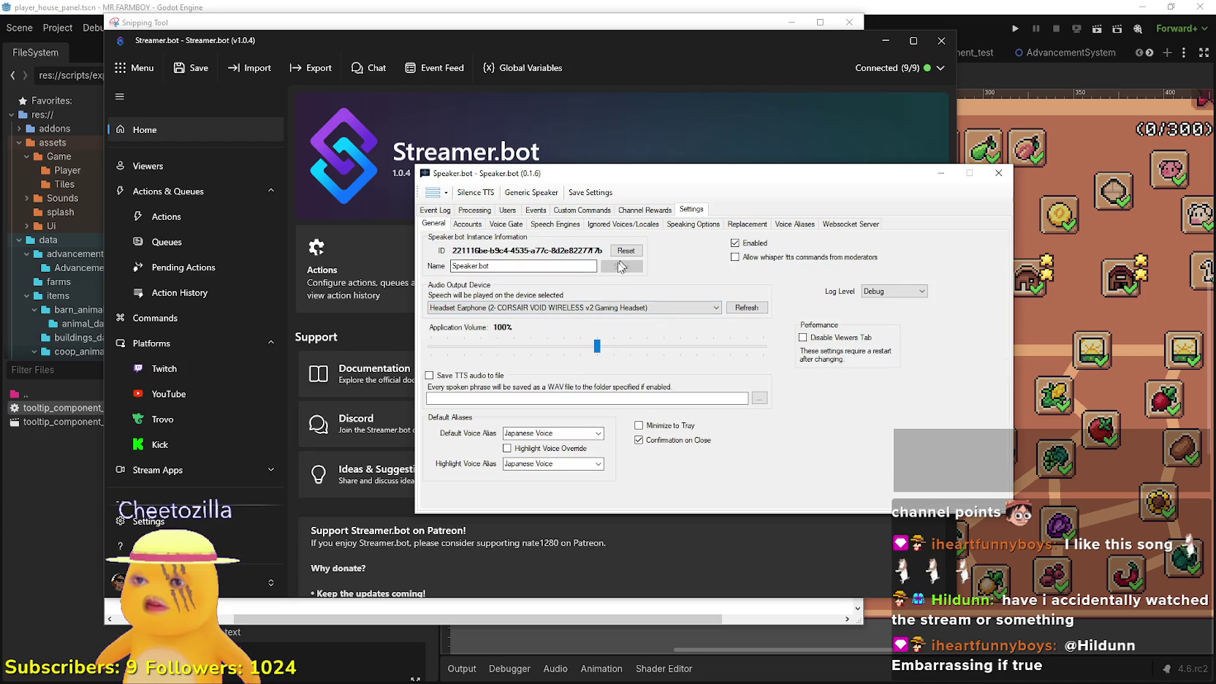
Review the Default and Highlight Voice Alias dropdowns, keeping Japanese Voice for both
left_click(597, 433)
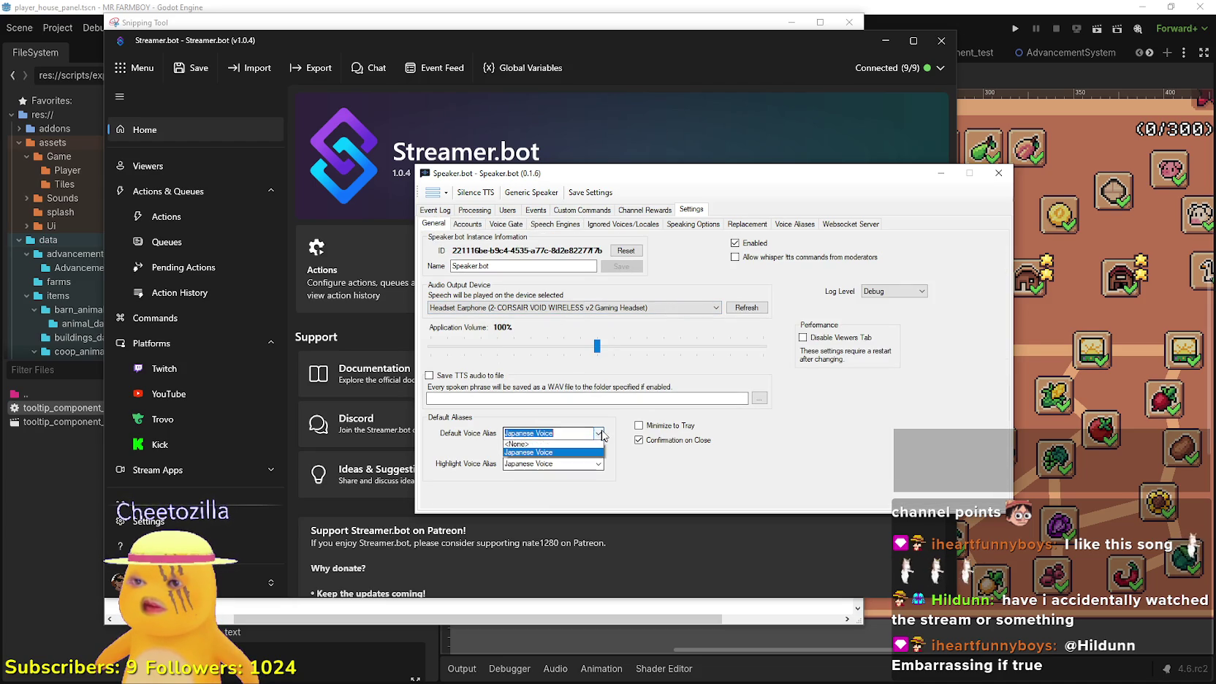
left_click(600, 434)
left_click(597, 465)
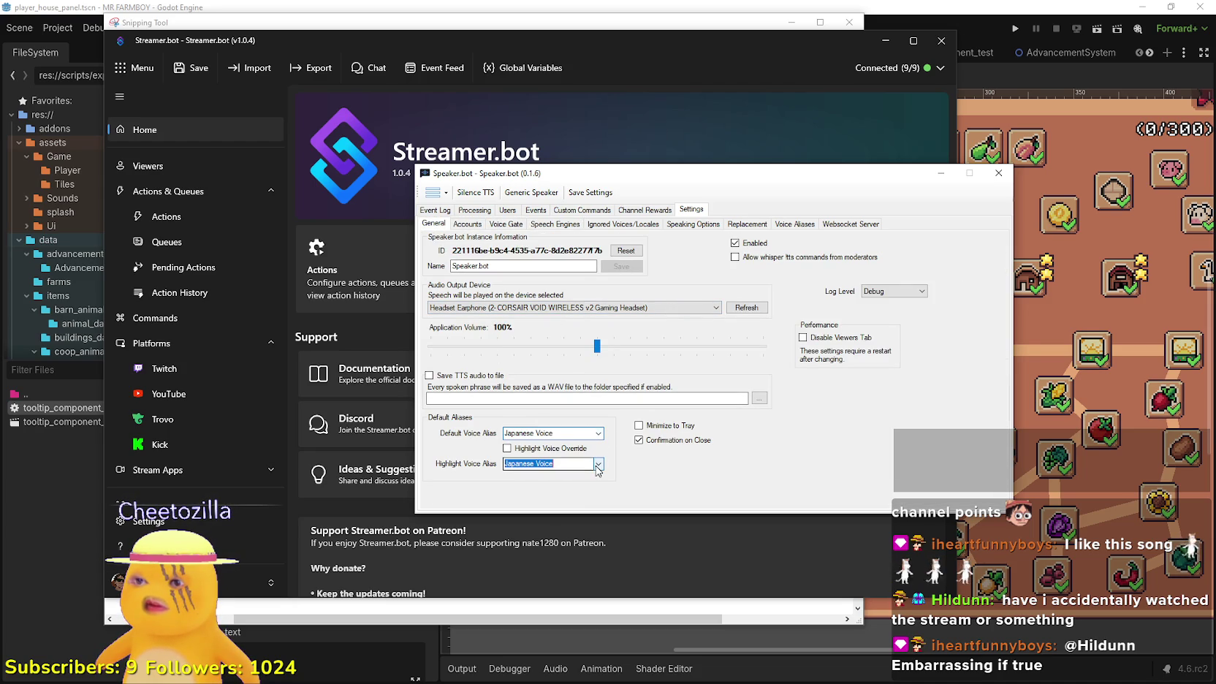
left_click(599, 474)
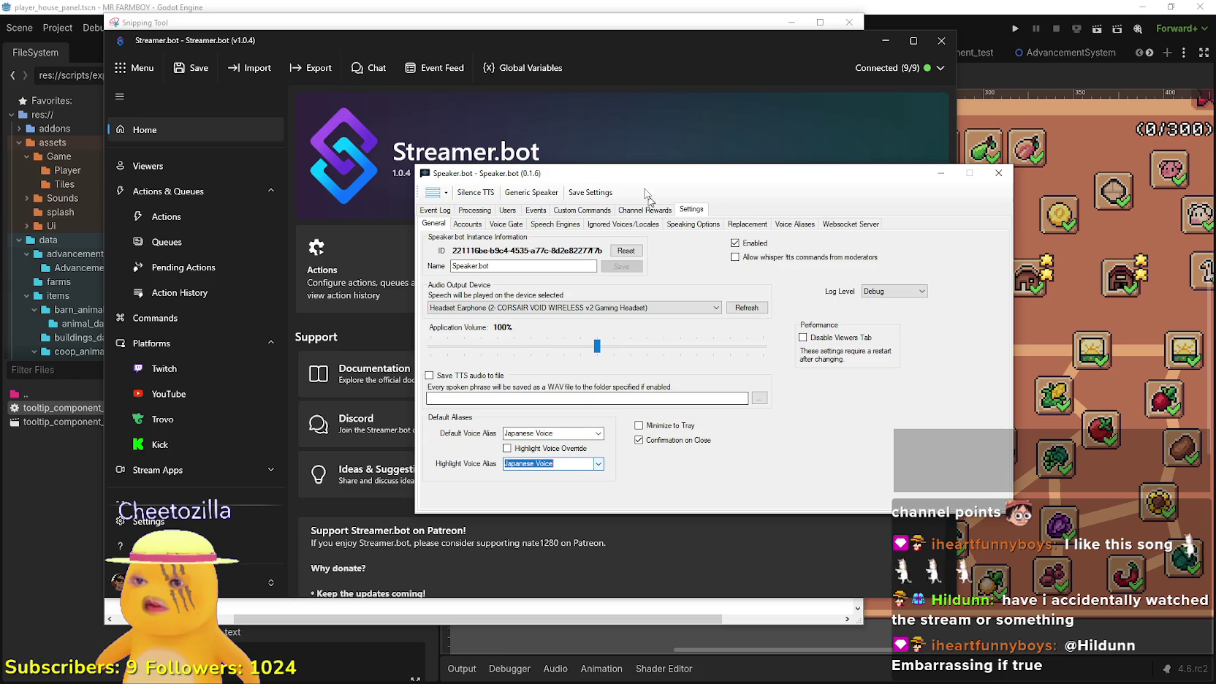
Open Settings > Speech Engines to see ElevenLabs.io's 119 voices
left_click(605, 211)
left_click(643, 211)
left_click(690, 211)
left_click(553, 224)
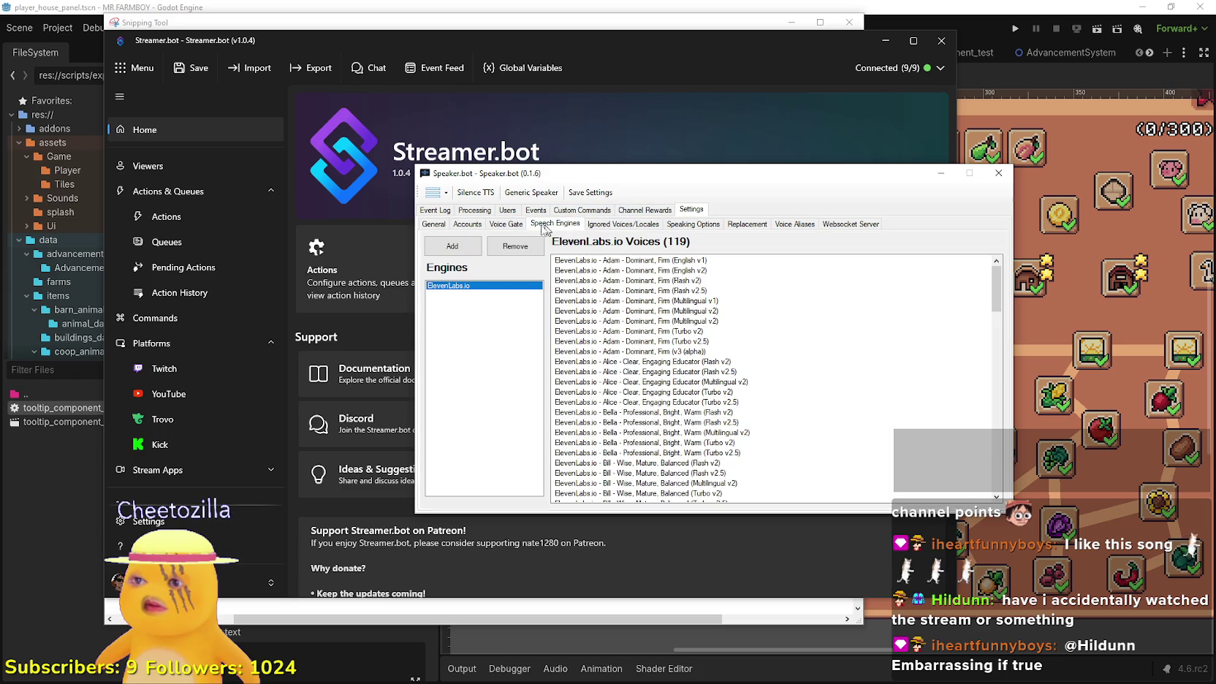
left_click(453, 247)
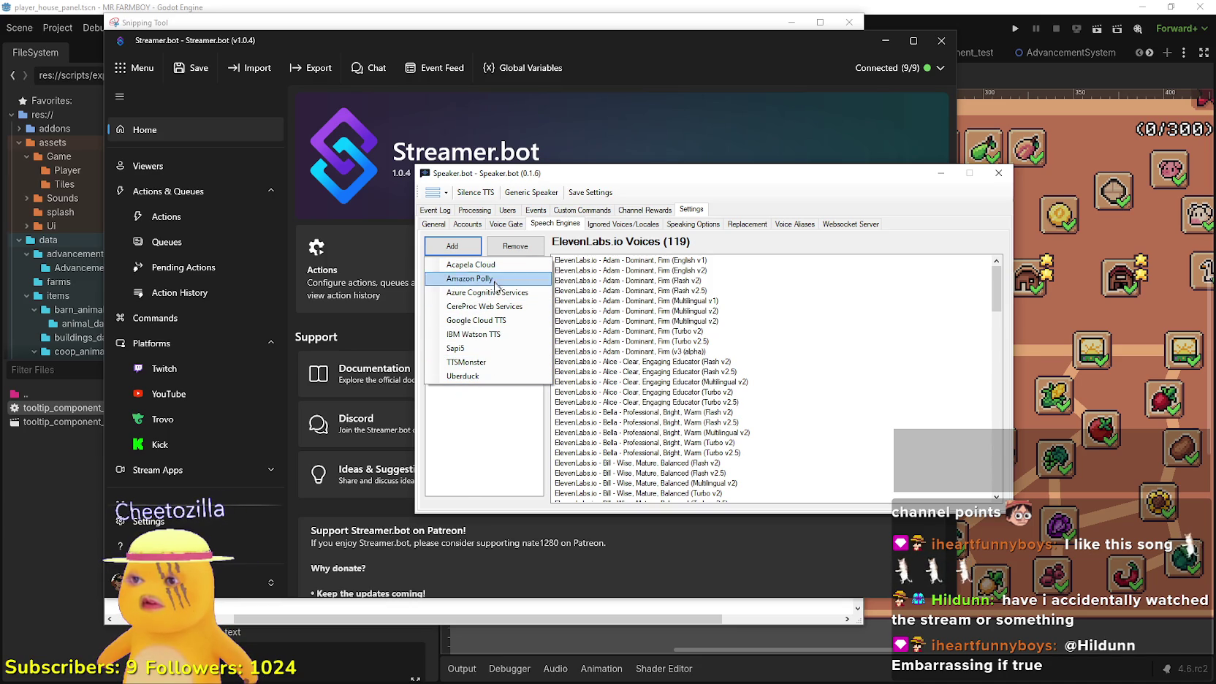
left_click(490, 403)
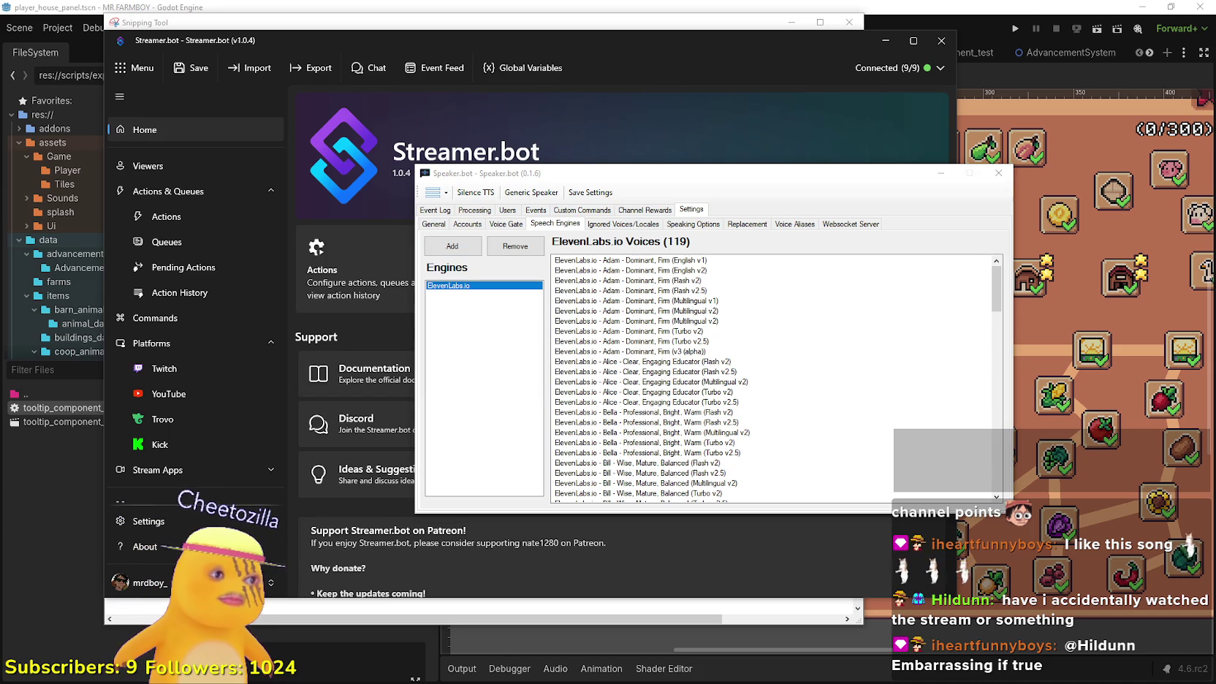
left_click(453, 246)
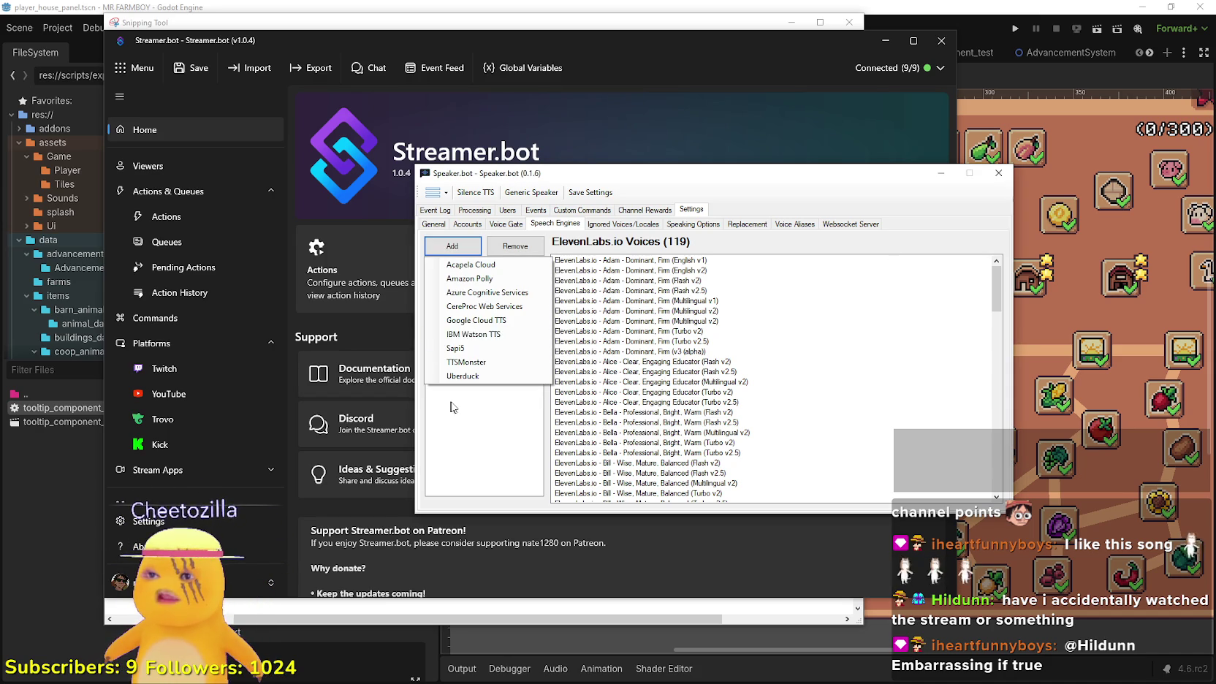
left_click(730, 212)
left_click(705, 225)
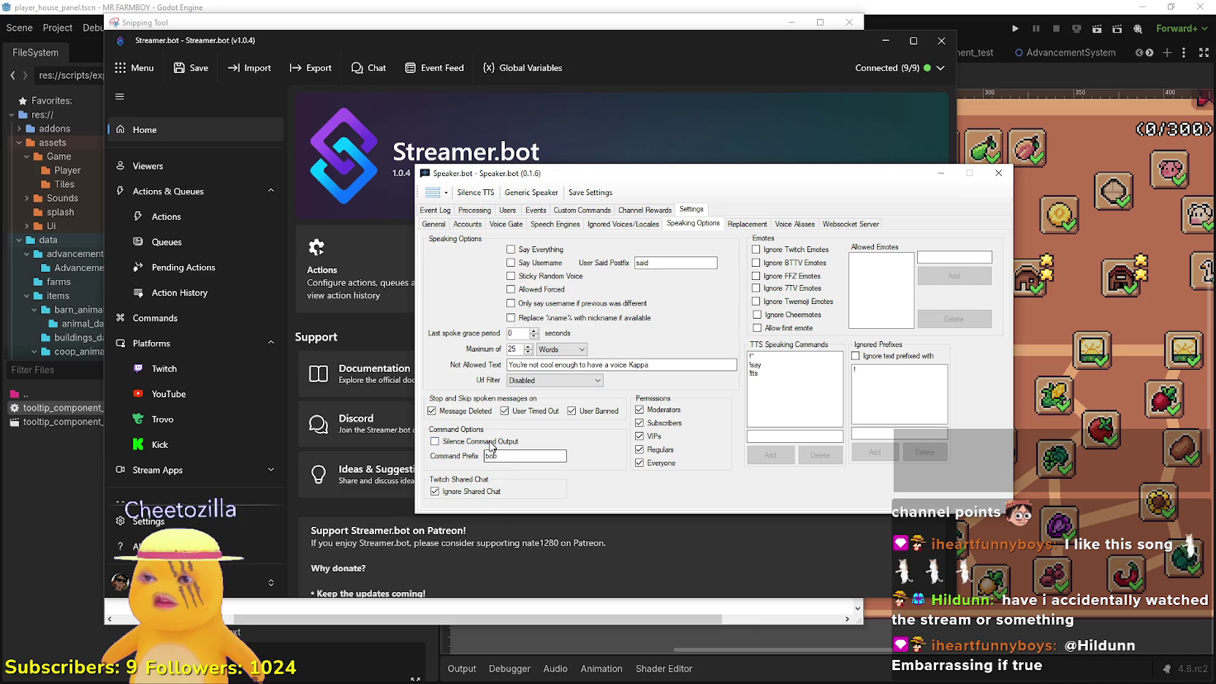
left_click(552, 225)
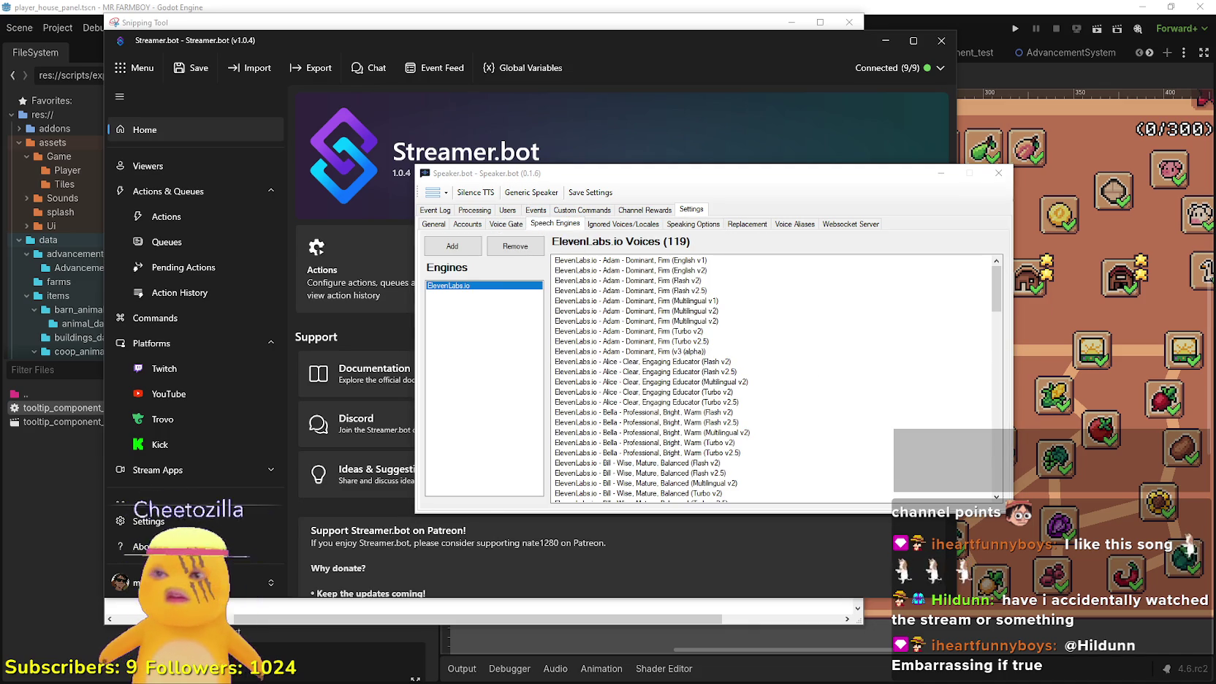
left_click(452, 247)
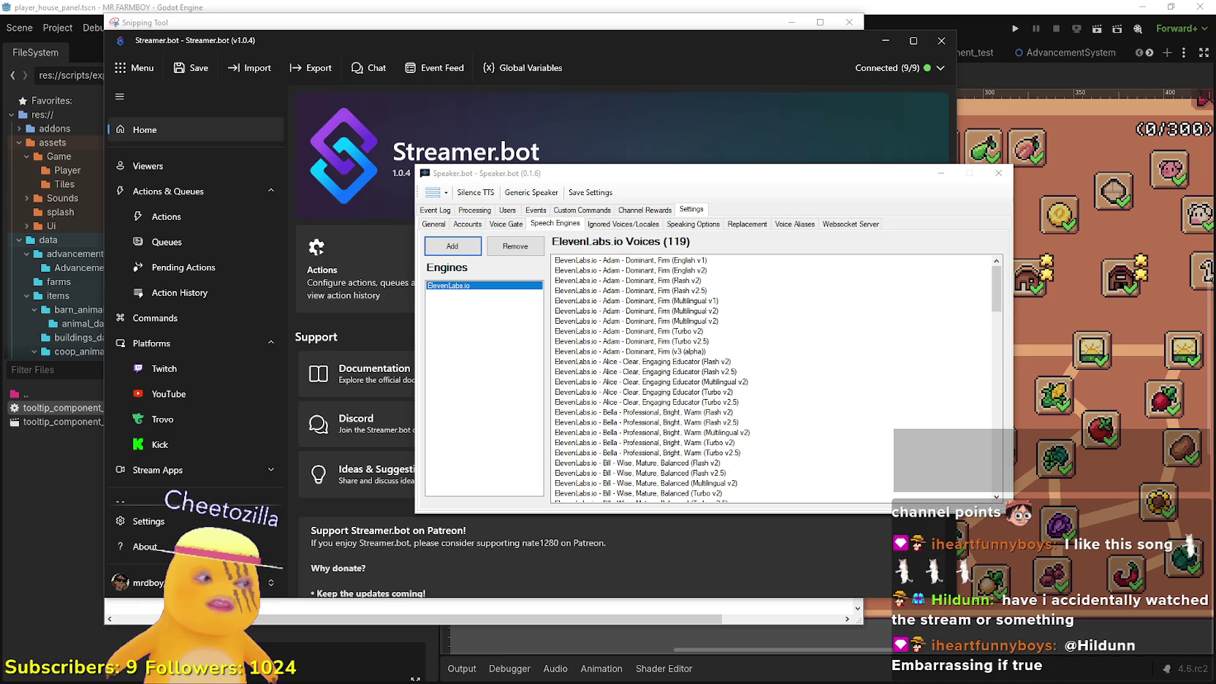
left_click(443, 251)
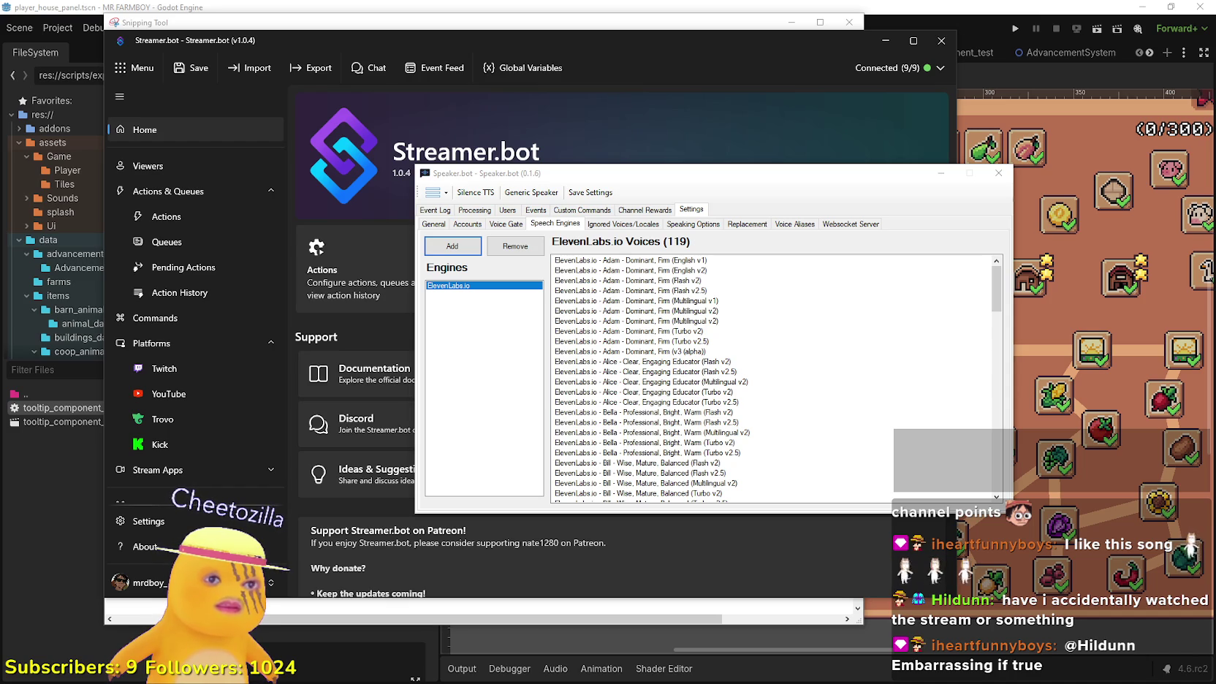
left_click(453, 246)
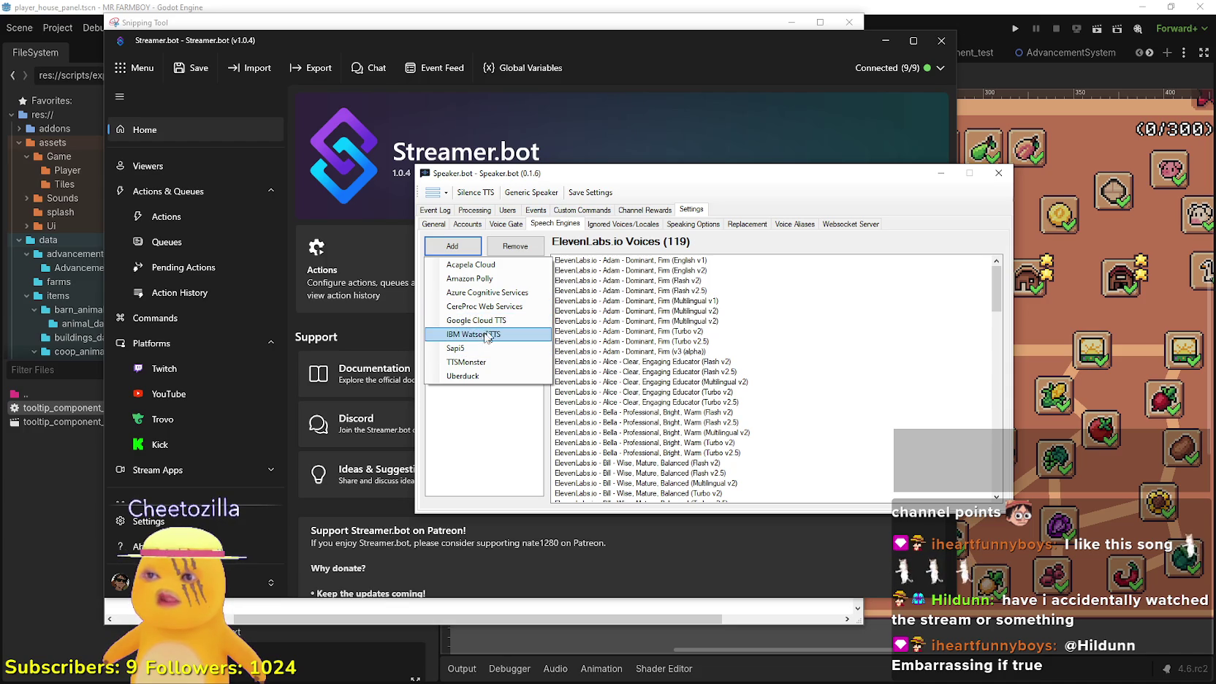
left_click(490, 334)
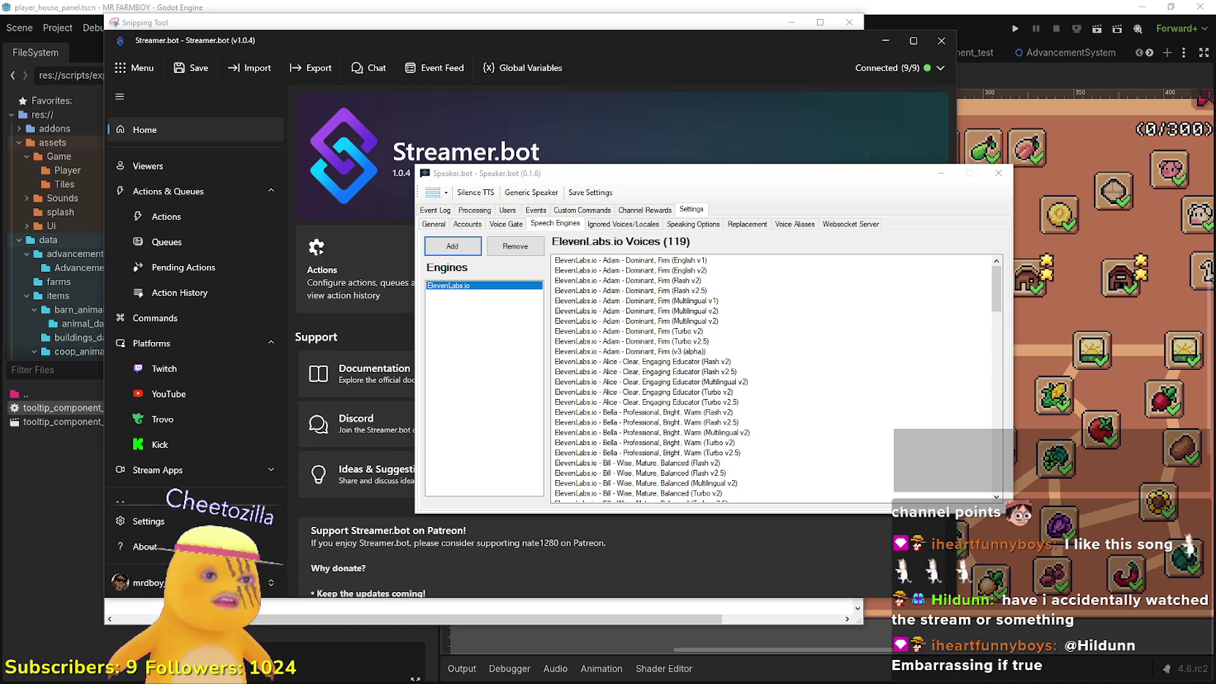
left_click(457, 247)
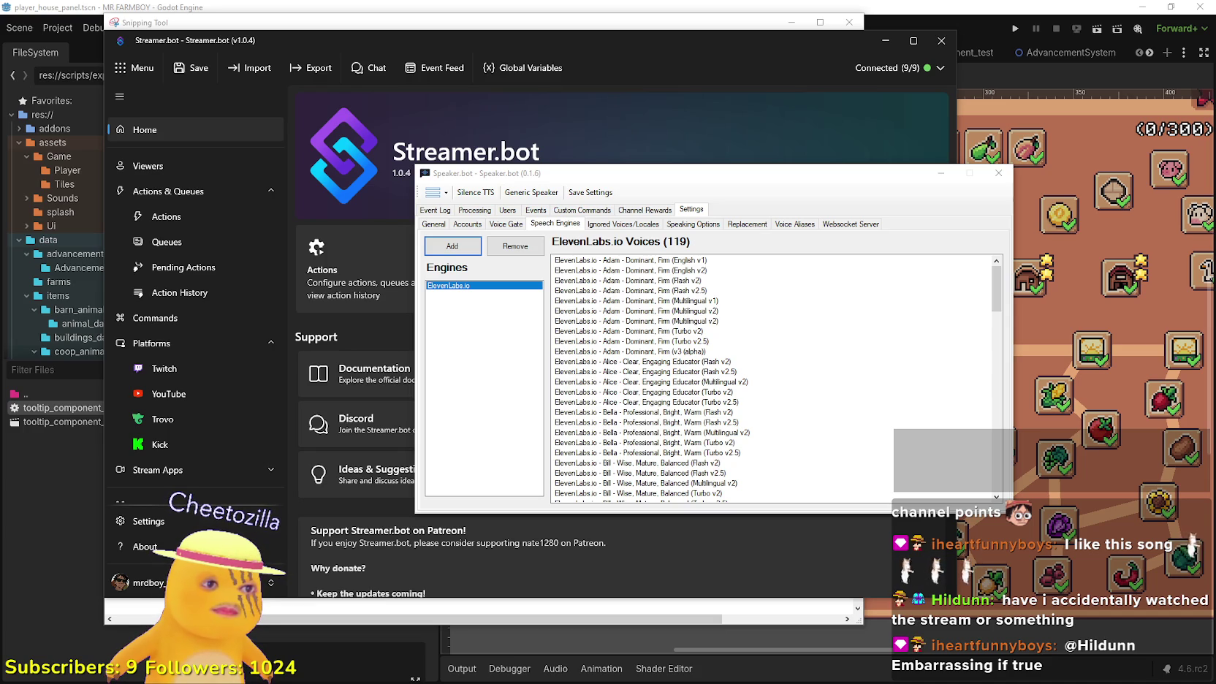
left_click(453, 246)
Add the TTSMonster engine and return to its empty Overlay URL field
left_click(472, 363)
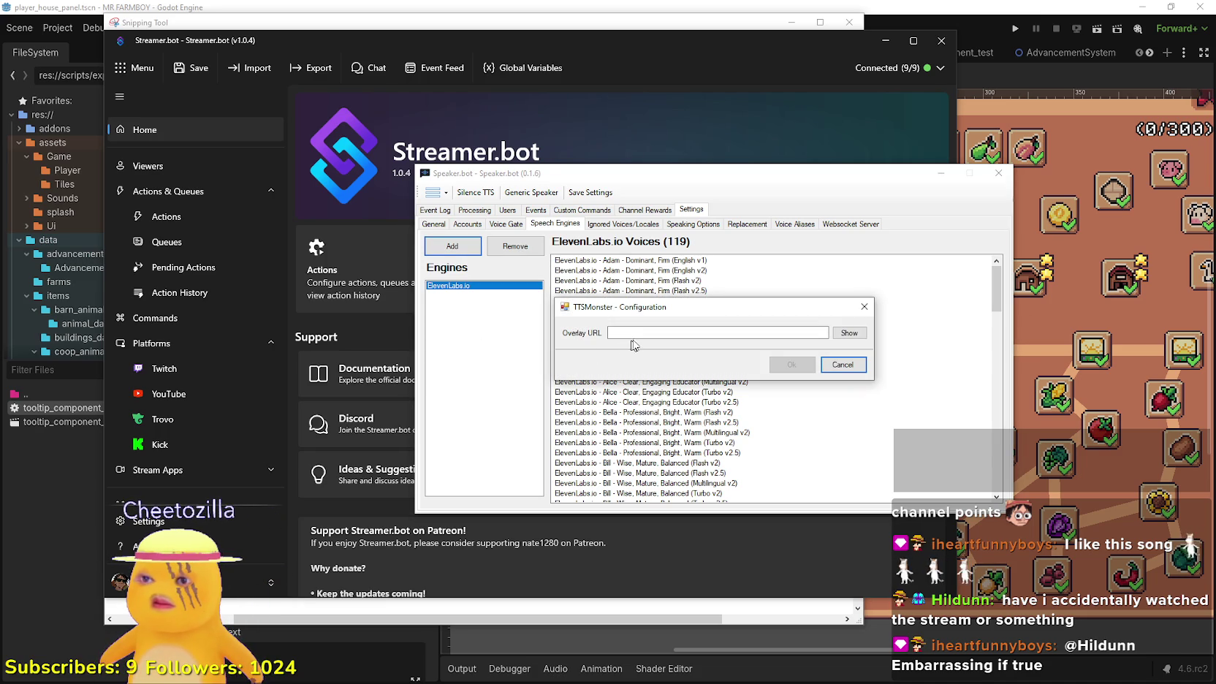
key("alt+Tab")
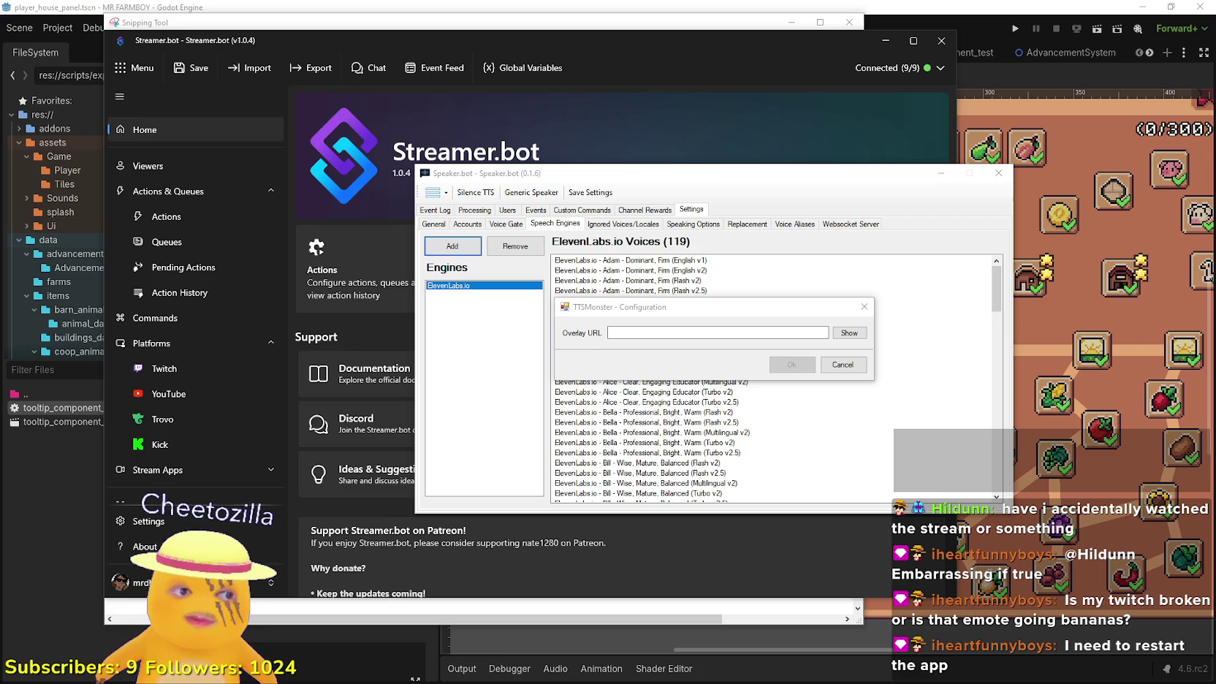
left_click(723, 333)
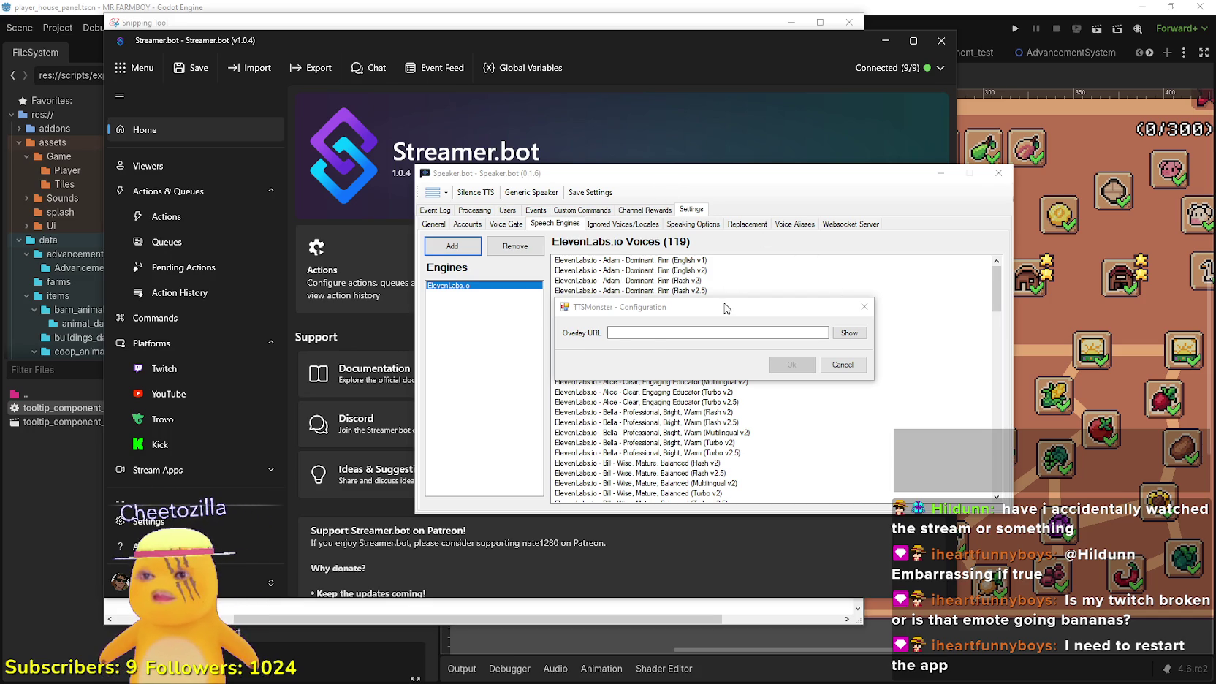
Close the TTSMonster configuration and select its tts.monster - brian voice in Engines
key("Escape")
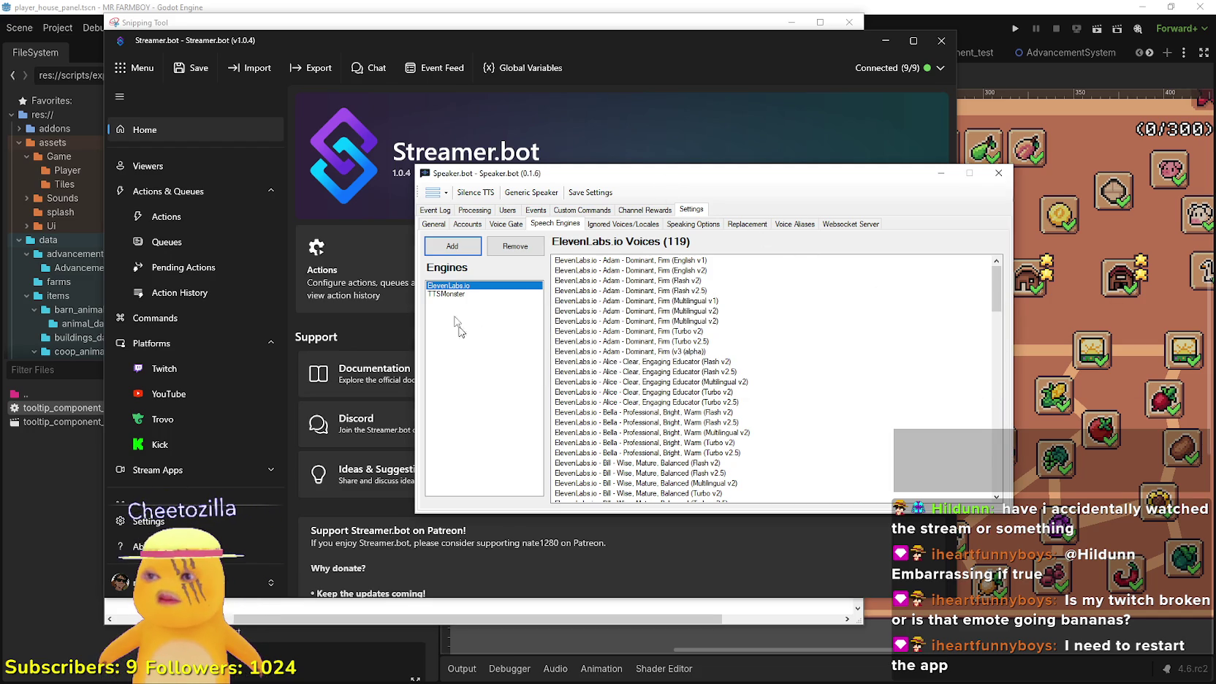
left_click(450, 295)
left_click(584, 261)
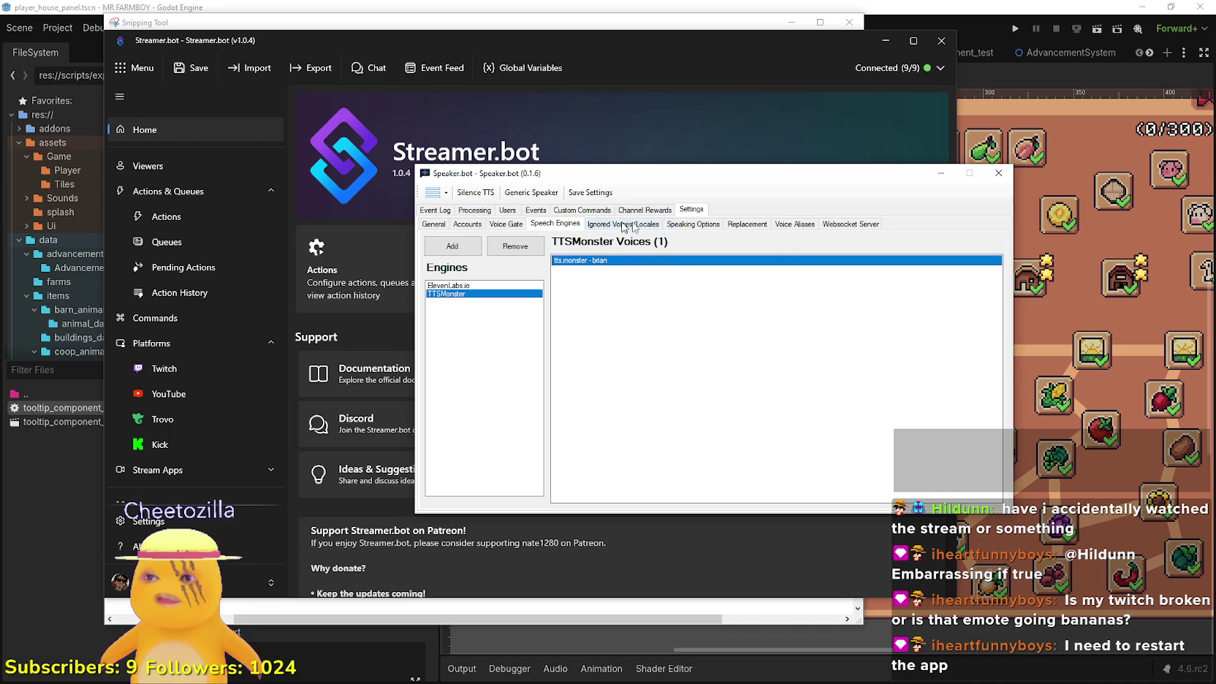
Browse Speaking Options, Voice Aliases, Voice Gate, Account and the main Speaker.bot tabs
left_click(703, 226)
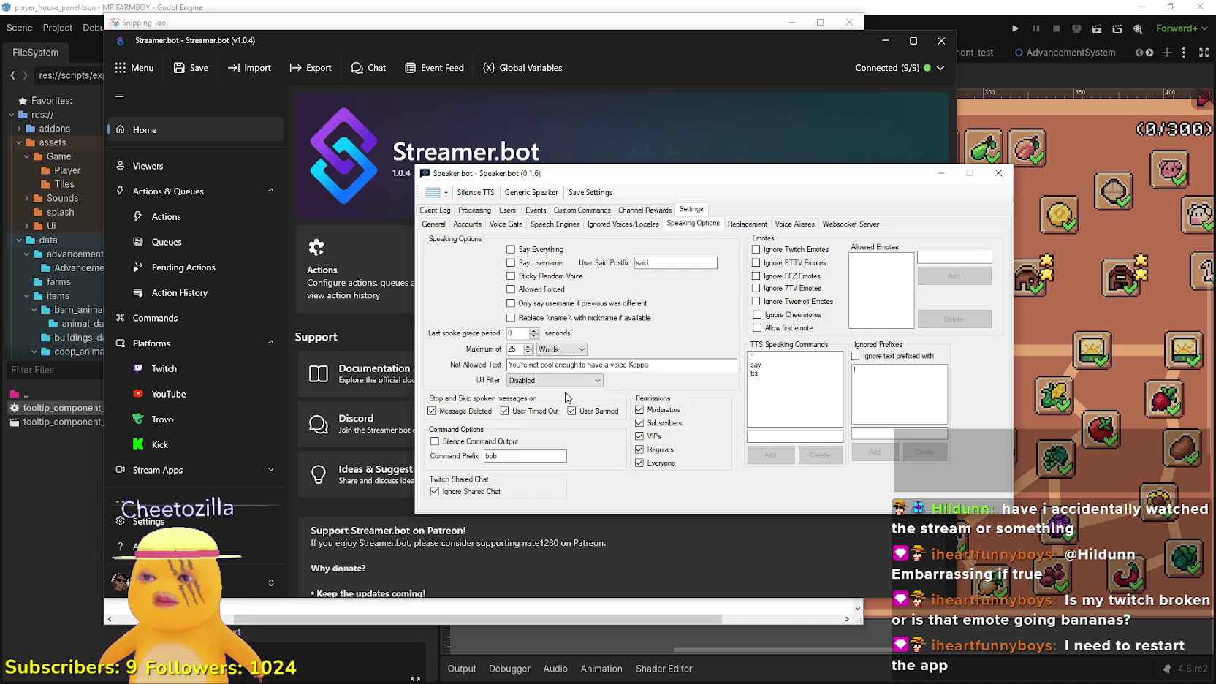
left_click(797, 224)
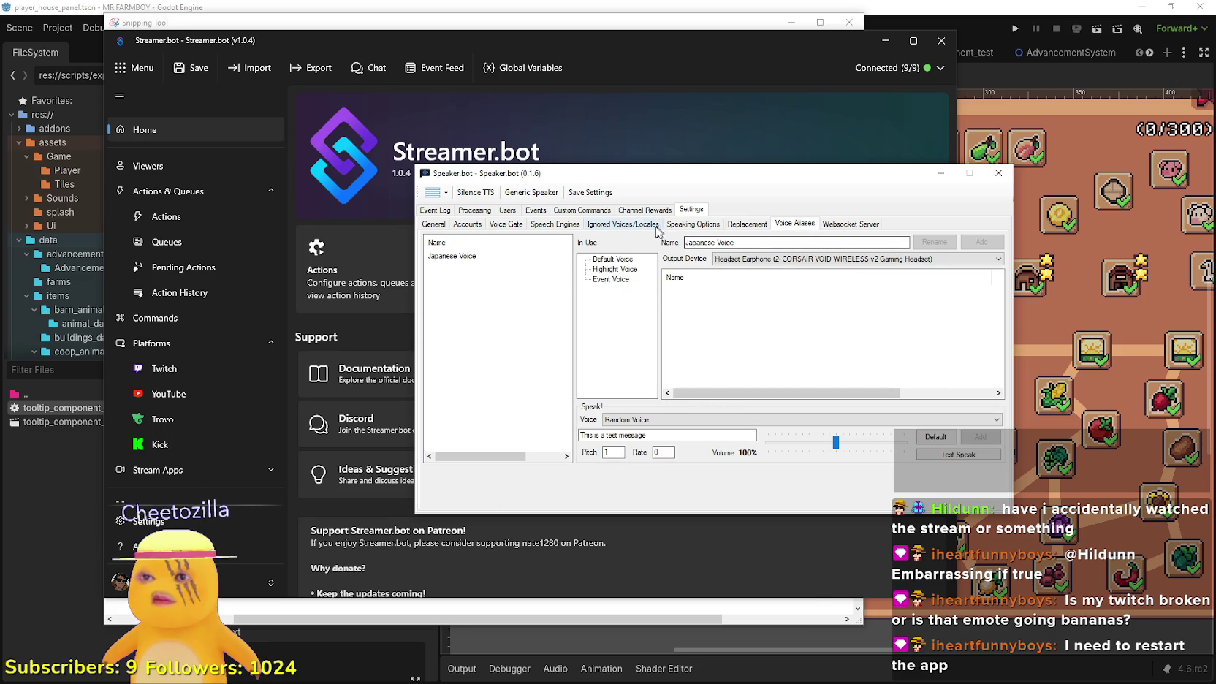
left_click(496, 225)
left_click(463, 224)
left_click(475, 212)
left_click(443, 213)
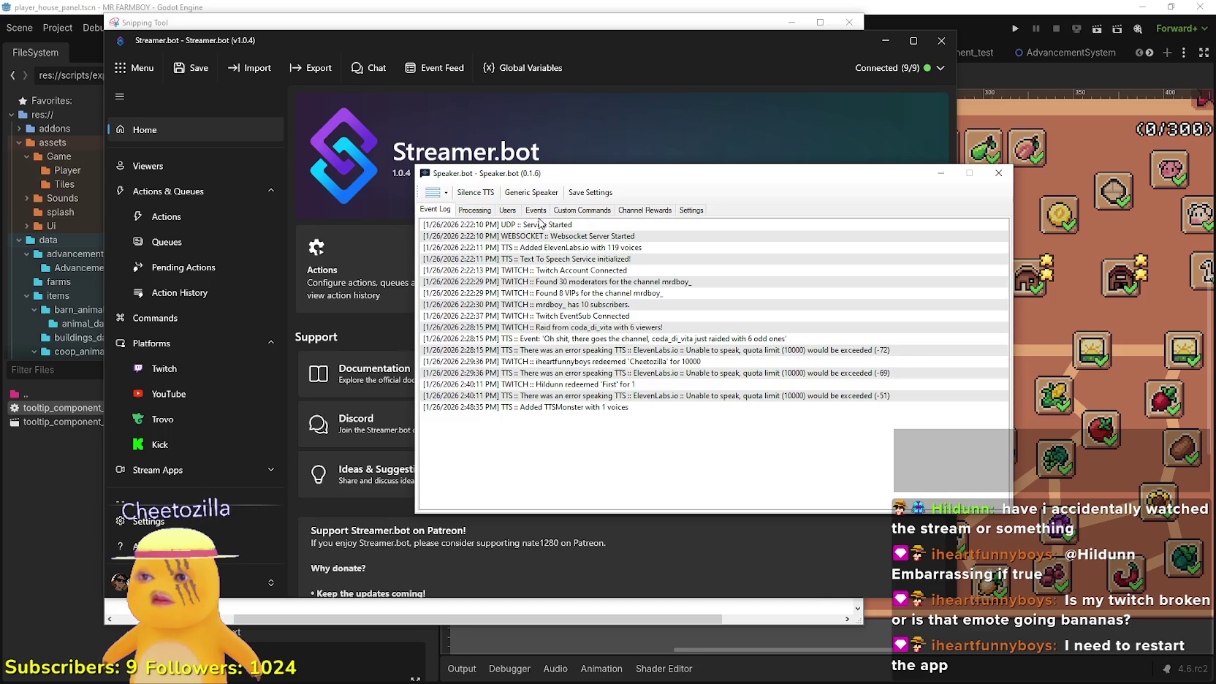
left_click(538, 213)
left_click(577, 211)
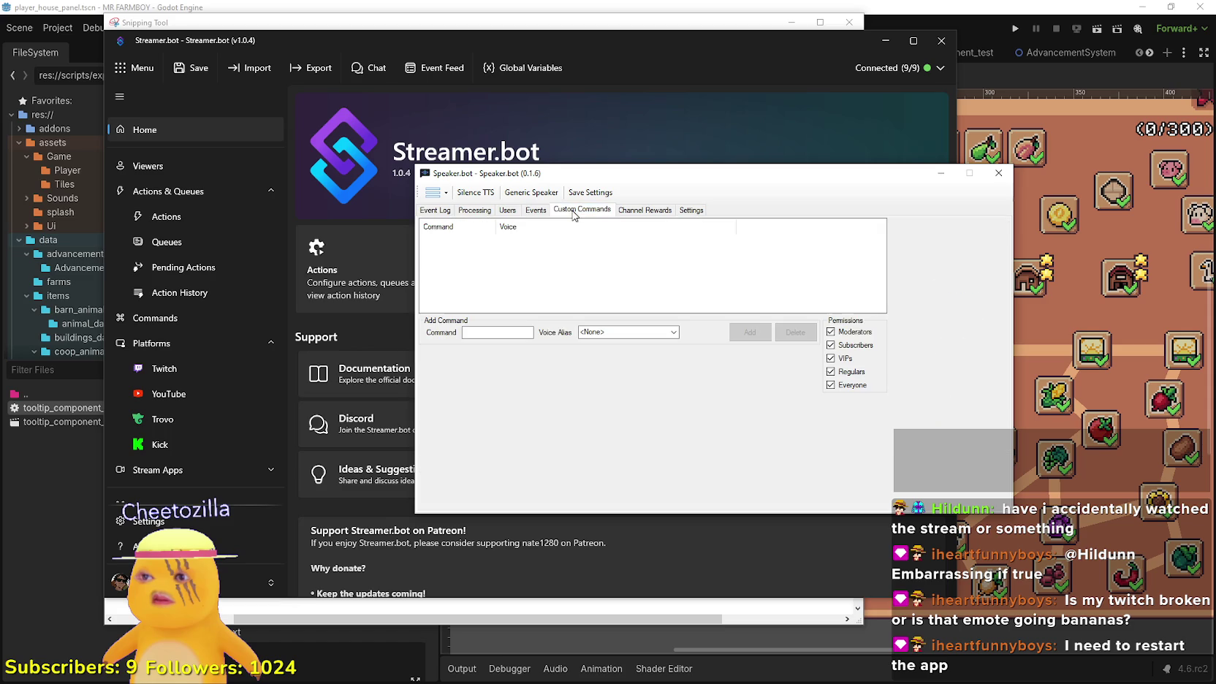
left_click(643, 210)
left_click(691, 210)
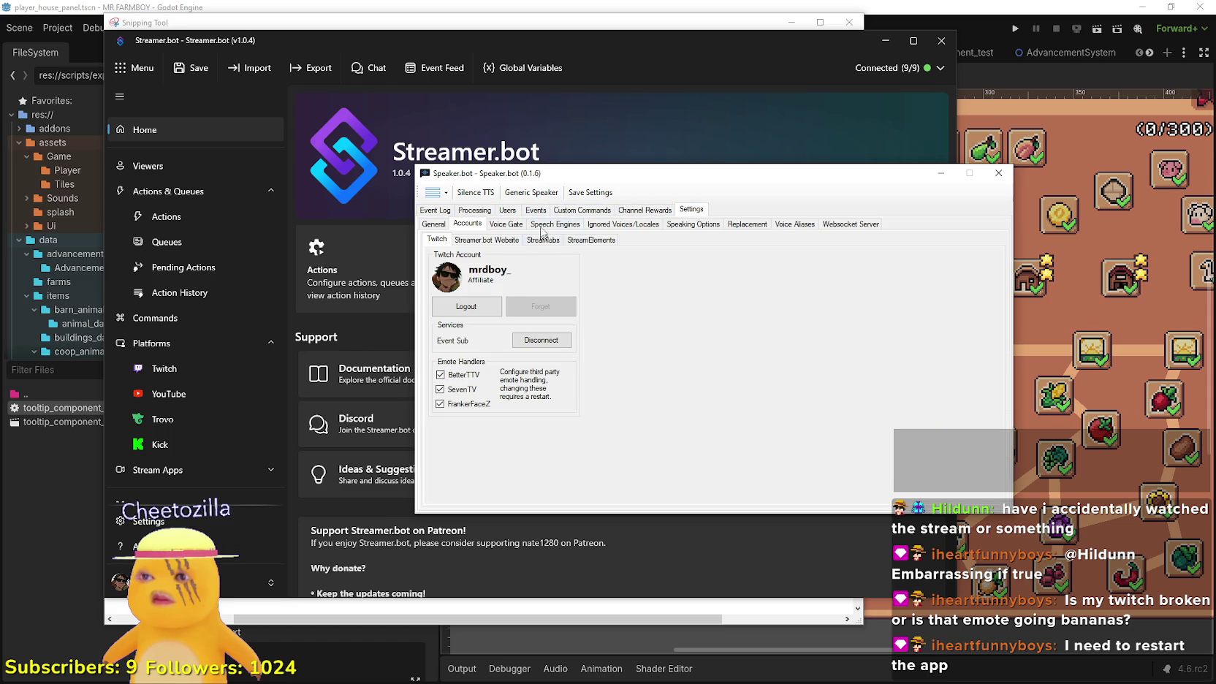
Revisit Speech Engines, Users, Commands, Channel Rewards, Account and Voice Gate settings
left_click(542, 227)
left_click(507, 212)
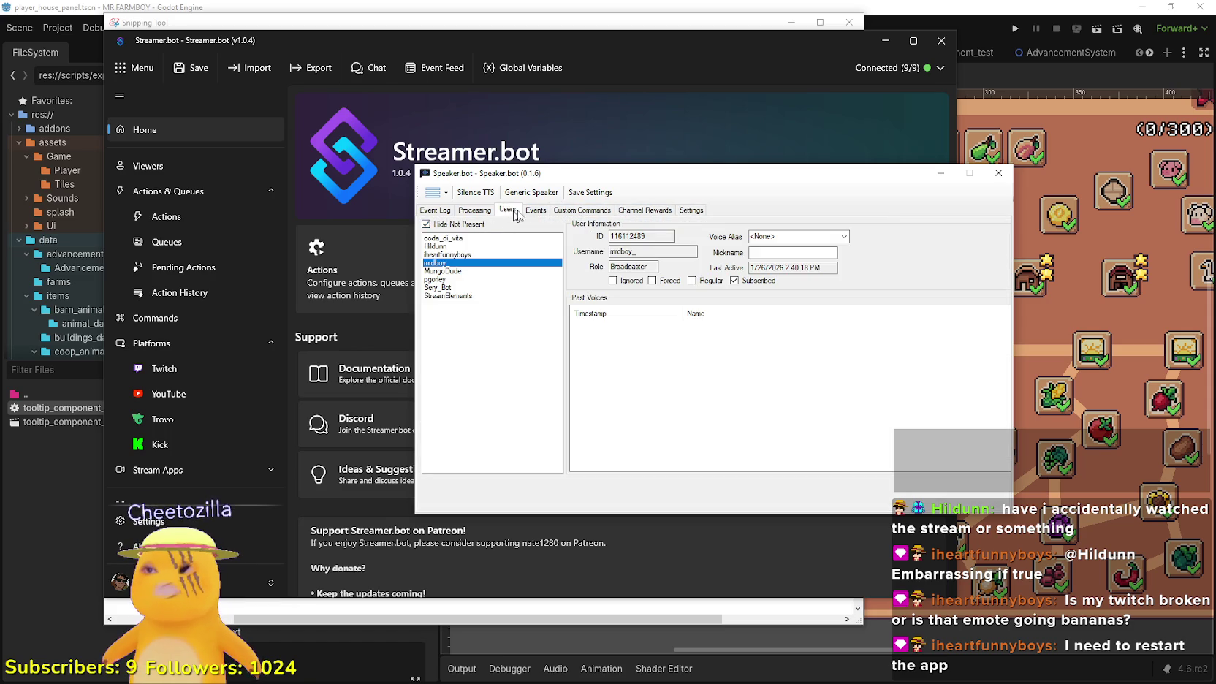
left_click(578, 211)
left_click(643, 210)
left_click(687, 211)
left_click(471, 225)
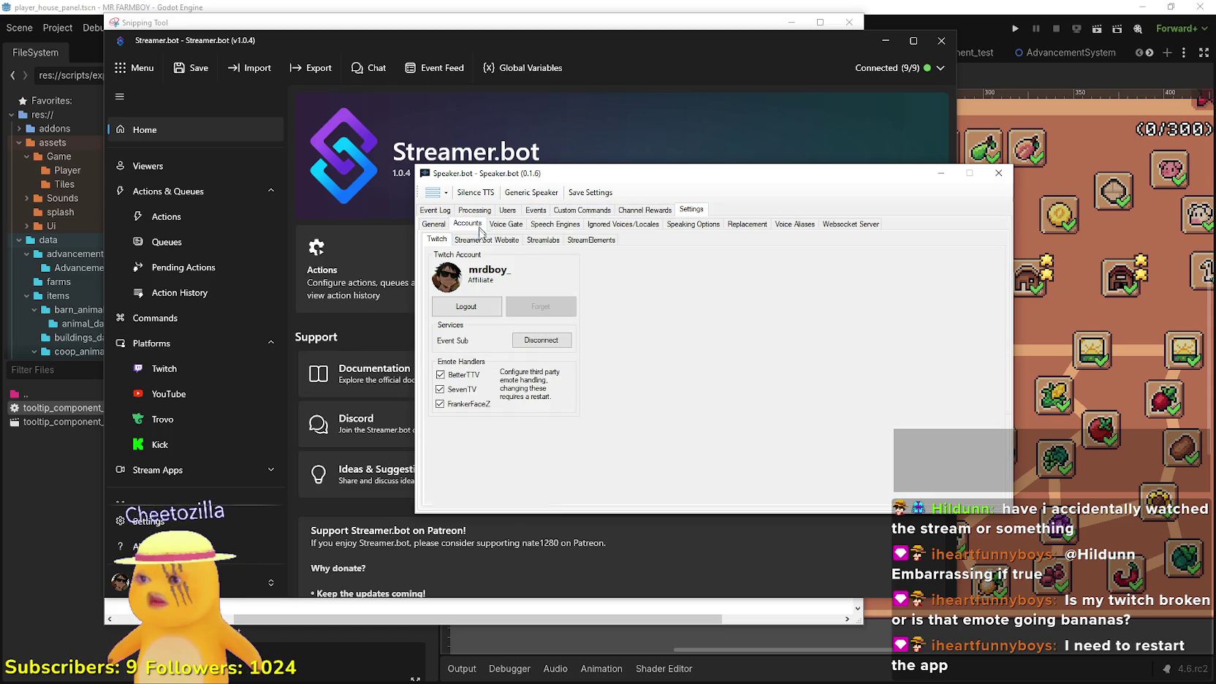
left_click(518, 227)
left_click(557, 226)
Page through Ignored Voices, Speaking Options, Replacement and Account settings back to General
left_click(621, 226)
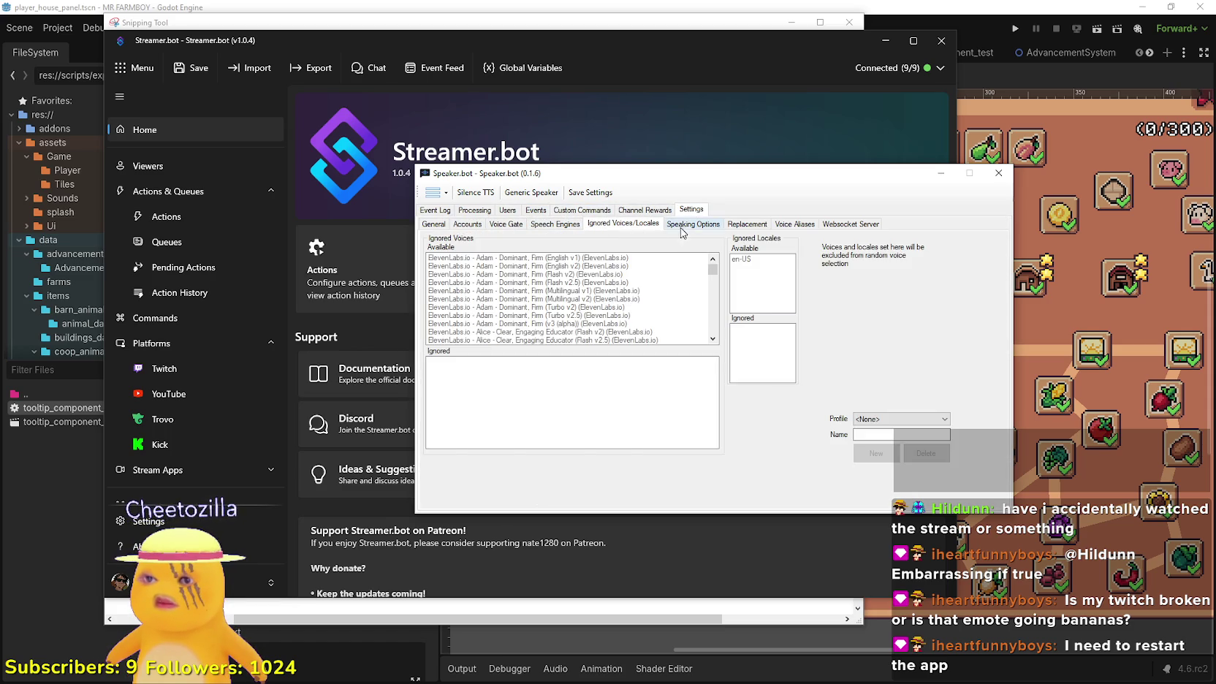
left_click(683, 226)
left_click(745, 225)
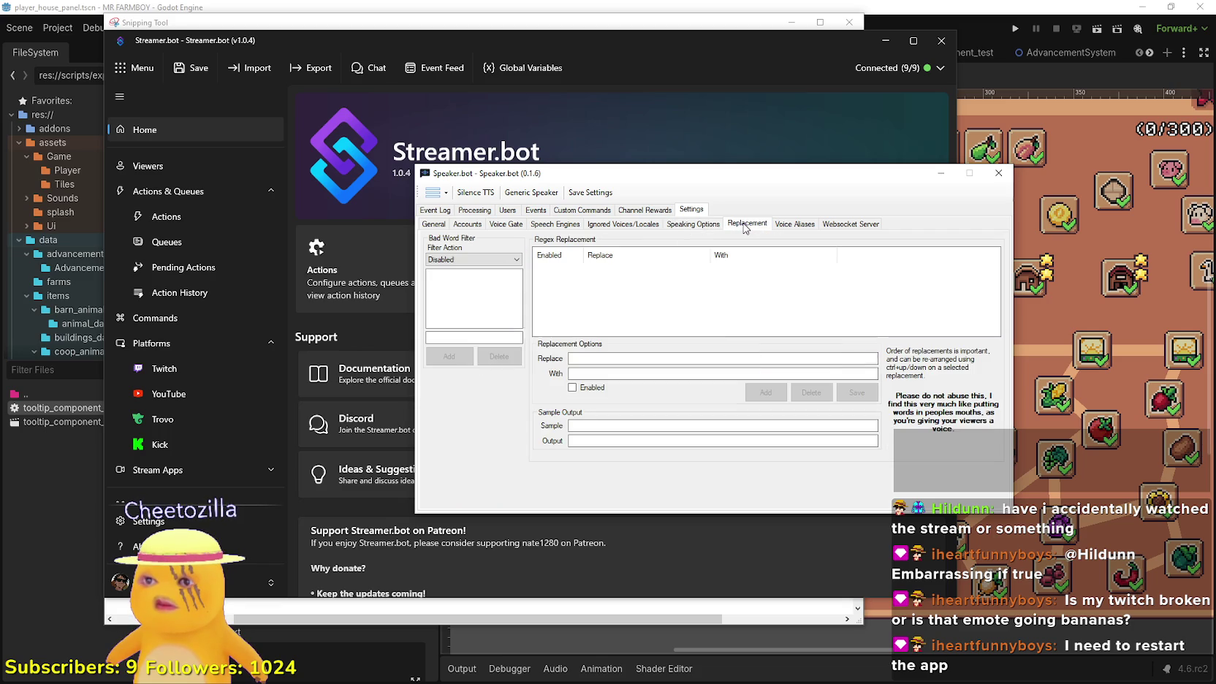
left_click(468, 224)
left_click(506, 224)
left_click(467, 224)
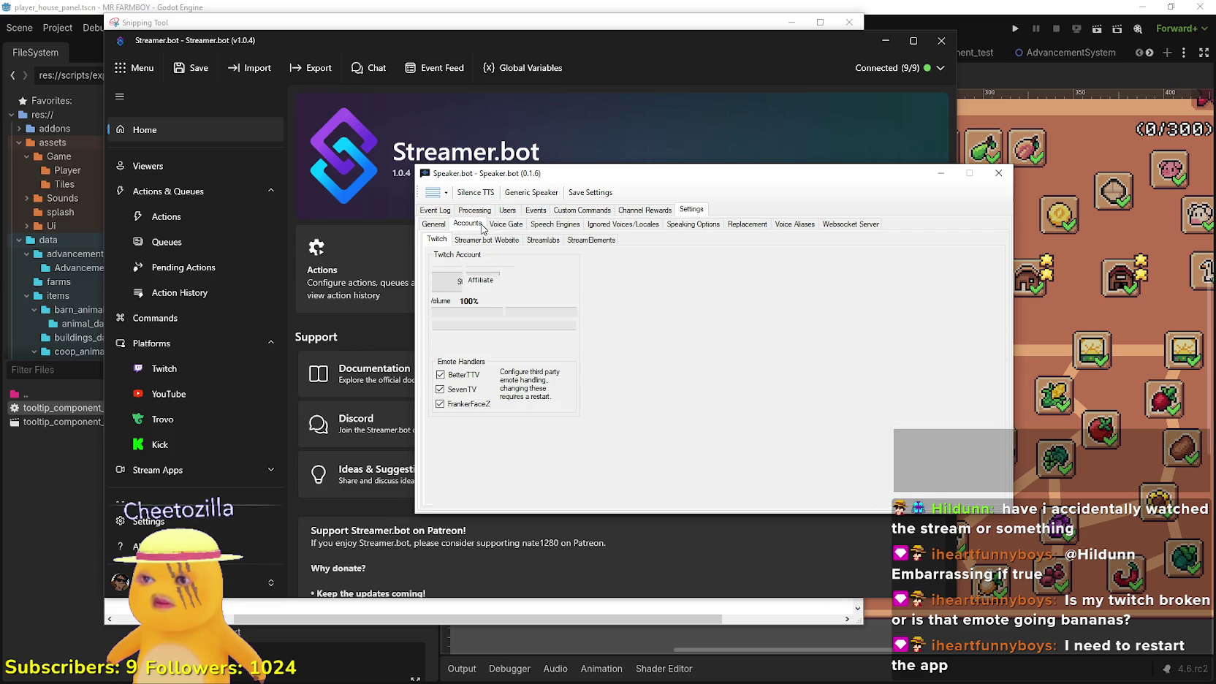
left_click(468, 239)
left_click(436, 224)
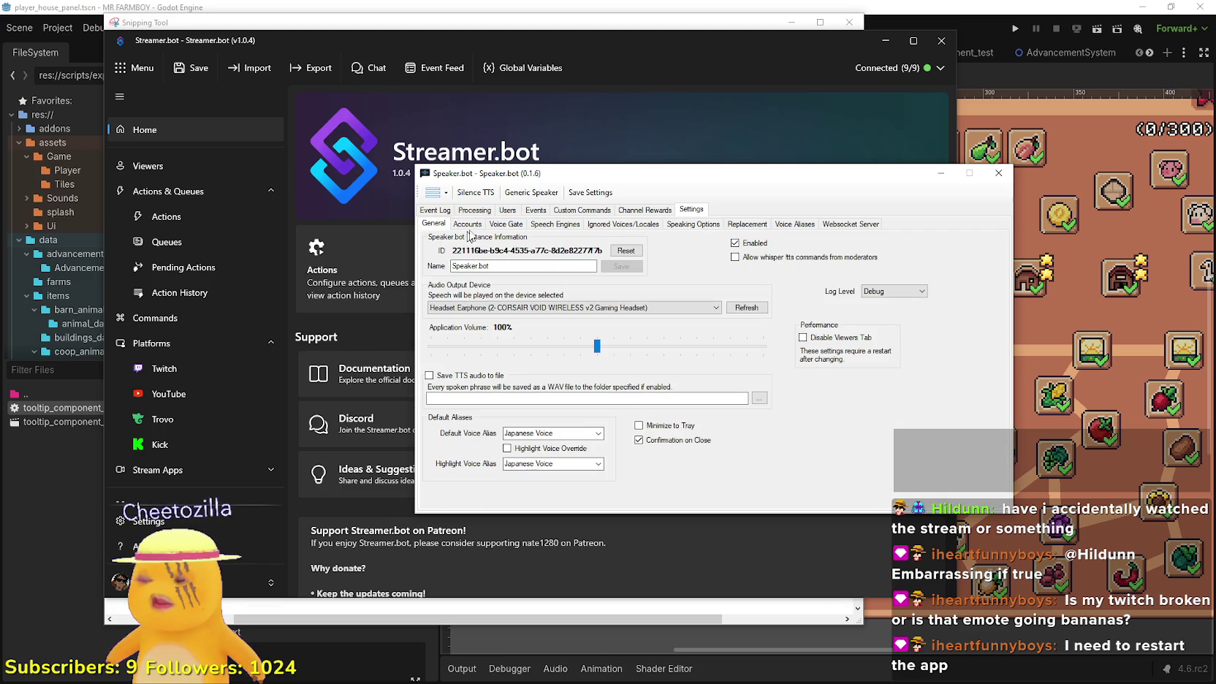
Check the Default and Highlight Voice Alias dropdowns, then open the Replacement settings
left_click(600, 435)
left_click(601, 434)
left_click(599, 465)
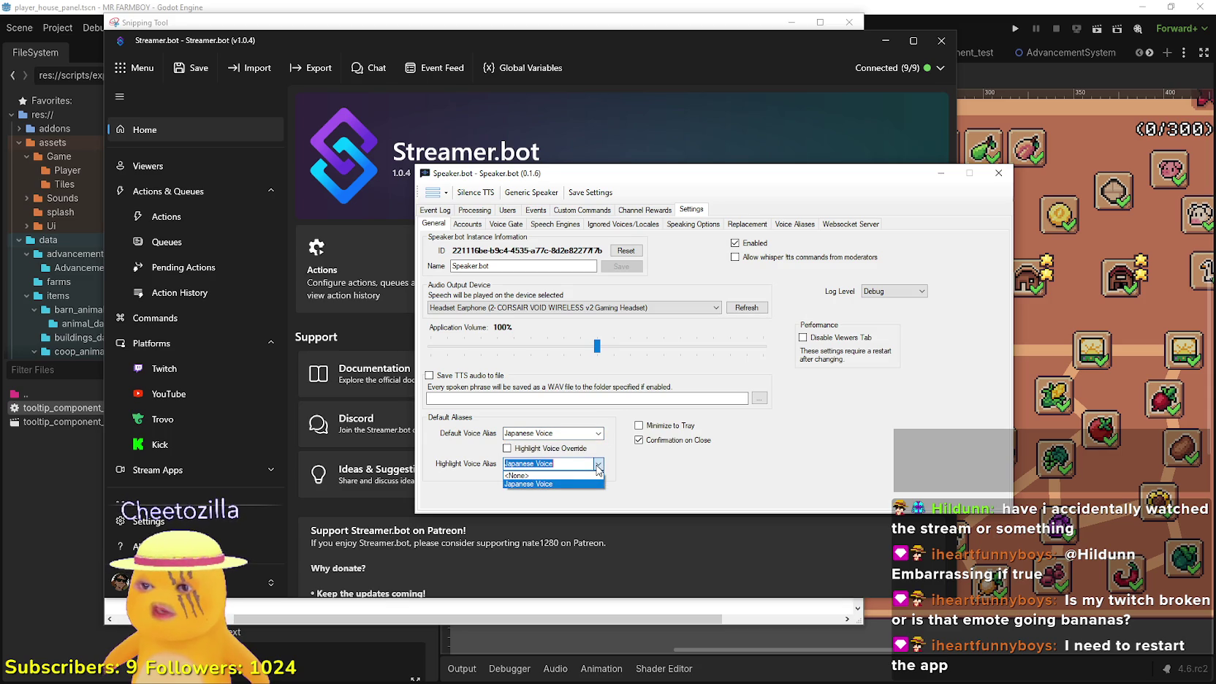
left_click(599, 468)
left_click(692, 223)
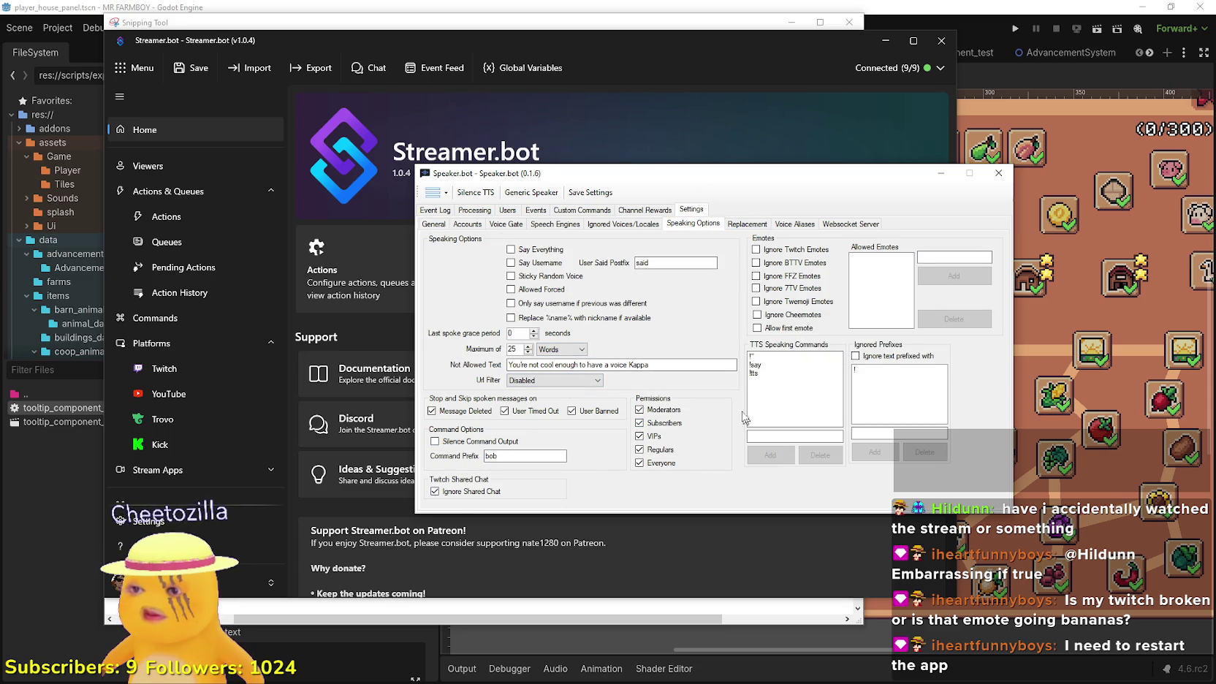
left_click(746, 224)
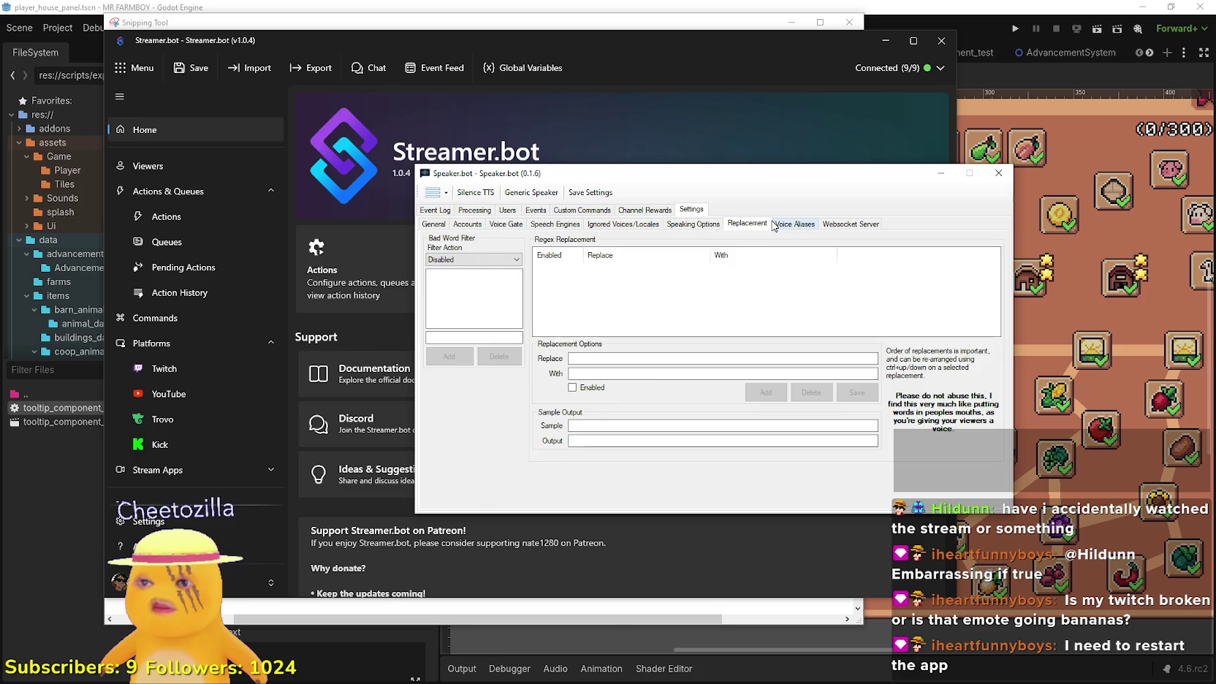
Create a TTSMonster voice alias routed to the CORSAIR headset output
left_click(779, 226)
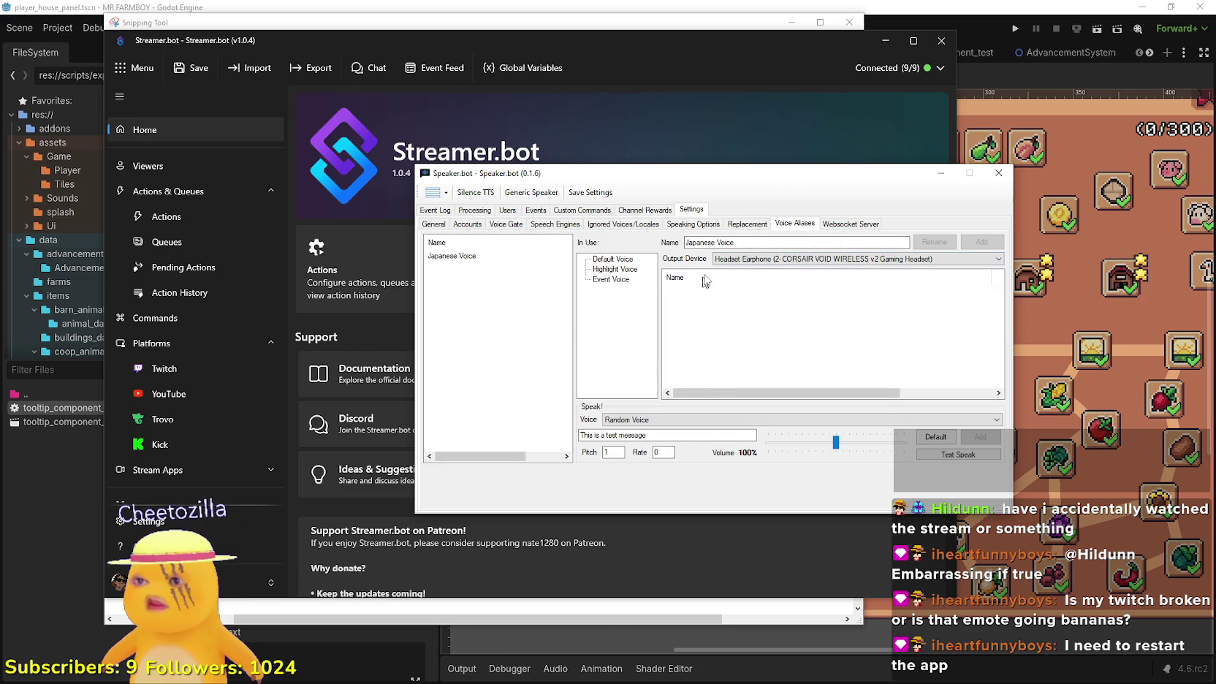
left_click_drag(752, 243, 681, 243)
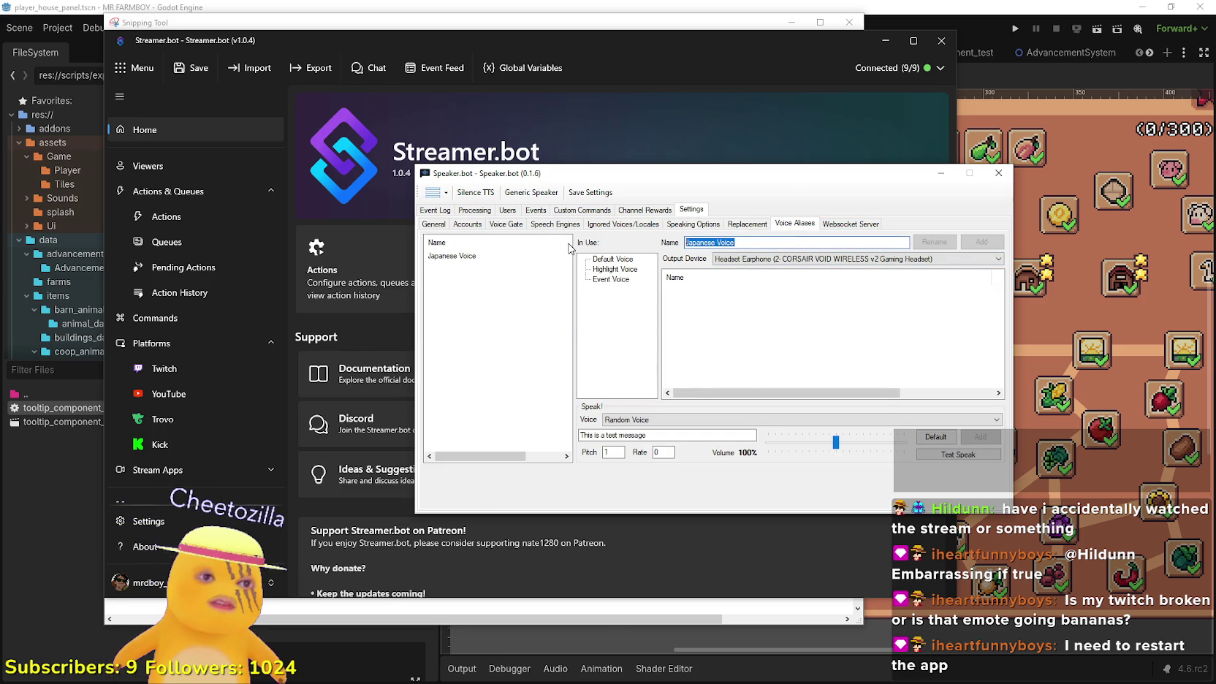
type("TTSMonster")
left_click(976, 244)
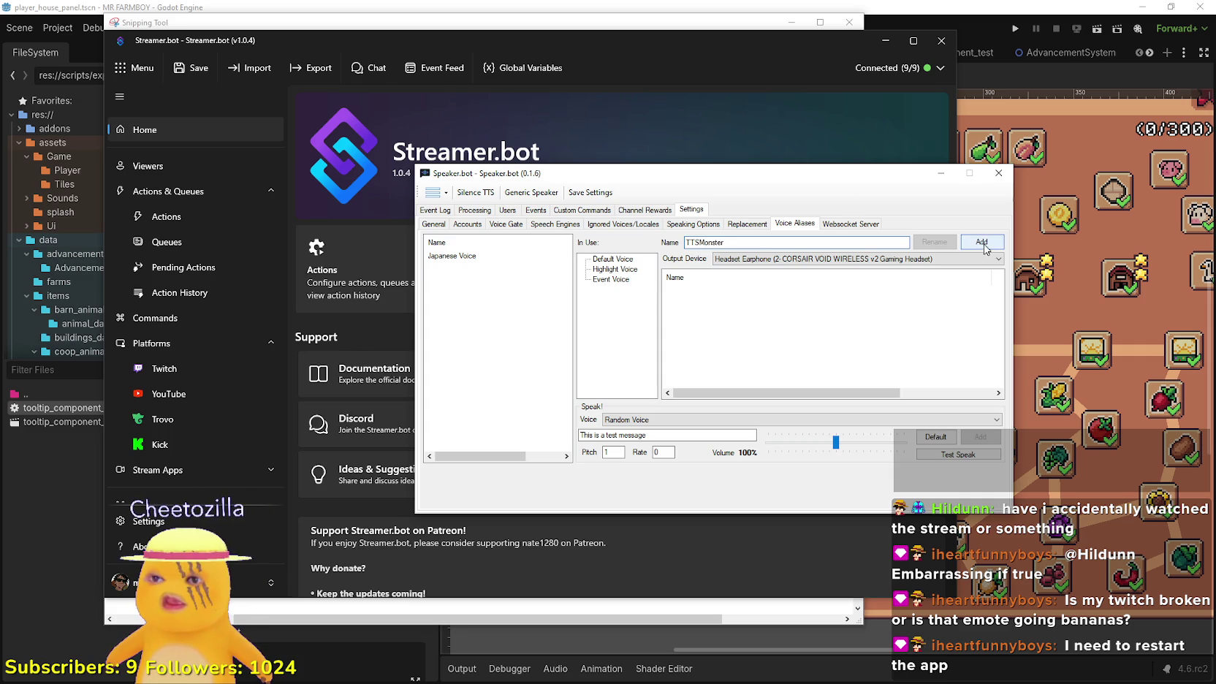
left_click(737, 260)
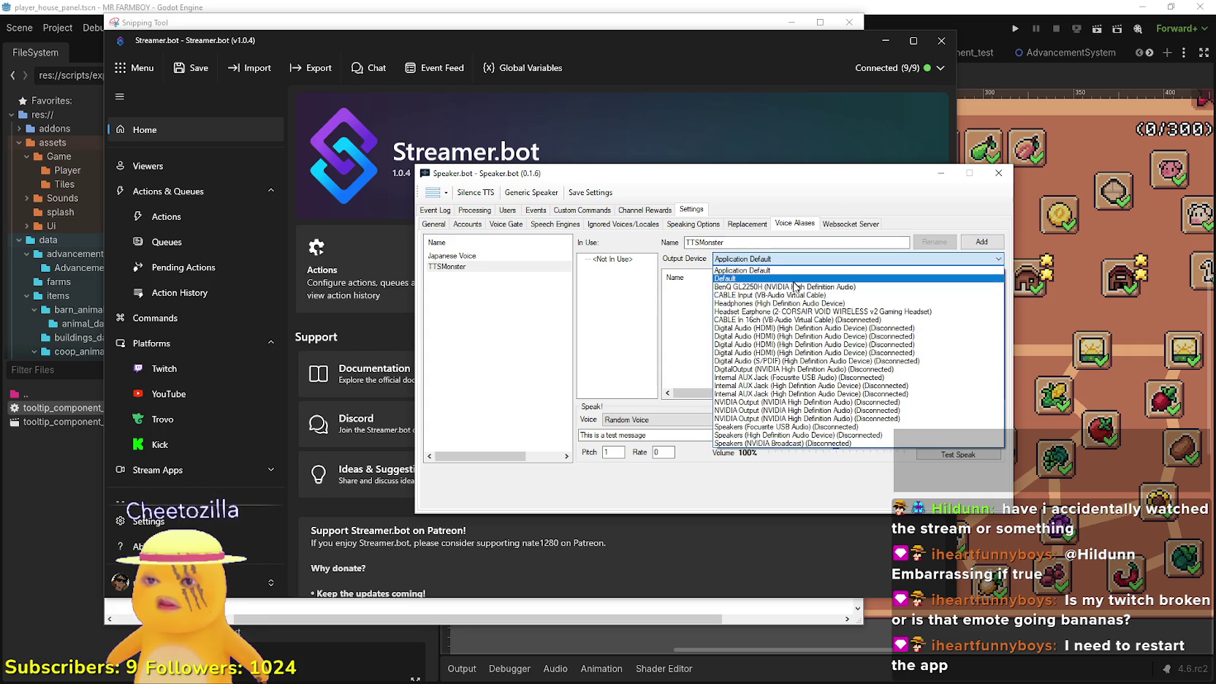
left_click(760, 312)
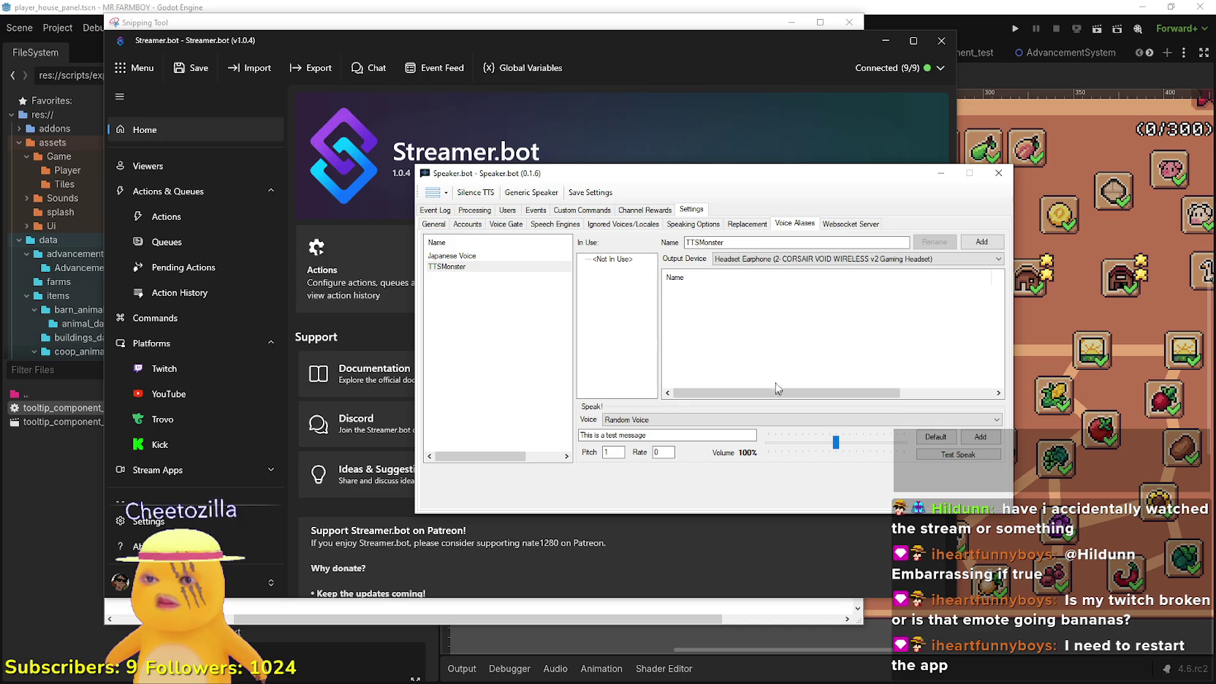
left_click(619, 259)
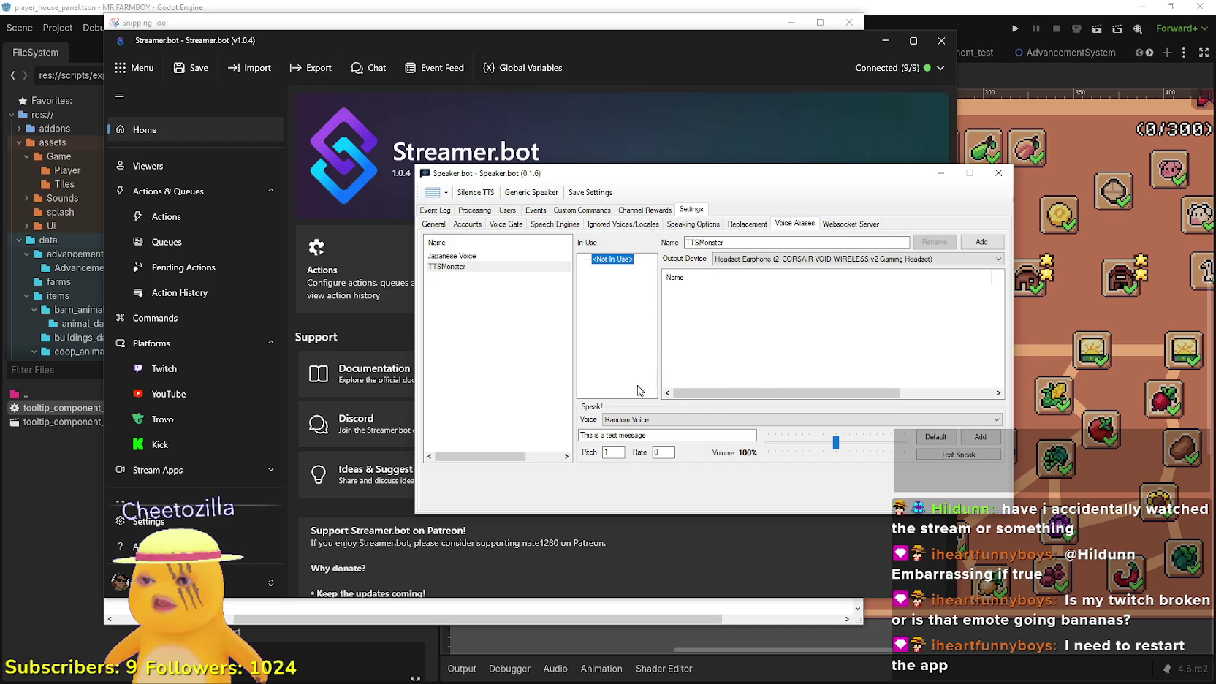
Choose tts.monster - brian (TTSMonster) as the alias's voice
left_click(655, 420)
scroll(773, 604, "down", 3)
scroll(774, 601, "down", 20)
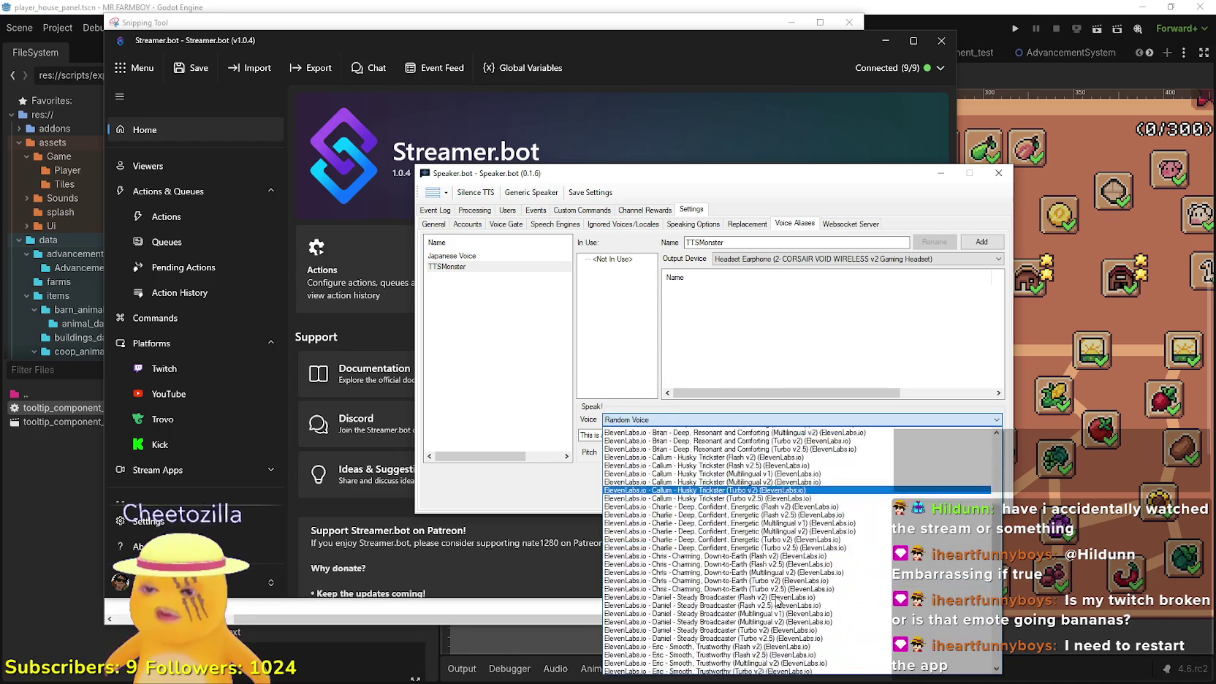
scroll(778, 601, "down", 10)
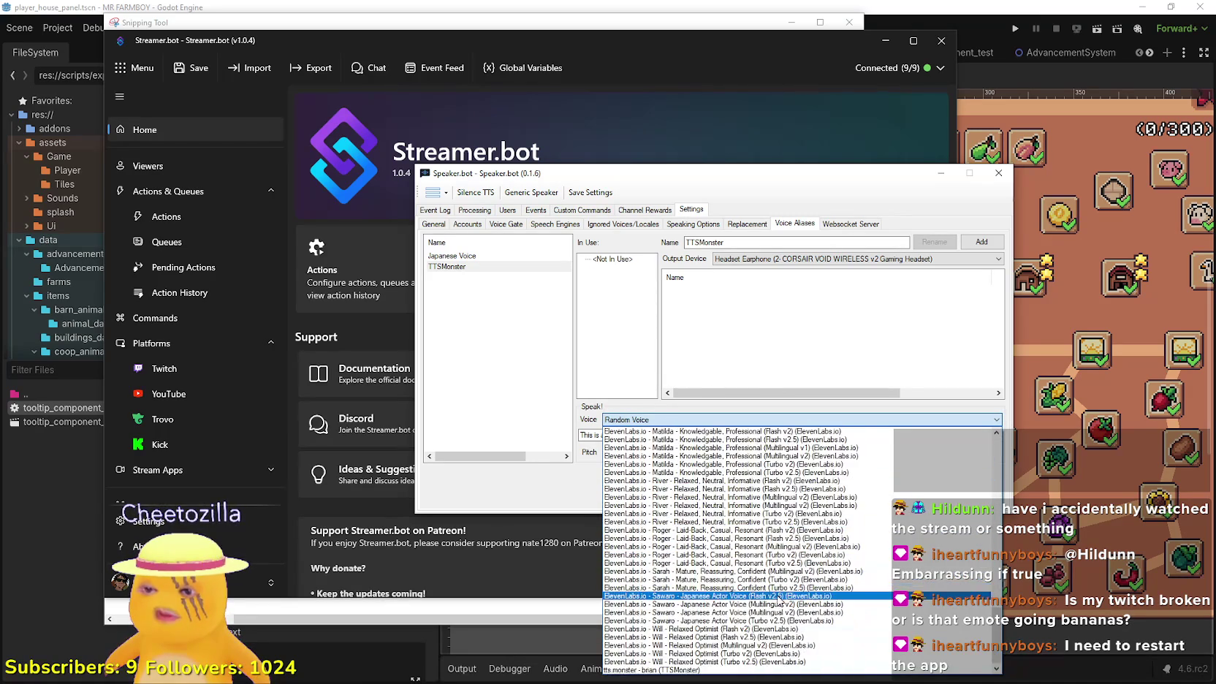
left_click(754, 670)
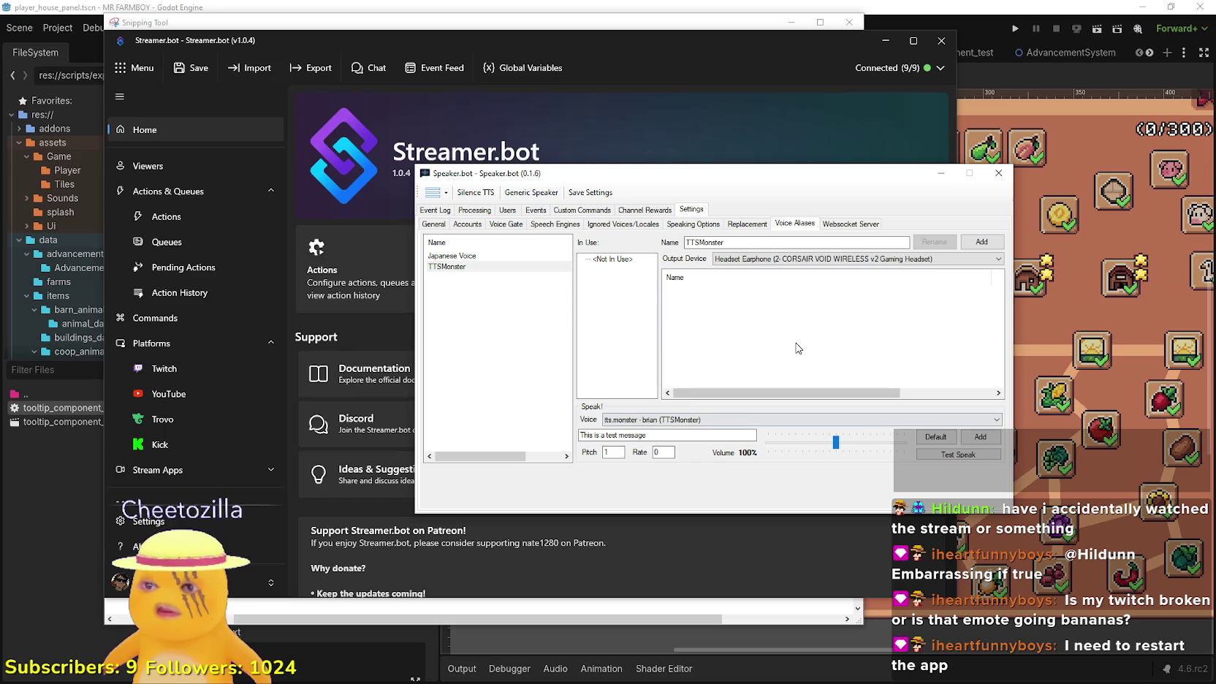
Try removing the accidental TTSMonster (1) duplicate alias through its right-click menu
left_click(976, 243)
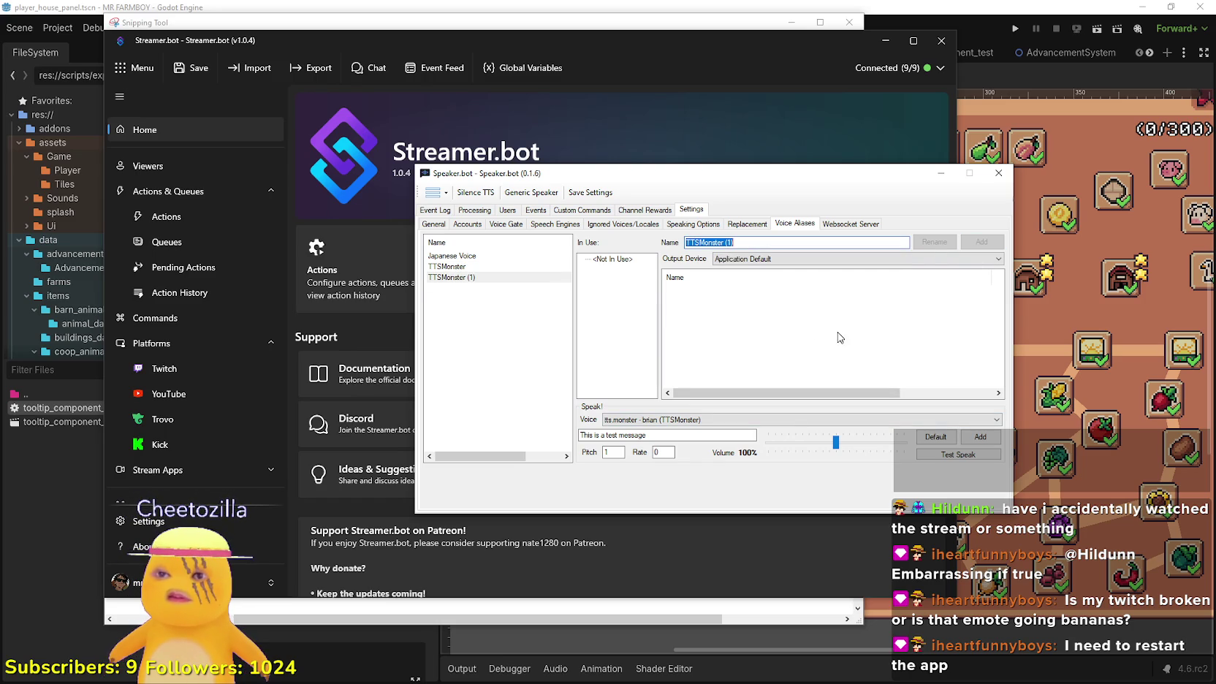
left_click(554, 277)
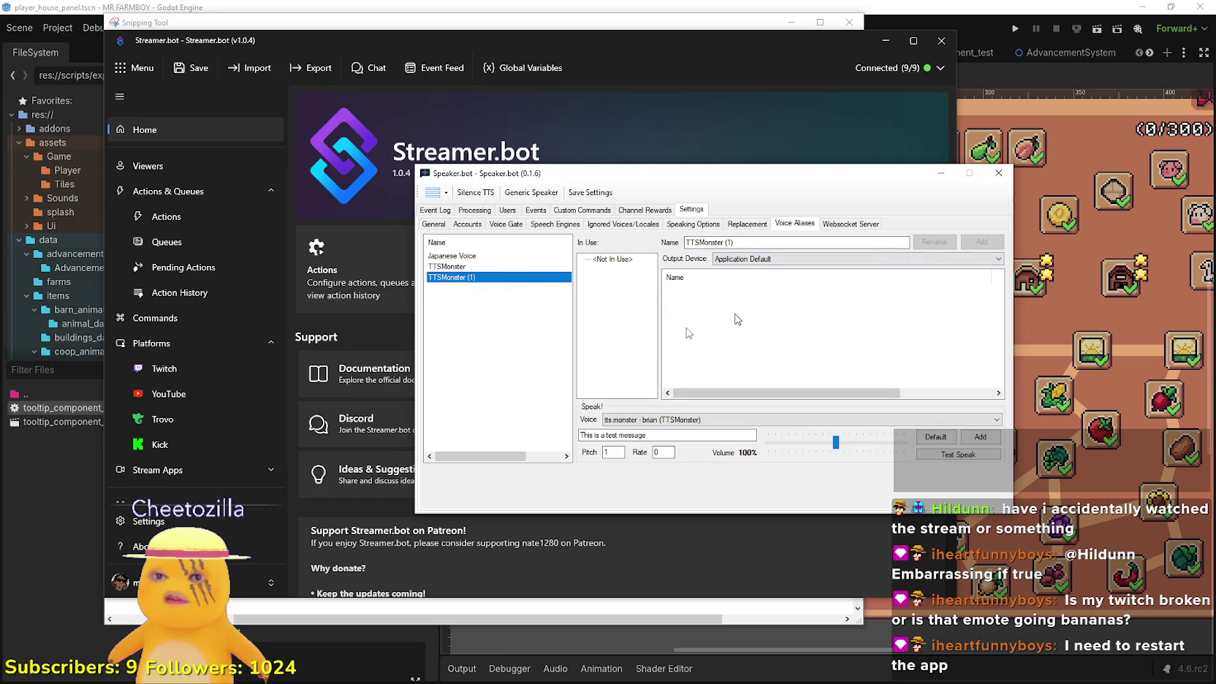
right_click(483, 282)
left_click(510, 298)
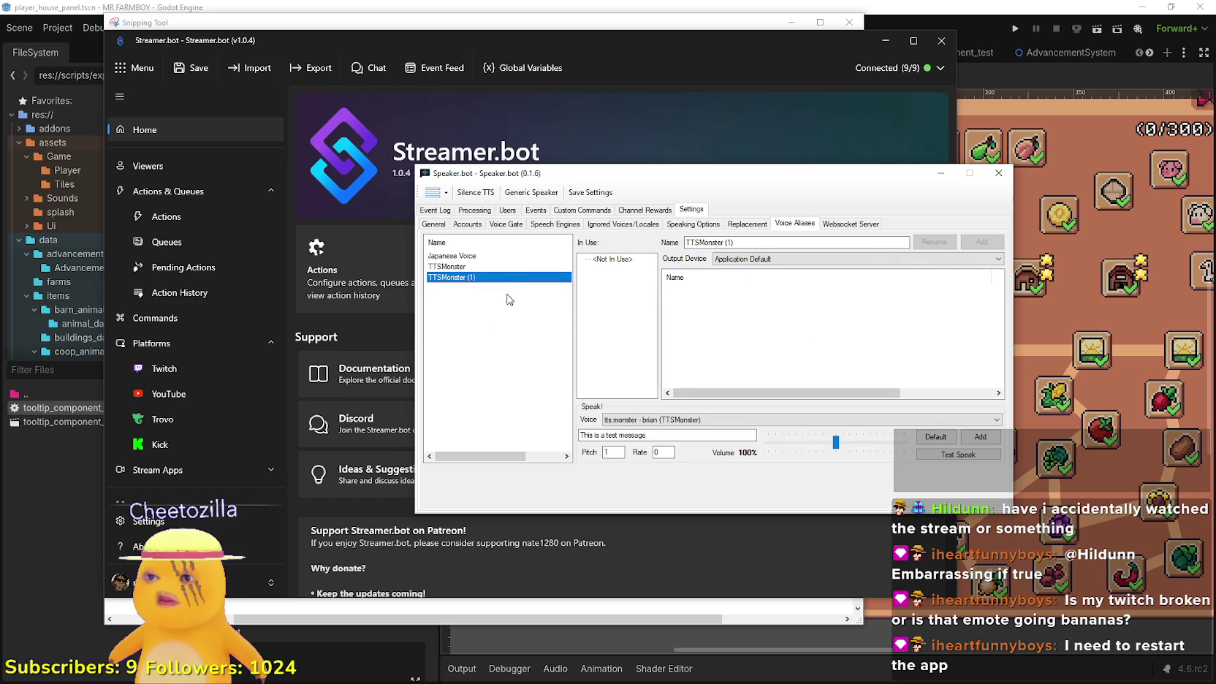
left_click(498, 267)
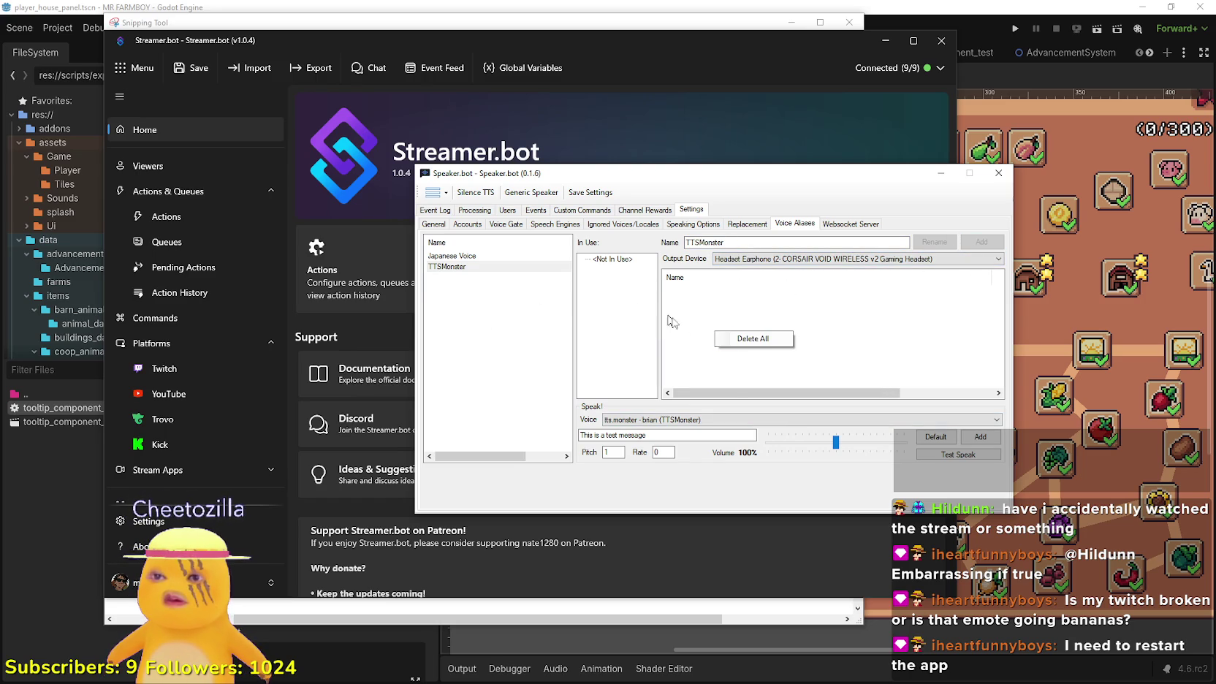
left_click(612, 260)
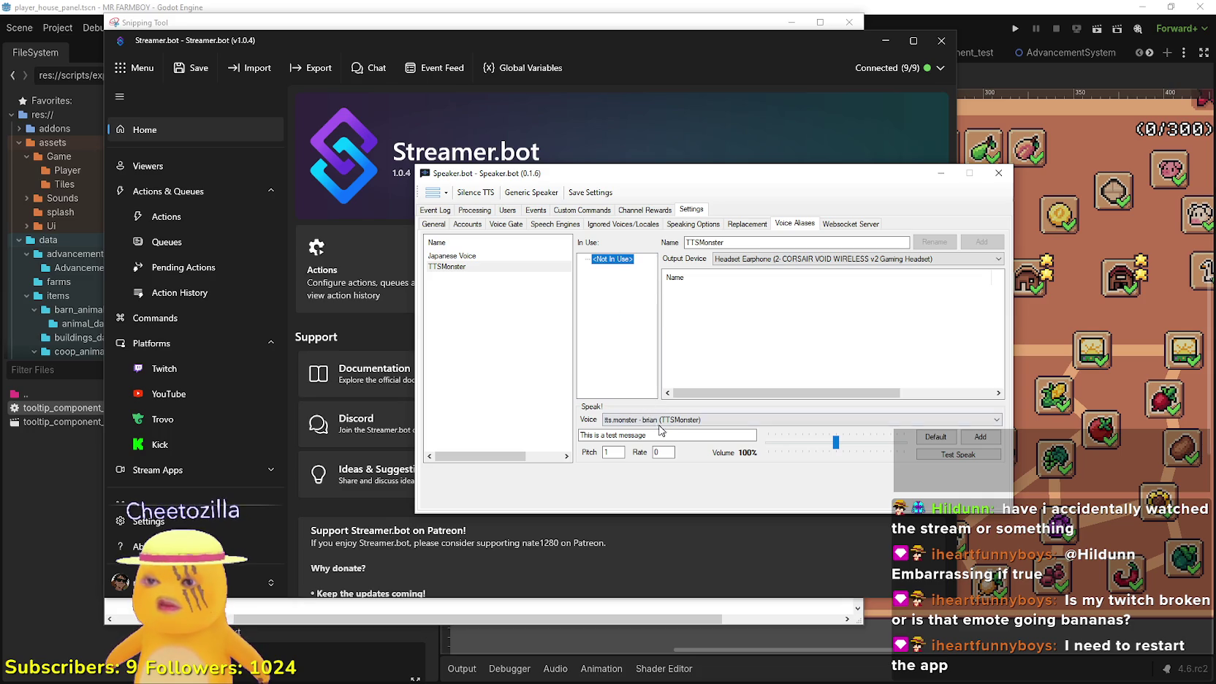
Test the tts.monster - brian voice and add it to the TTSMonster alias
left_click(944, 458)
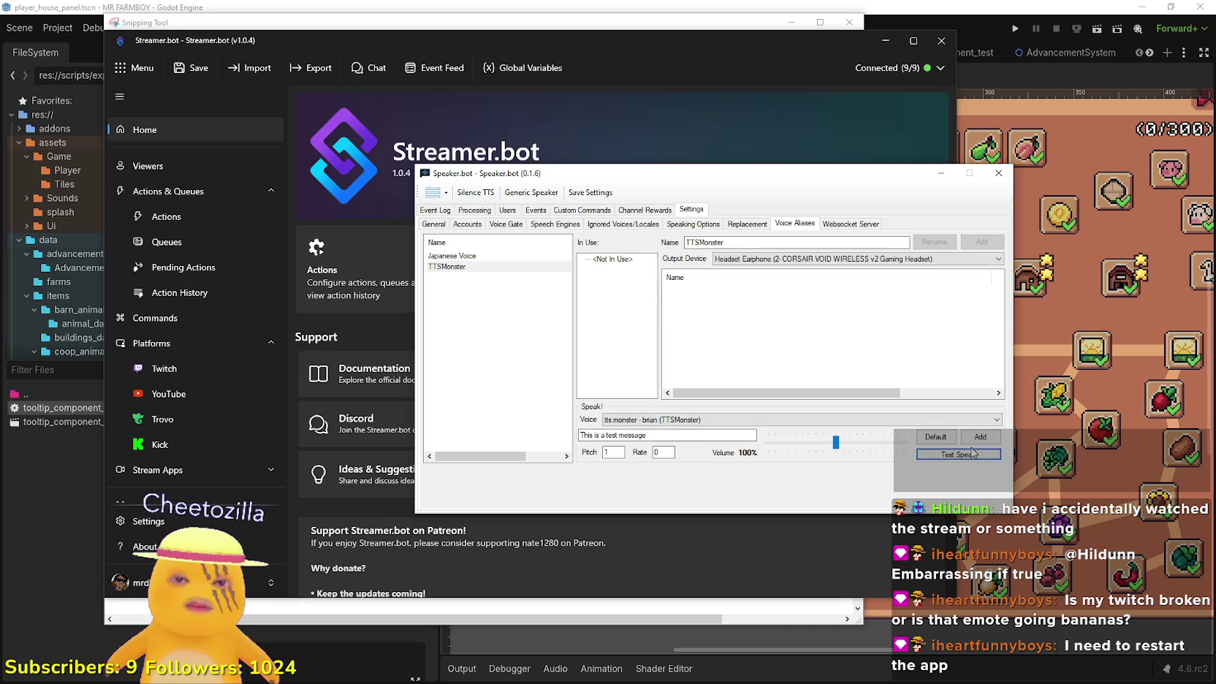
left_click(979, 439)
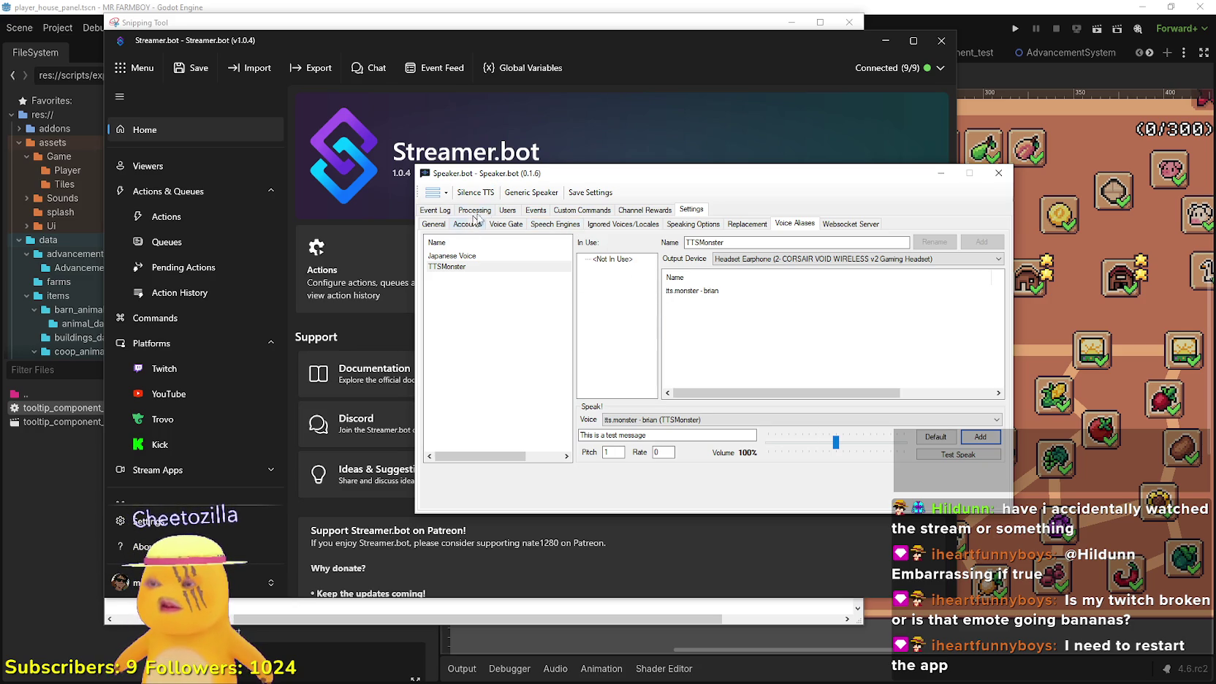
Browse the Speaking Options, Voice Aliases, Account and Speech Engine settings pages
left_click(704, 227)
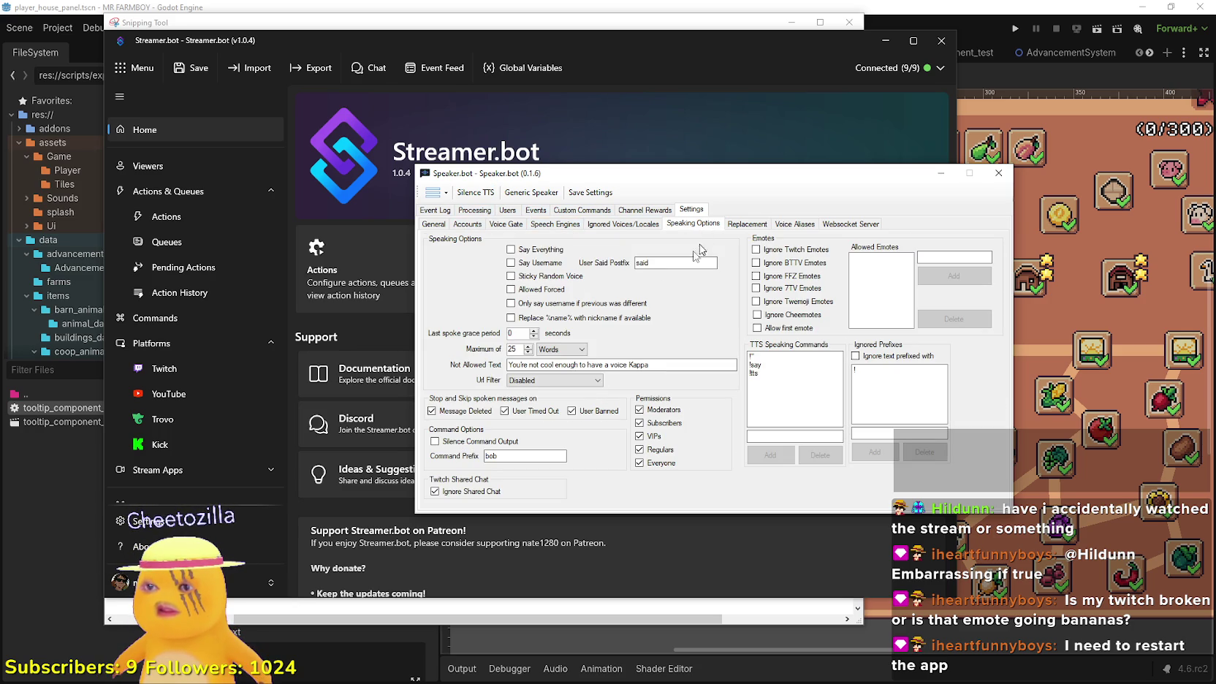
left_click(752, 224)
left_click(781, 224)
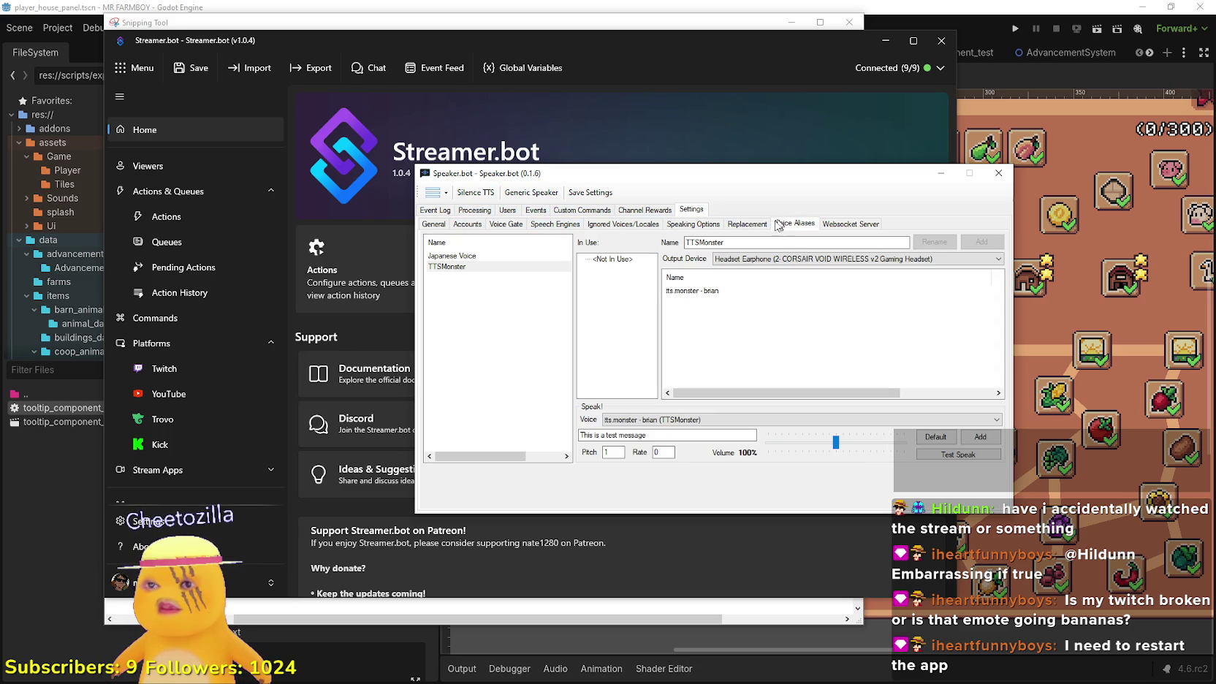
left_click(556, 226)
left_click(474, 226)
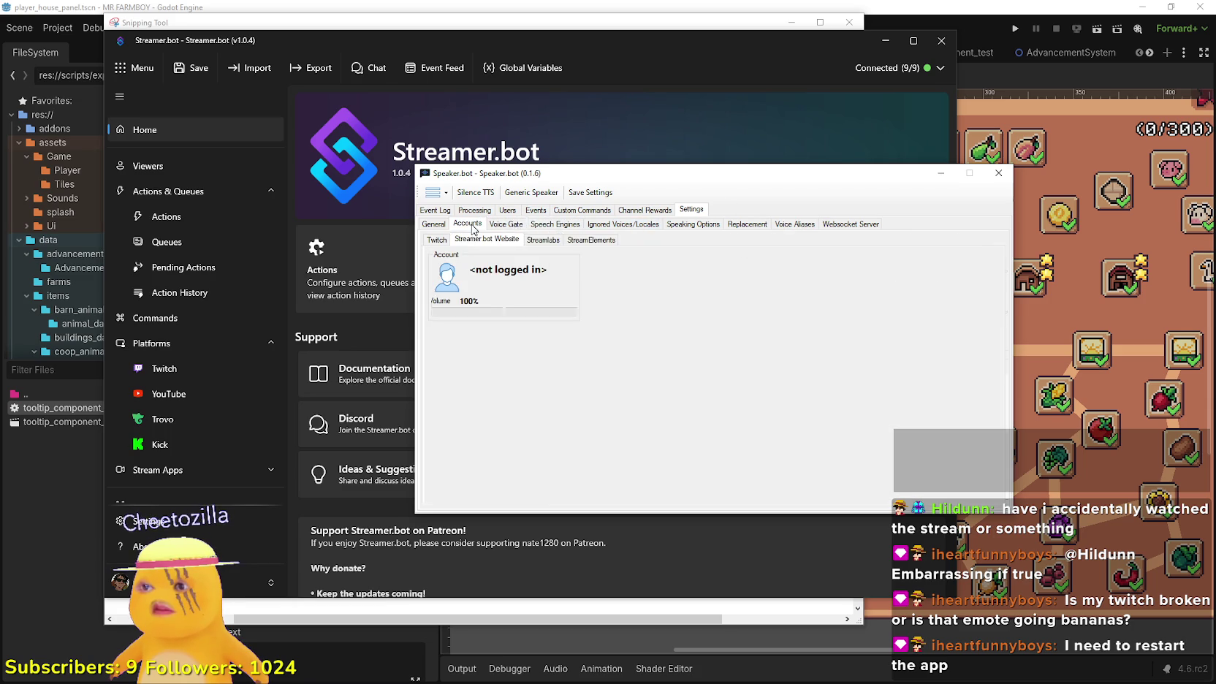
left_click(686, 227)
left_click(739, 225)
left_click(786, 225)
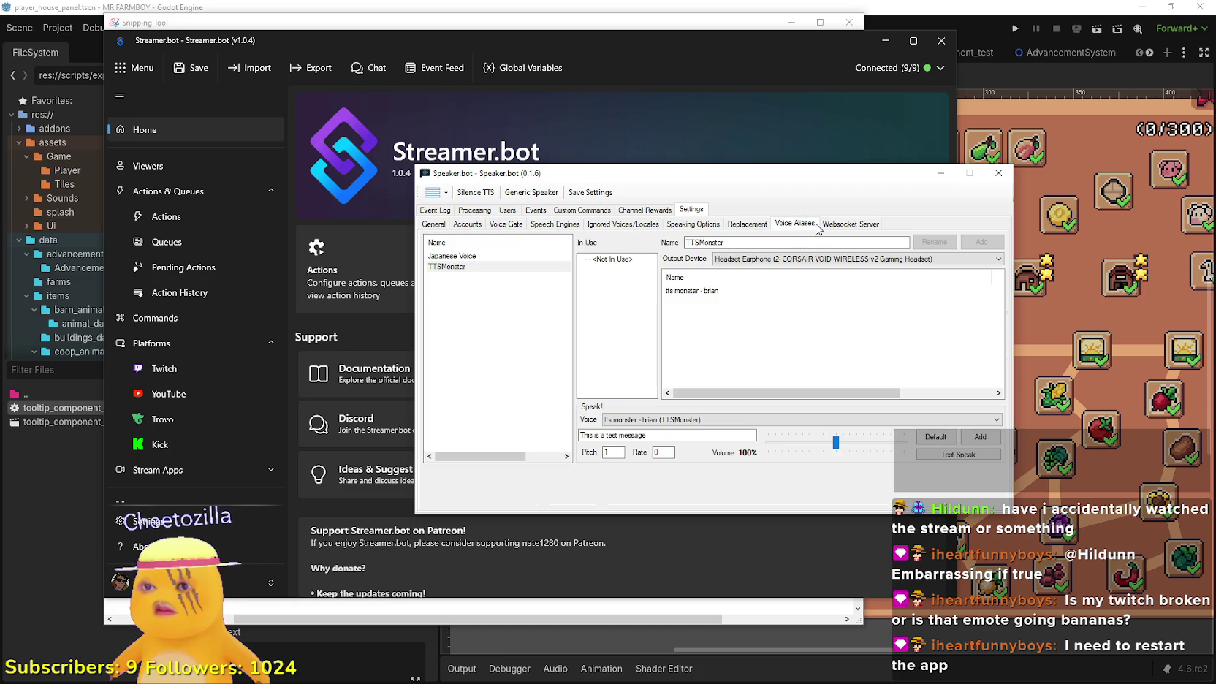
left_click(825, 225)
left_click(603, 227)
Review the engine, event, chat user, channel reward and voice gate pages, then return to General settings
left_click(550, 223)
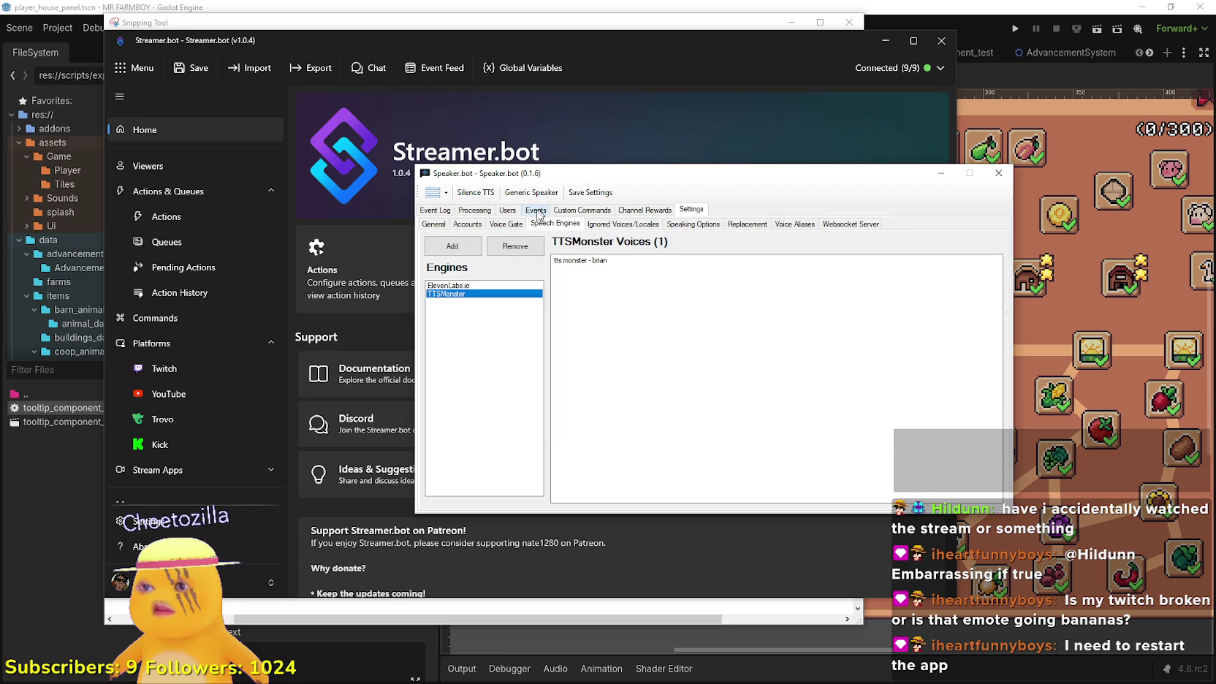
left_click(657, 214)
left_click(573, 213)
left_click(531, 213)
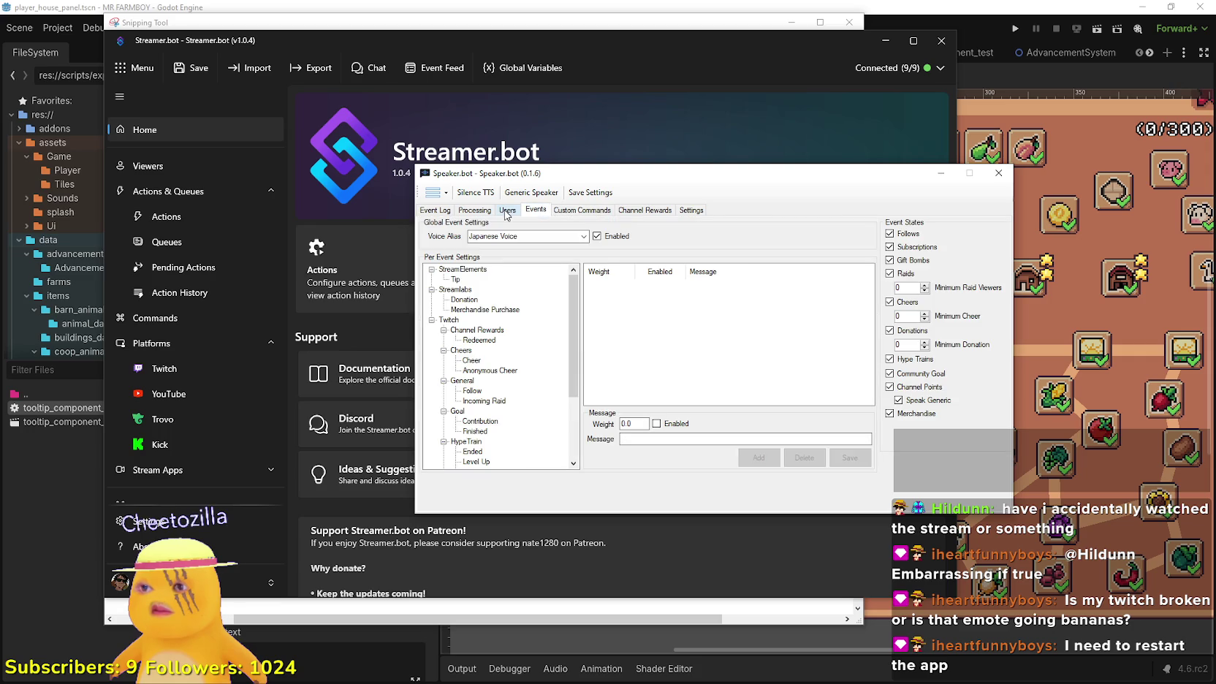
left_click(506, 211)
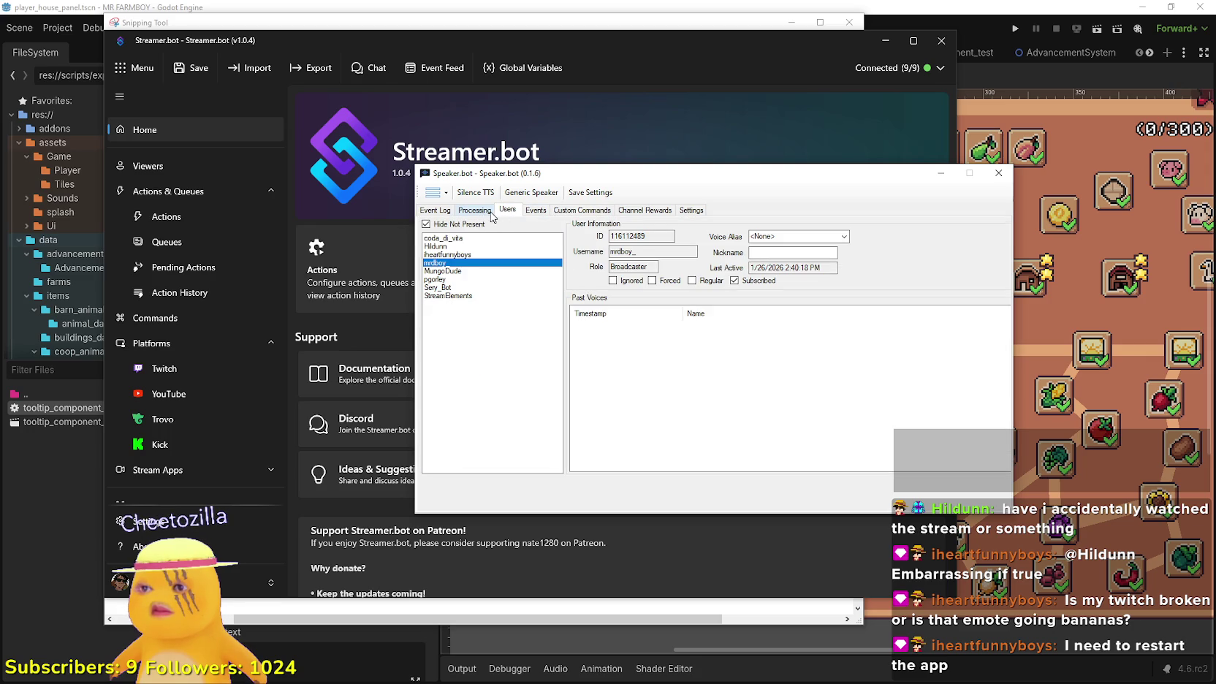
left_click(488, 212)
left_click(554, 214)
left_click(621, 214)
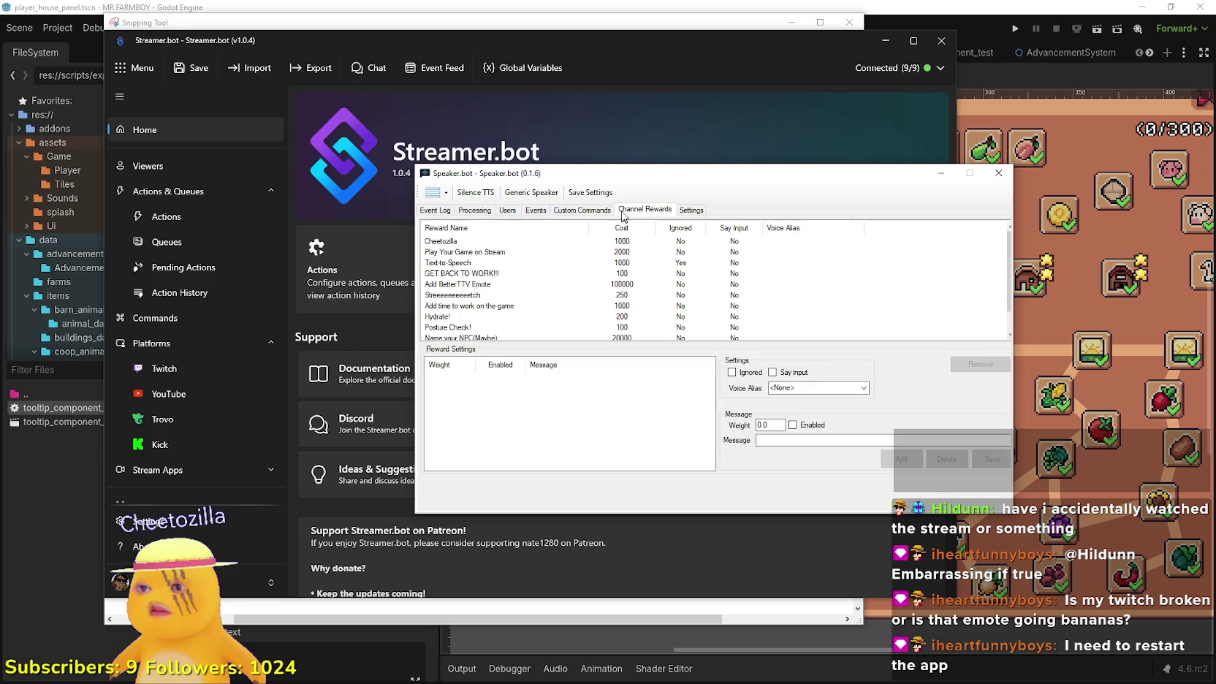
left_click(680, 211)
left_click(491, 226)
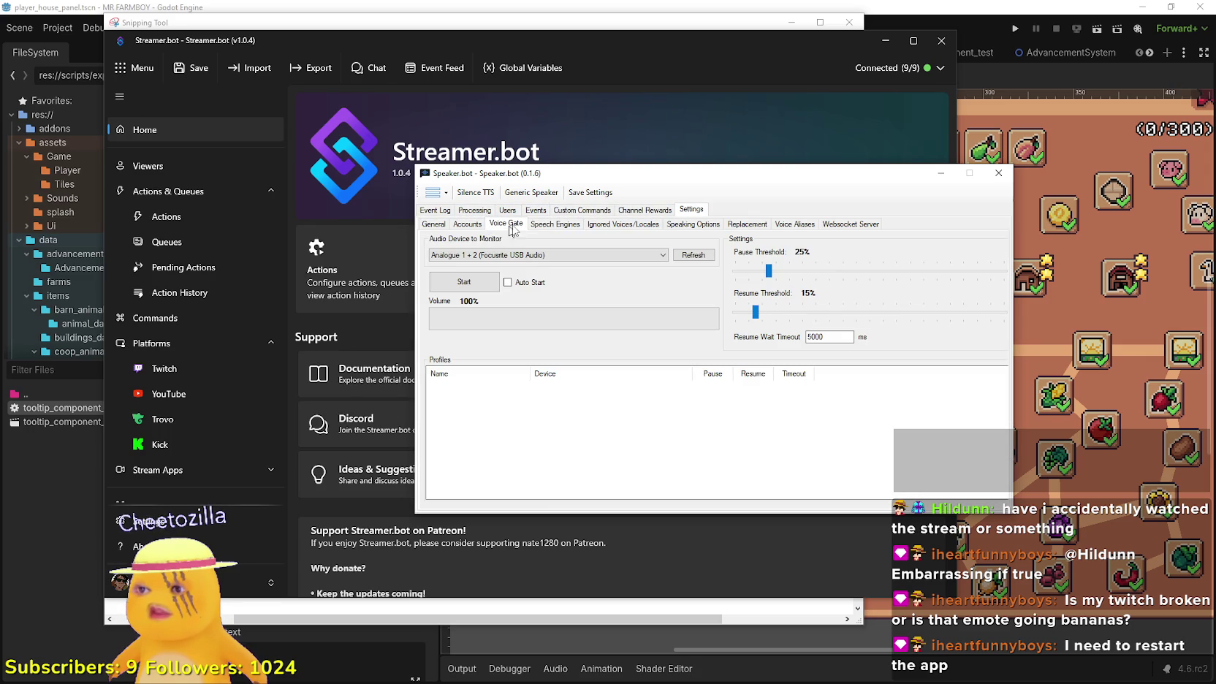
left_click(433, 224)
left_click(588, 463)
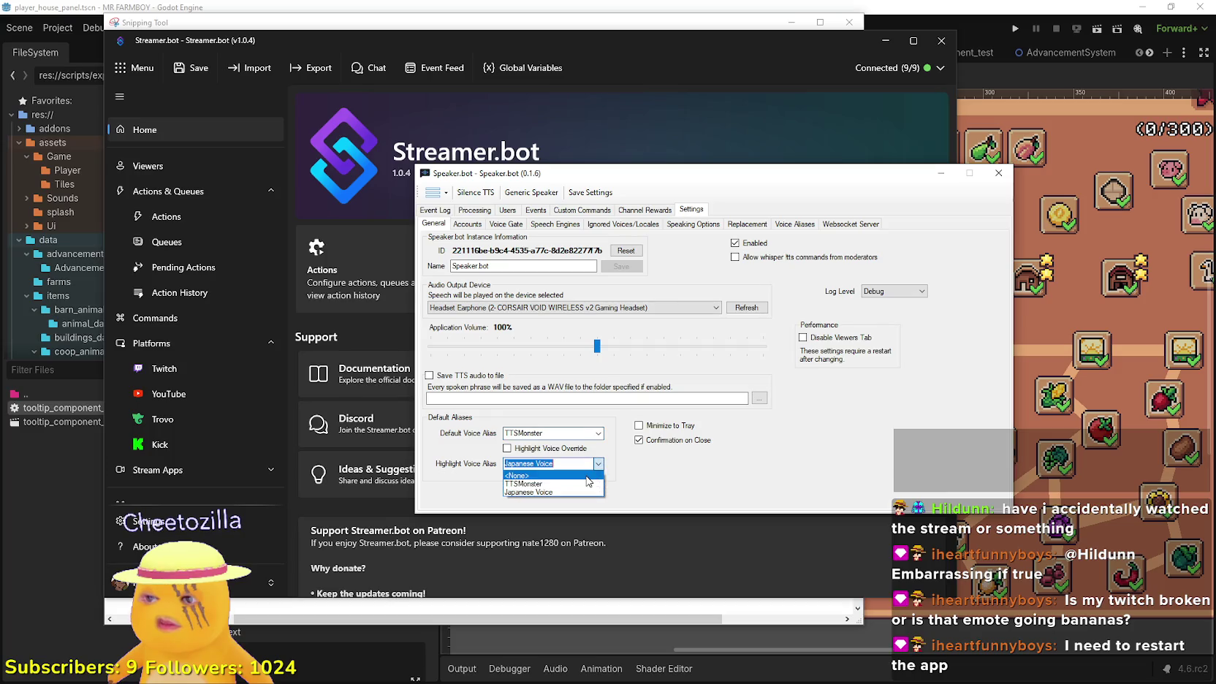
Choose TTSMonster as Highlight Voice Alias, check the other Settings pages, and come back to General
left_click(586, 484)
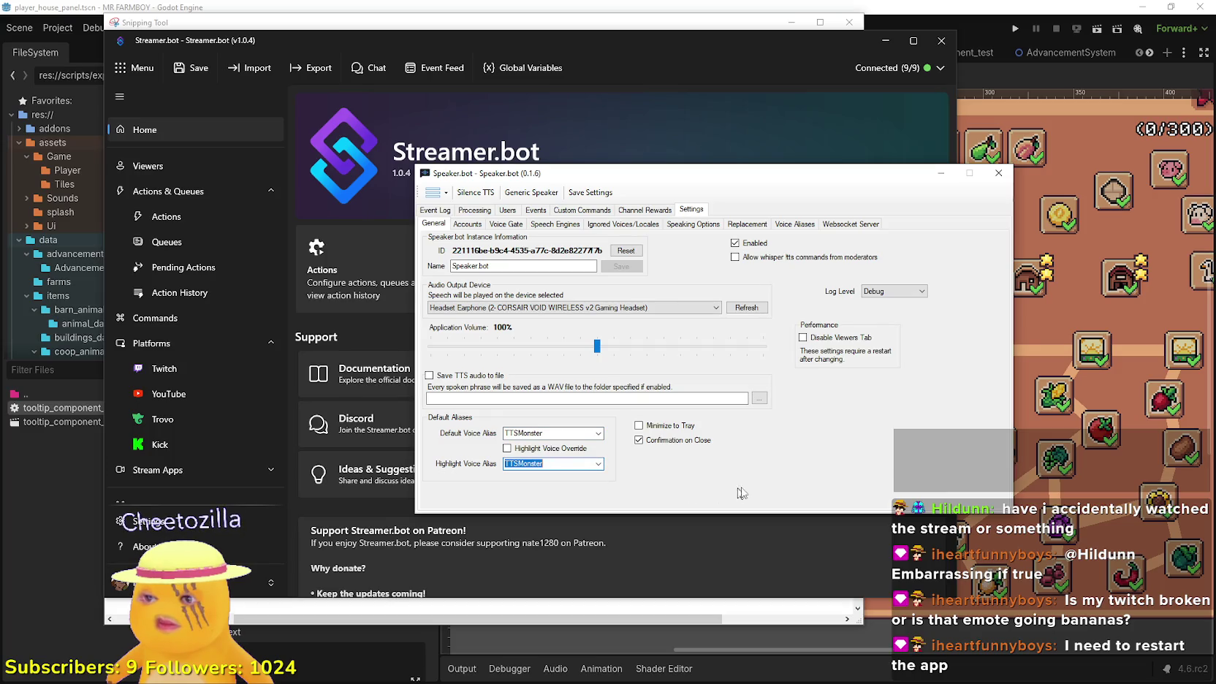
left_click(692, 225)
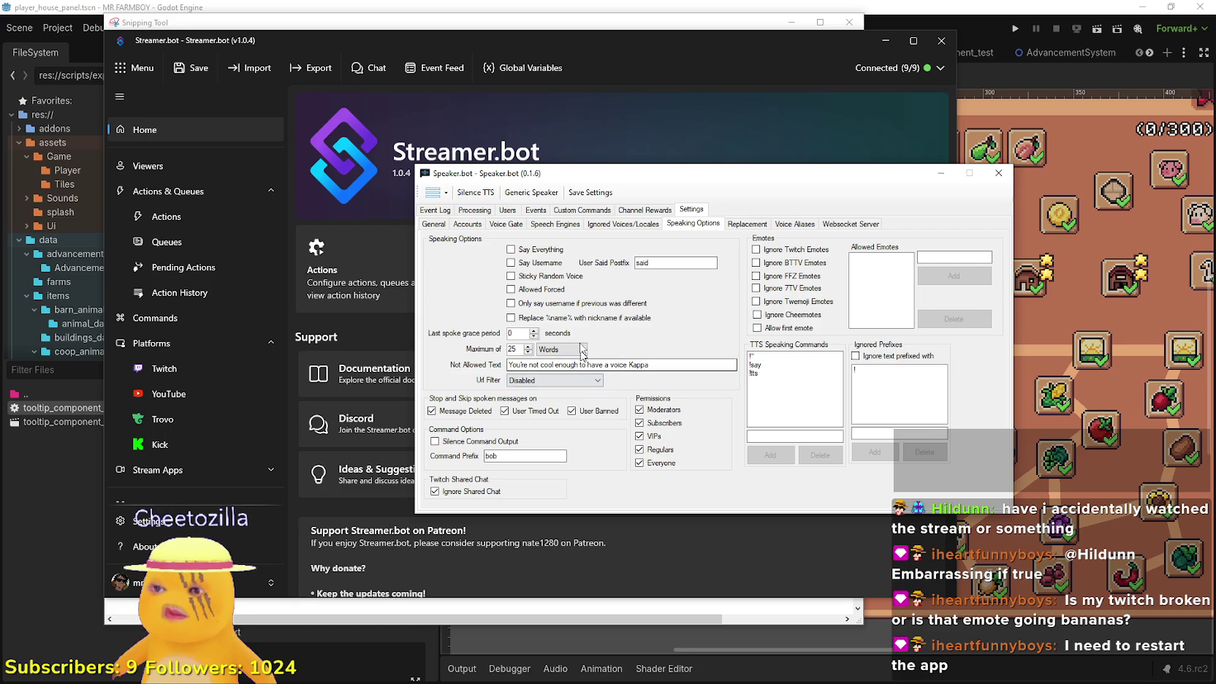
left_click(746, 225)
left_click(795, 225)
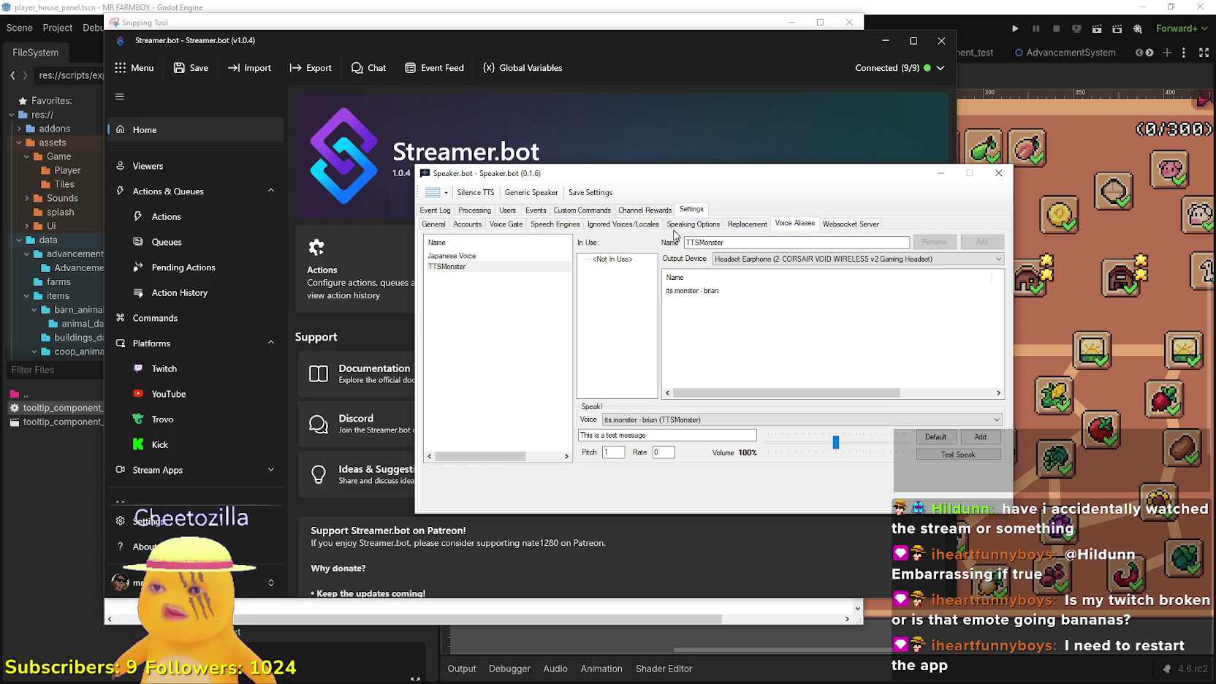
left_click(637, 228)
left_click(570, 226)
left_click(511, 227)
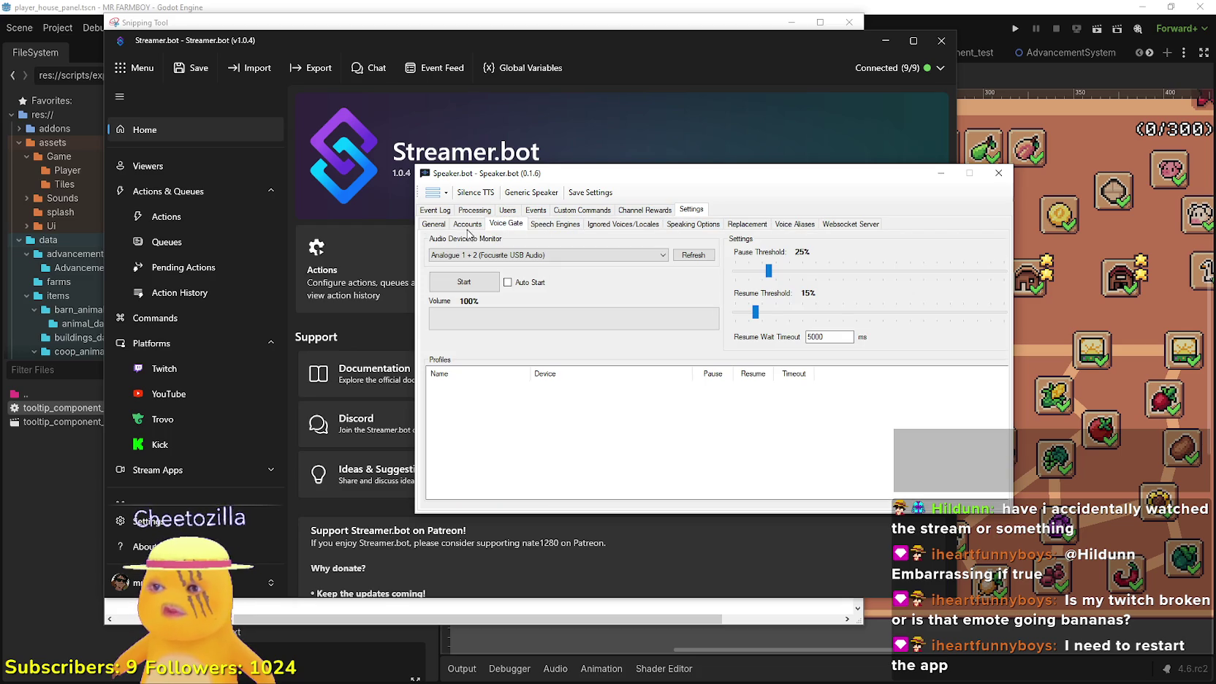
left_click(466, 225)
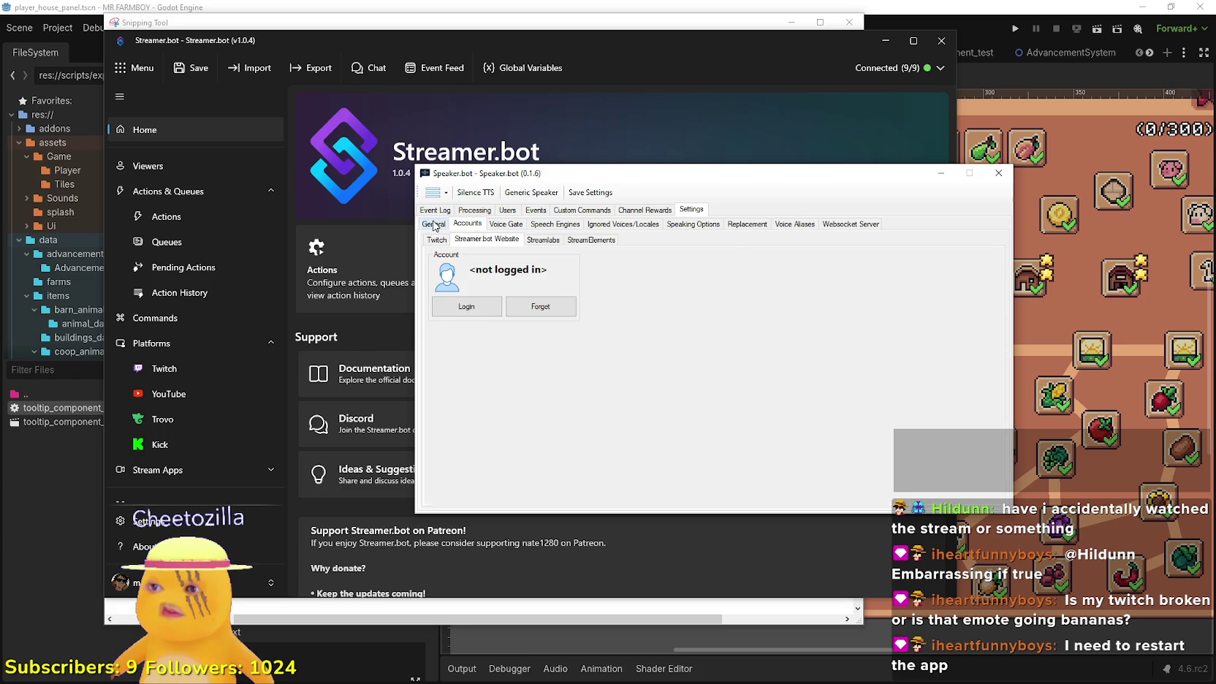
left_click(435, 225)
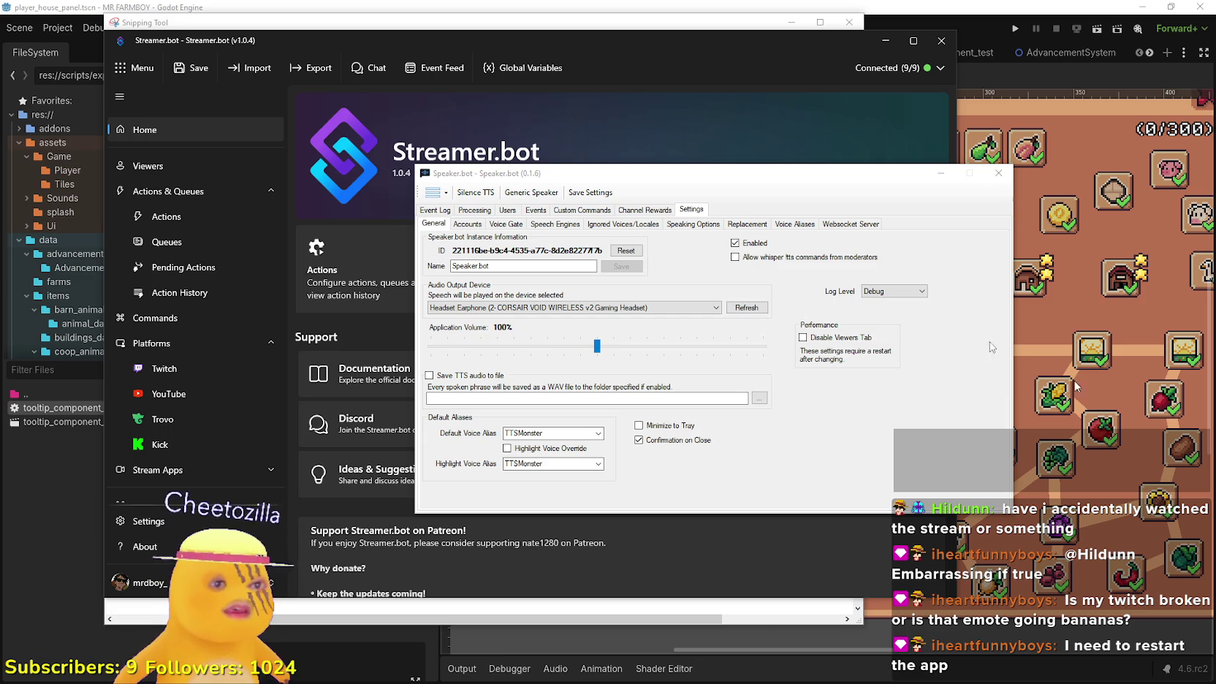
left_click_drag(884, 173, 926, 178)
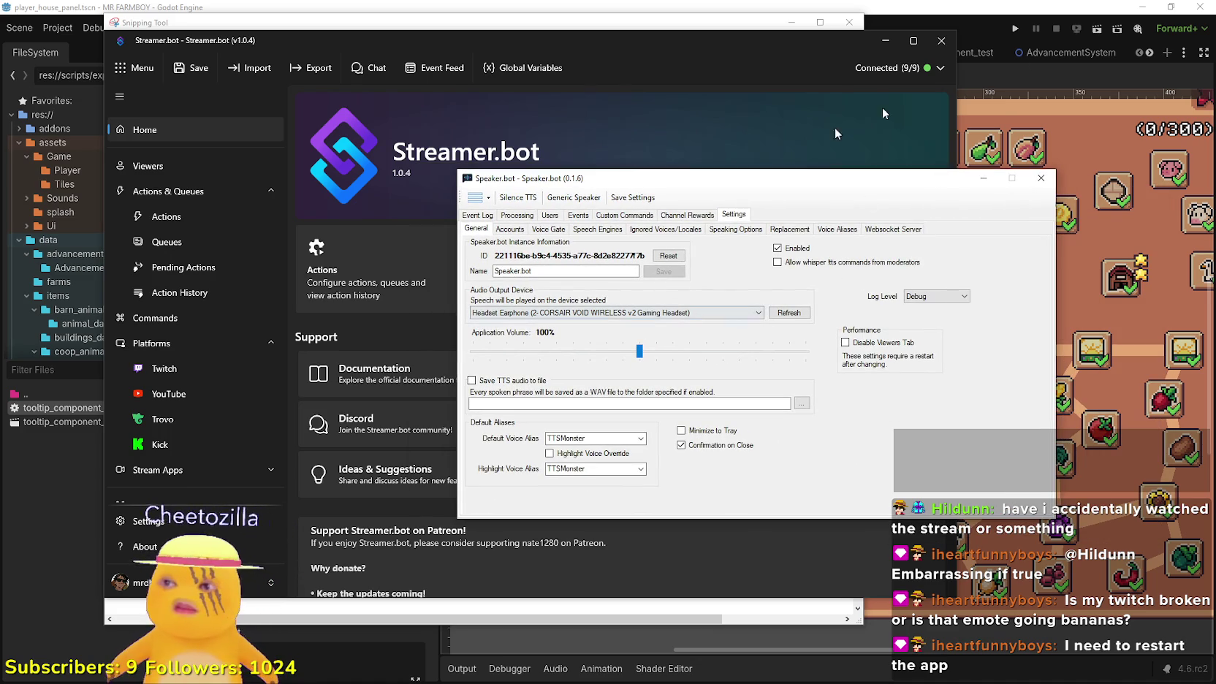
Bring Streamer.bot's main window to the front, then drag the skill tree capture into view
left_click(886, 40)
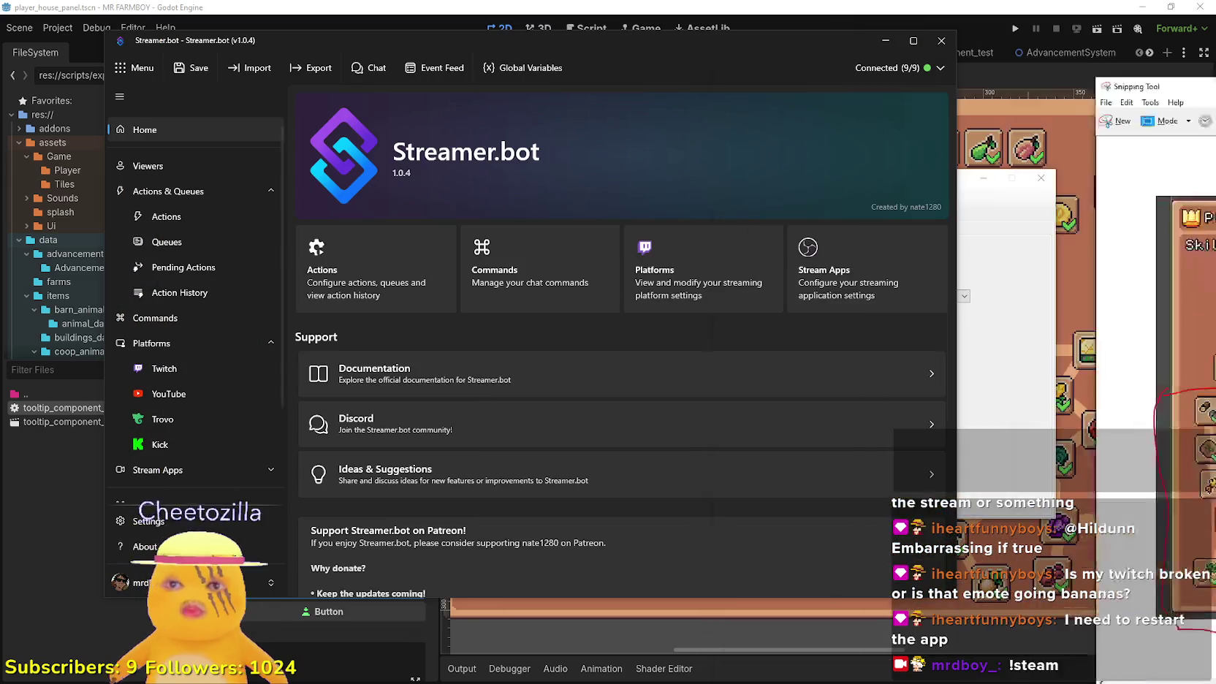
mouse_move(370, 28)
left_mouse_down()
mouse_move(511, 51)
mouse_move(497, 53)
left_mouse_up()
Maximize and close the skill tree capture, then move and minimize Streamer.bot to reveal Godot
left_click(964, 46)
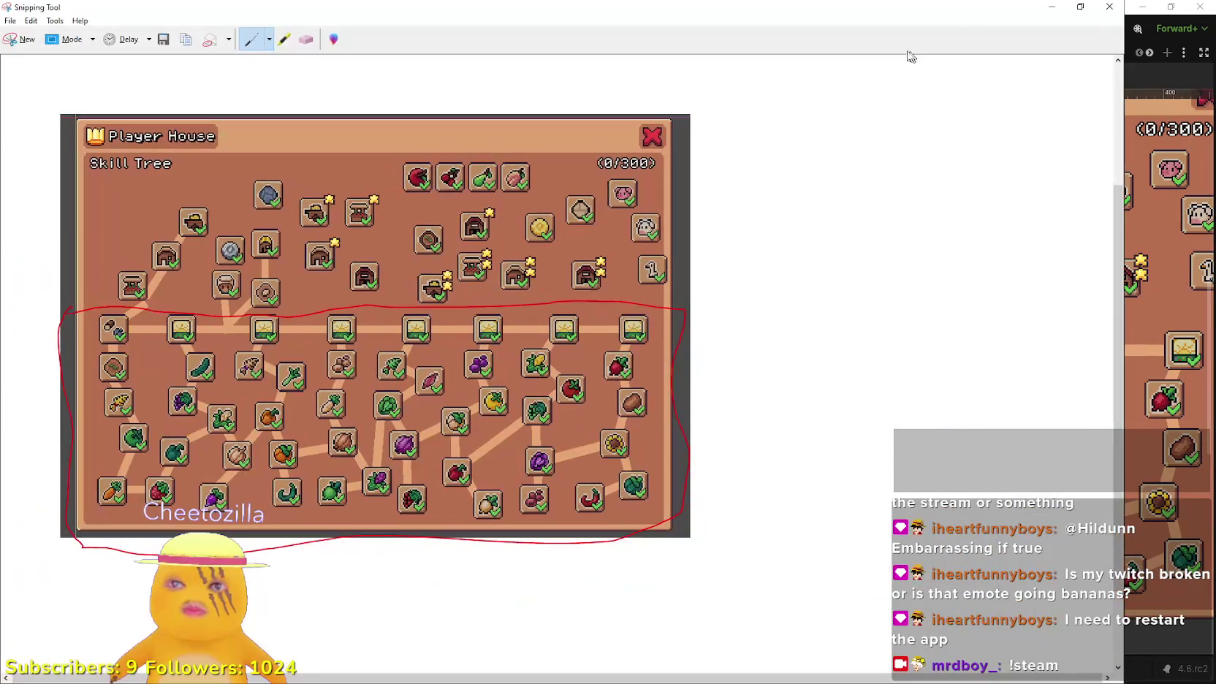
left_click(1051, 6)
left_click_drag(743, 35, 768, 45)
left_click(943, 41)
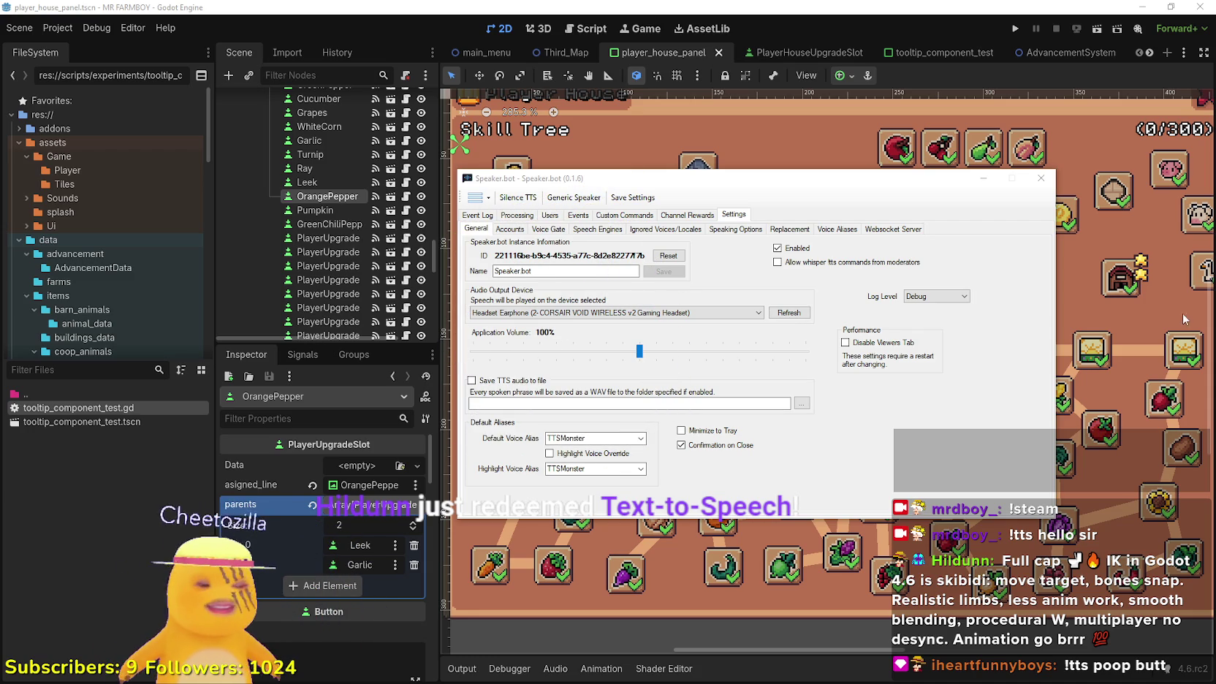
Show Speaker.bot's Event Log of recent TTS messages, then move off it
left_click(477, 215)
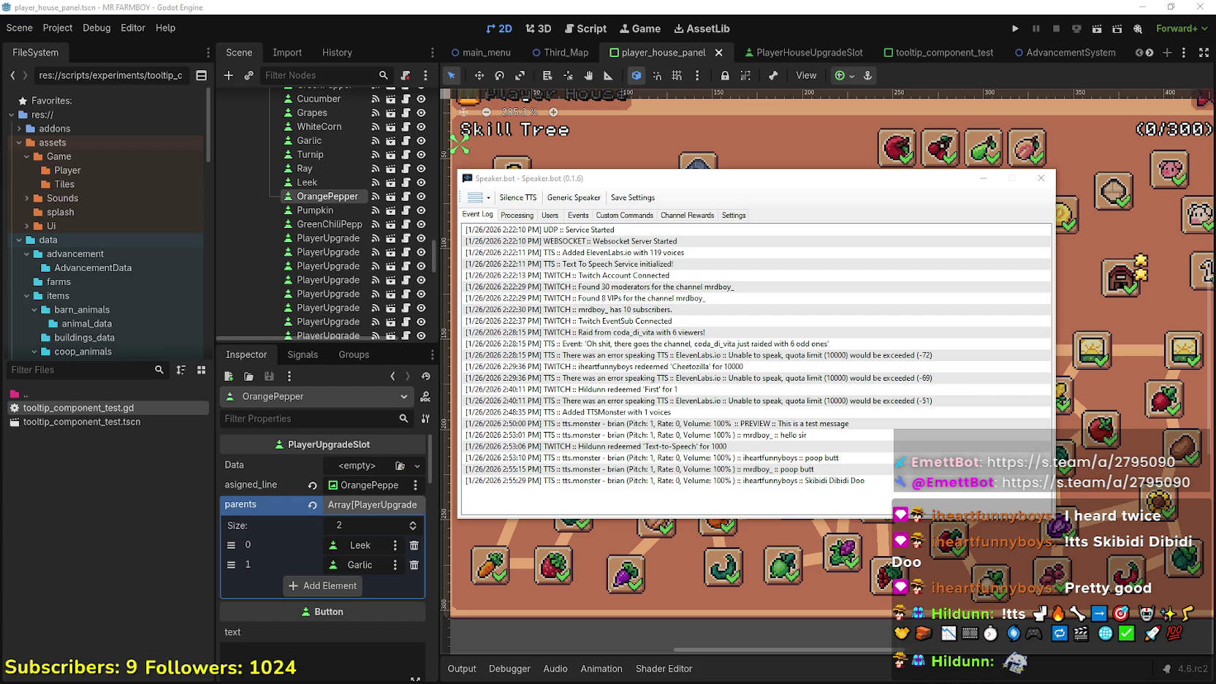
left_click(625, 215)
Go to Voice Aliases and inspect TTSMonster's tts.monster - brian entry, keeping the brian voice
left_click(697, 216)
left_click(734, 216)
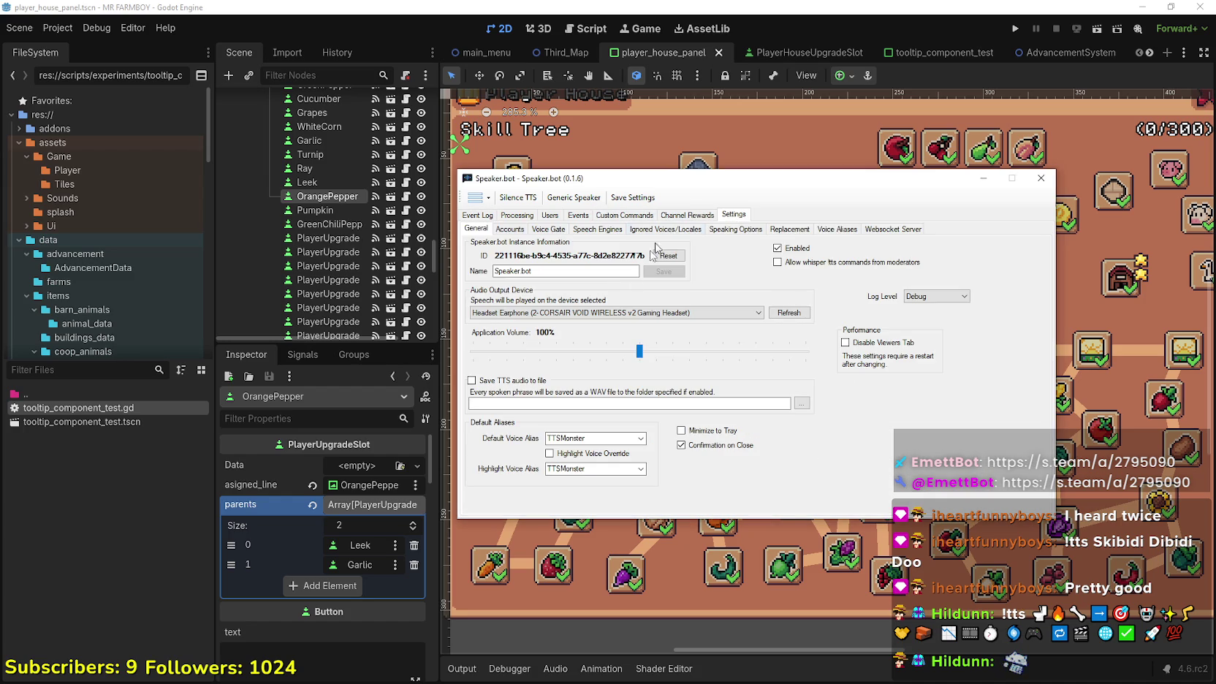
left_click(688, 231)
left_click(735, 230)
left_click(789, 230)
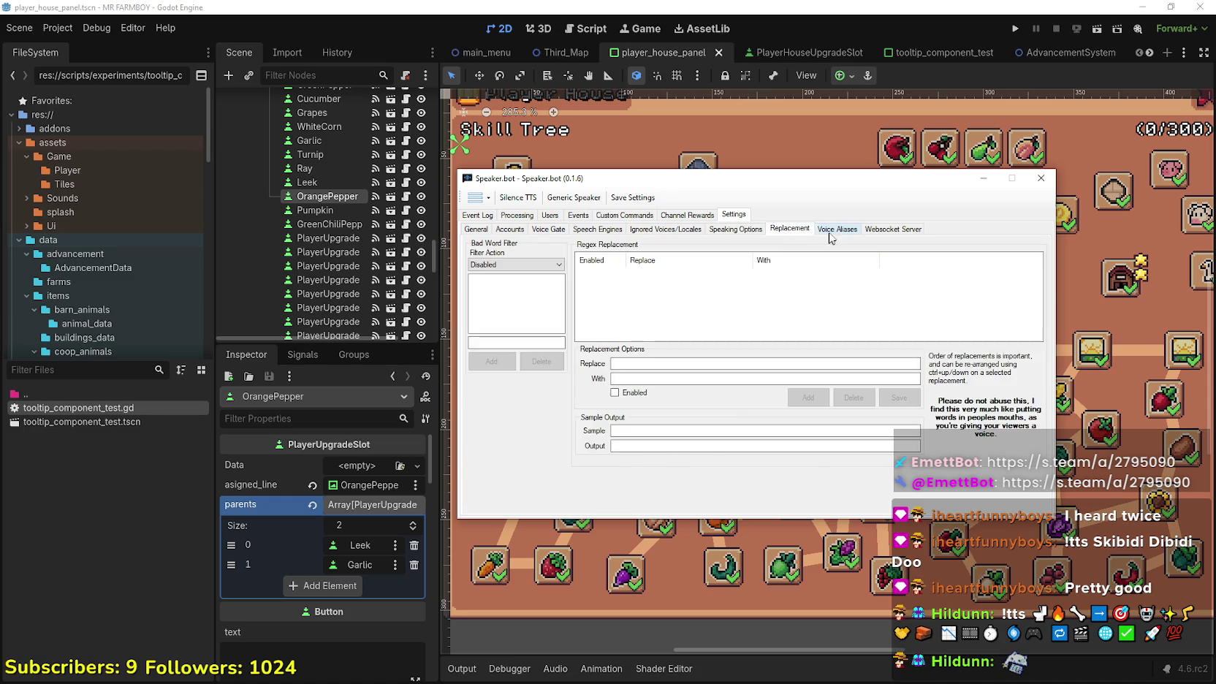
left_click(837, 228)
left_click(733, 296)
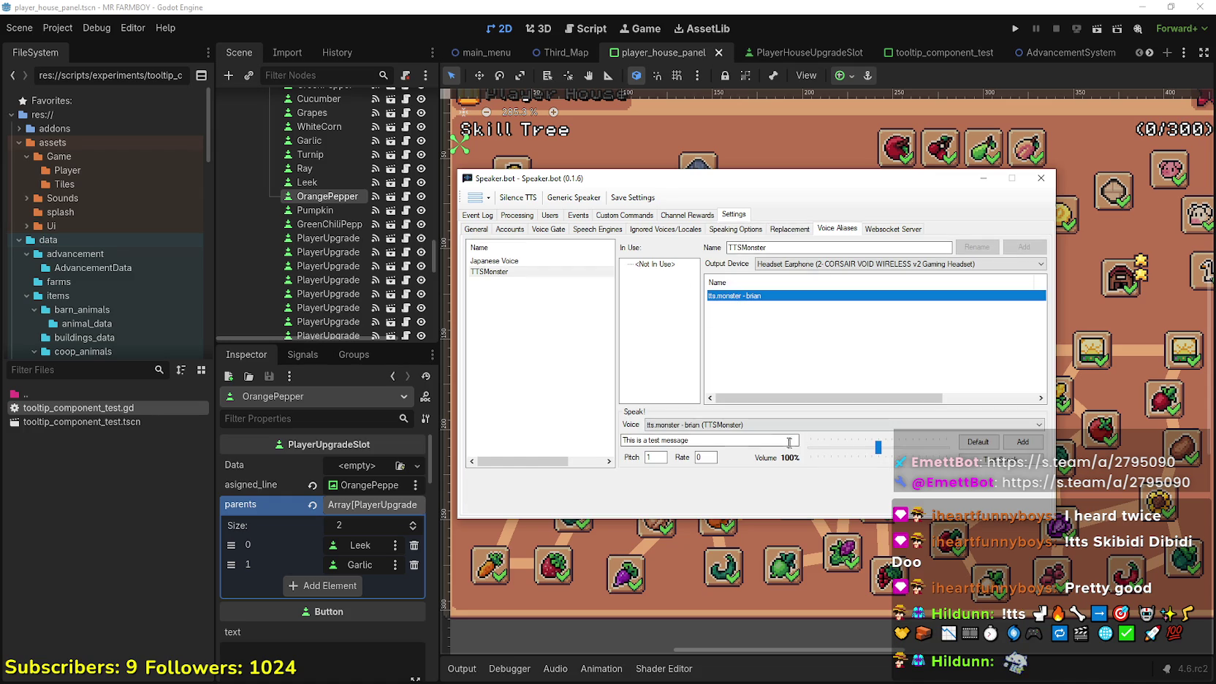
left_click(760, 424)
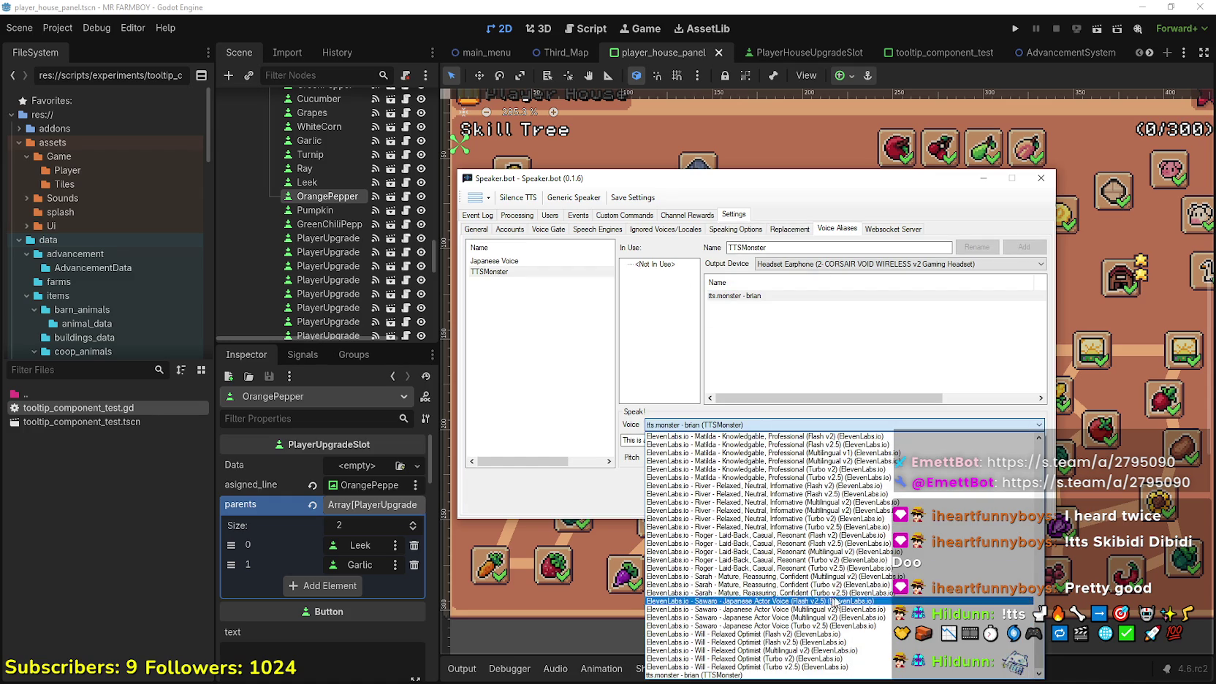
left_click(840, 343)
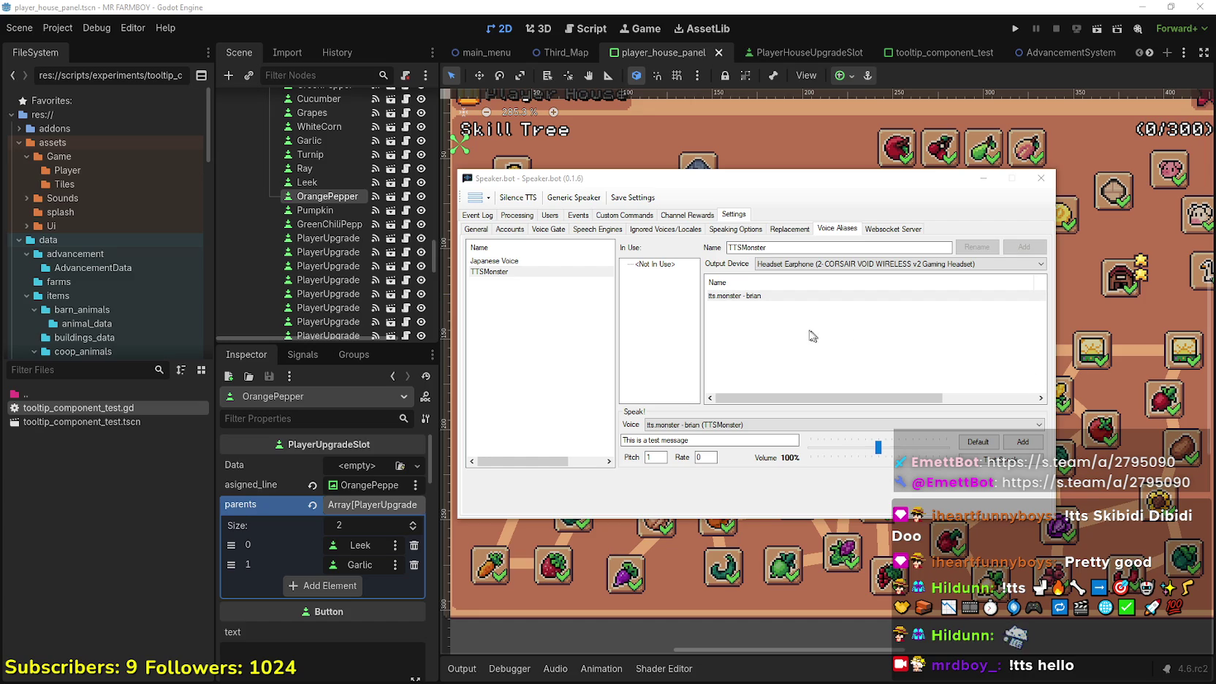
left_click(758, 297)
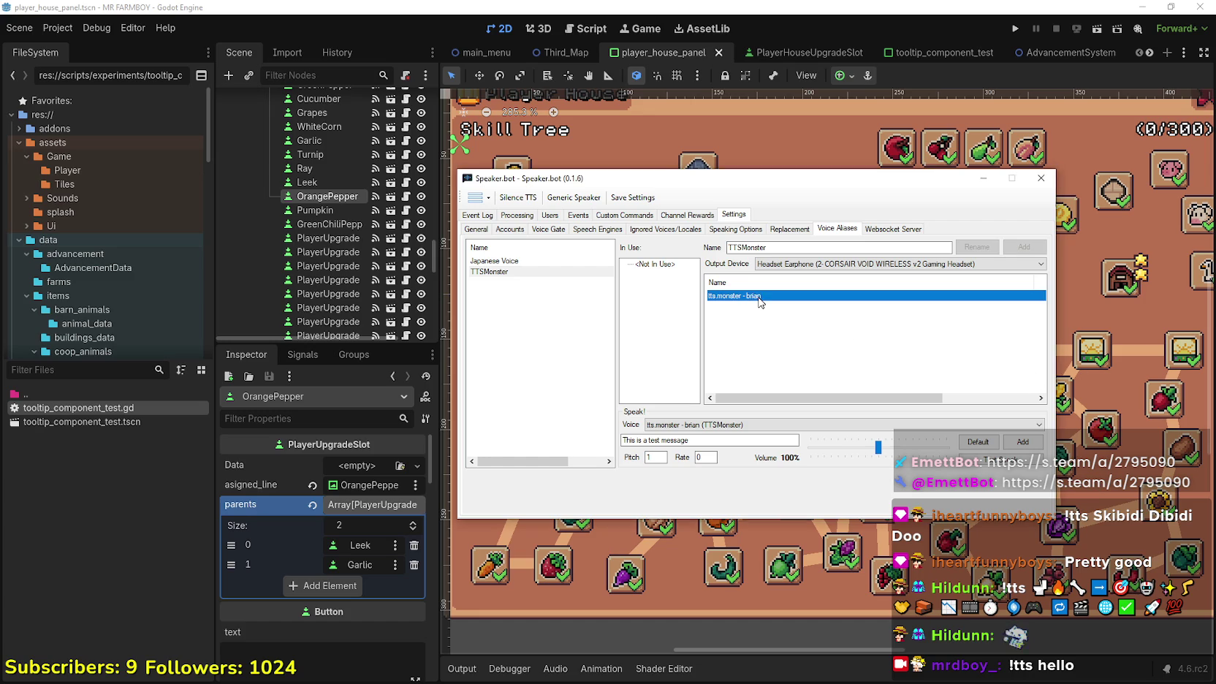
left_click(755, 423)
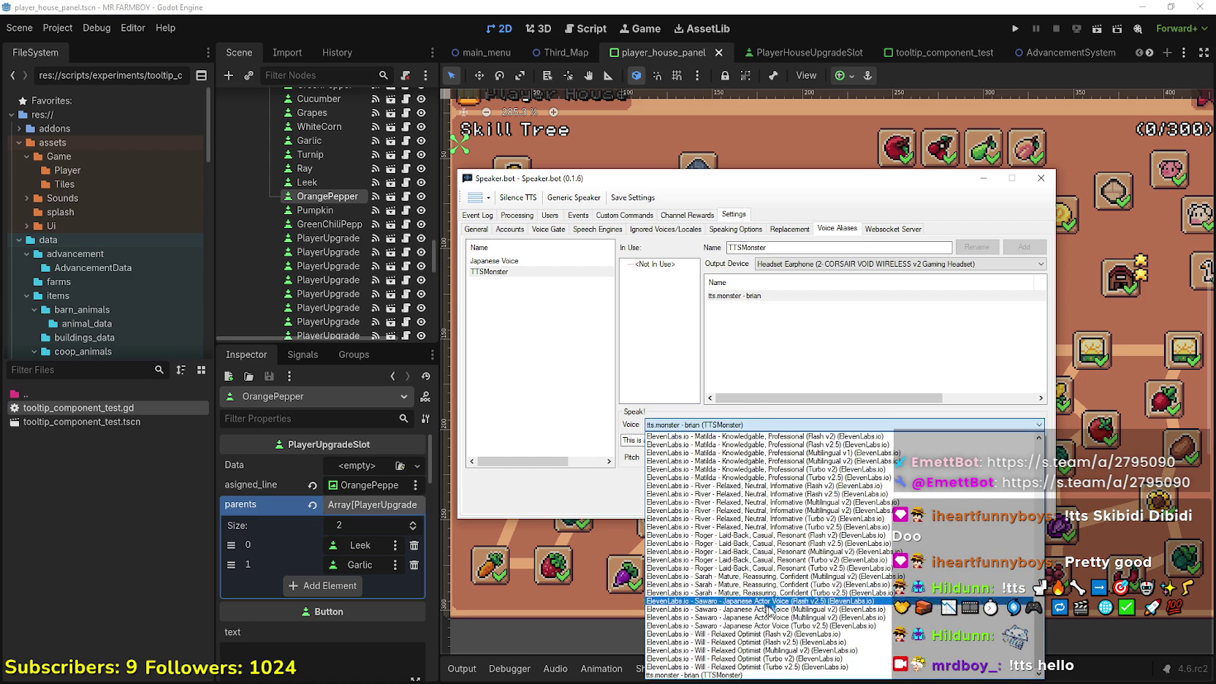
left_click(897, 306)
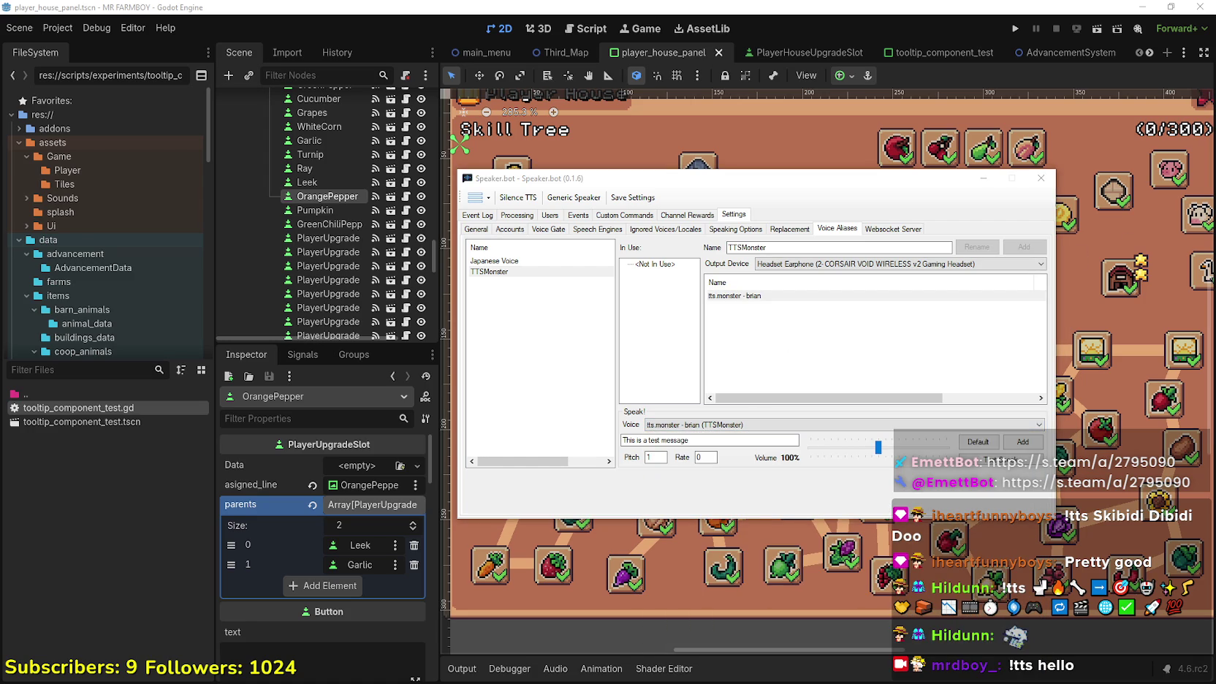
left_click(775, 426)
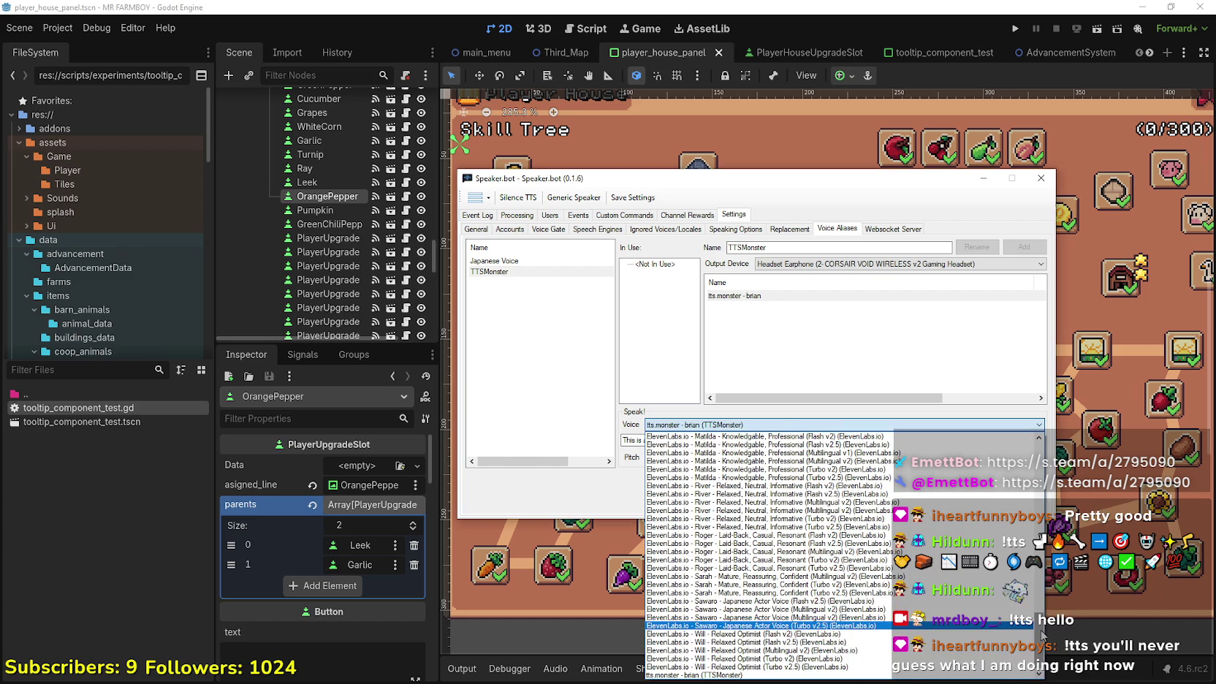
scroll(1036, 655, "up", 10)
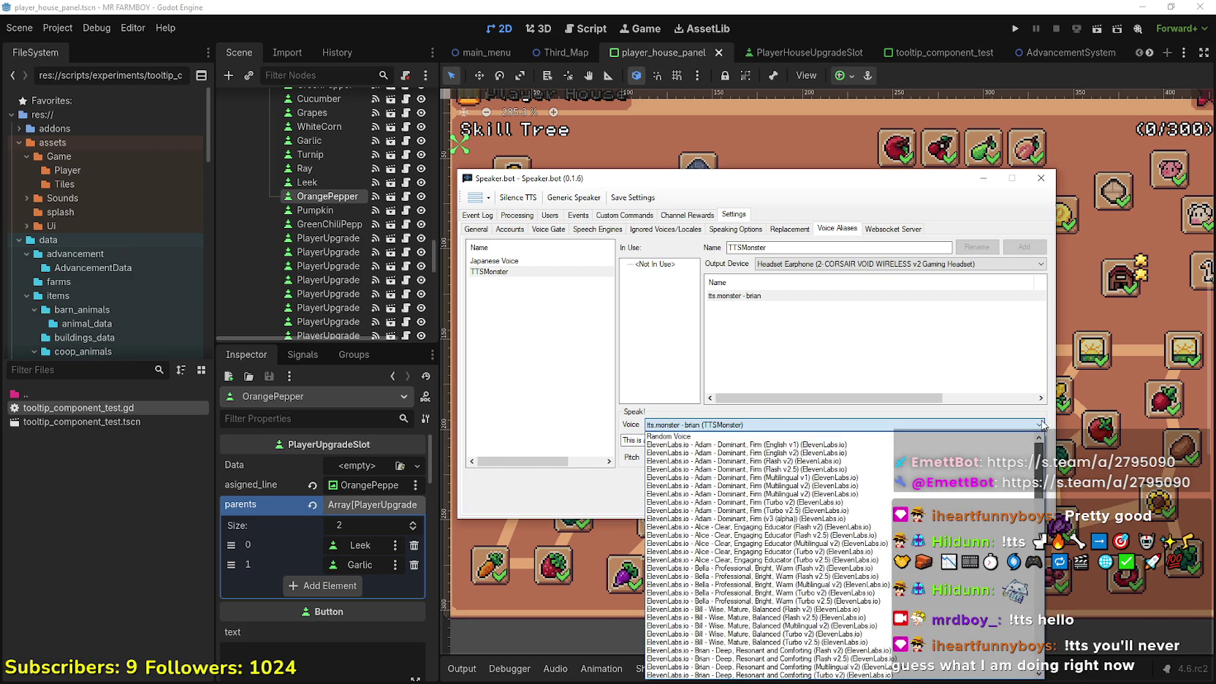
left_click(930, 346)
left_click(749, 296)
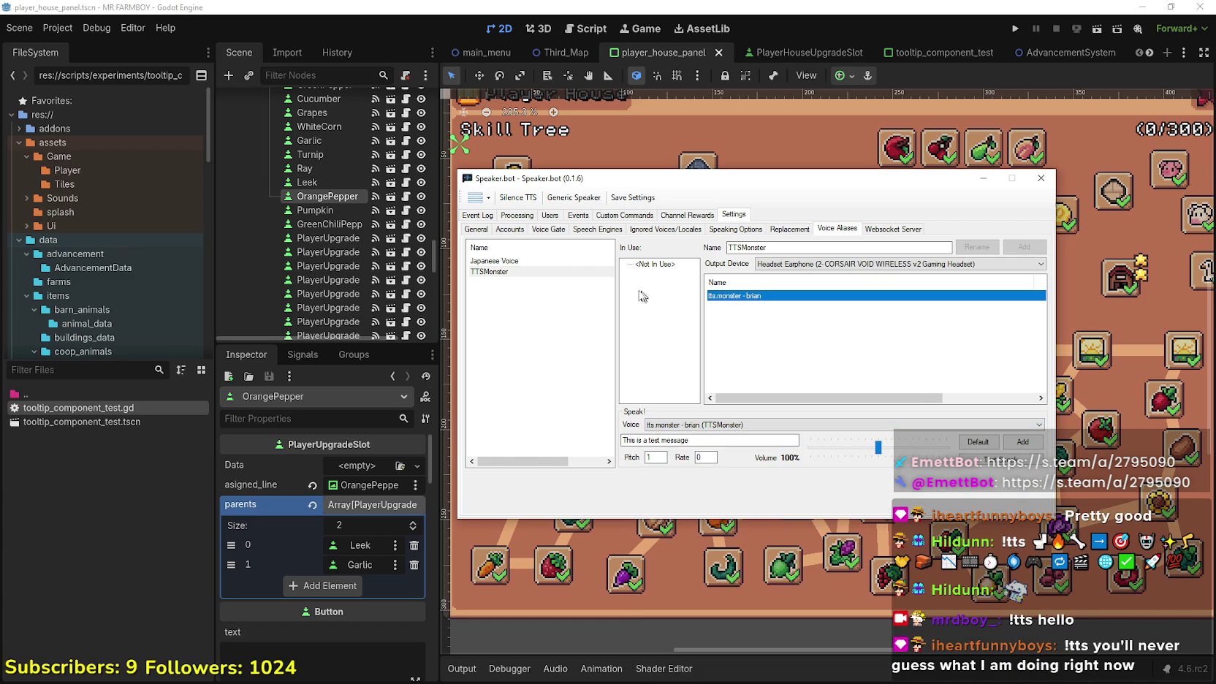
left_click(652, 263)
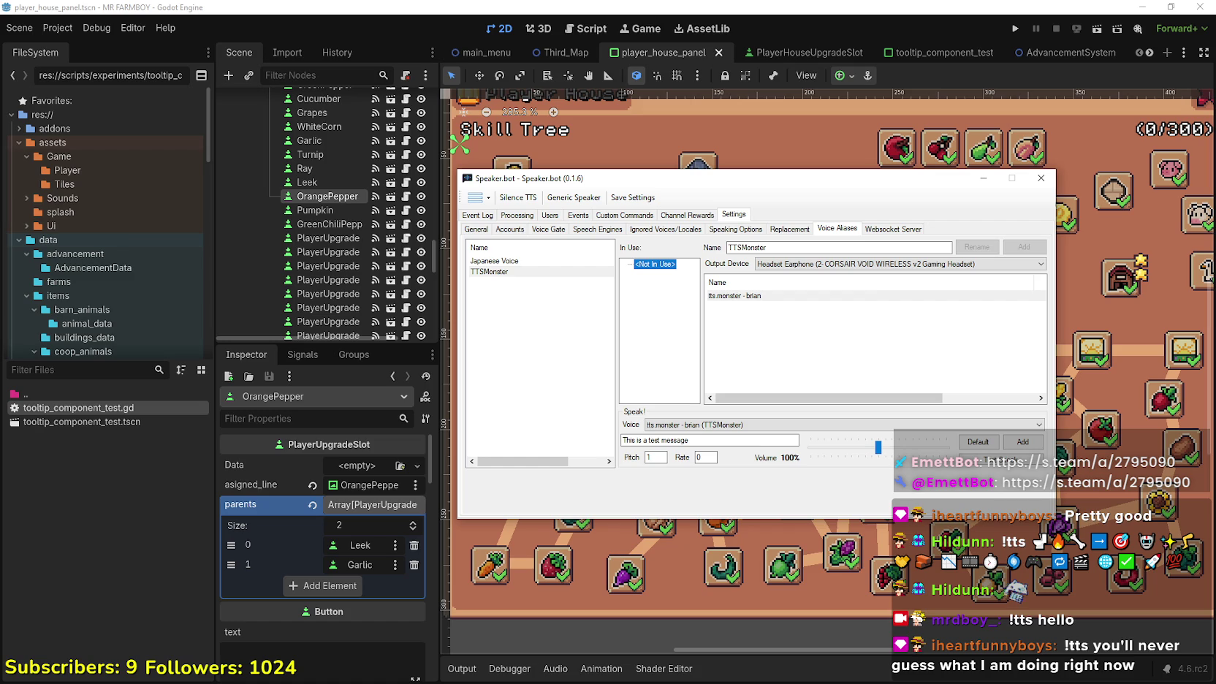
key("alt+Tab")
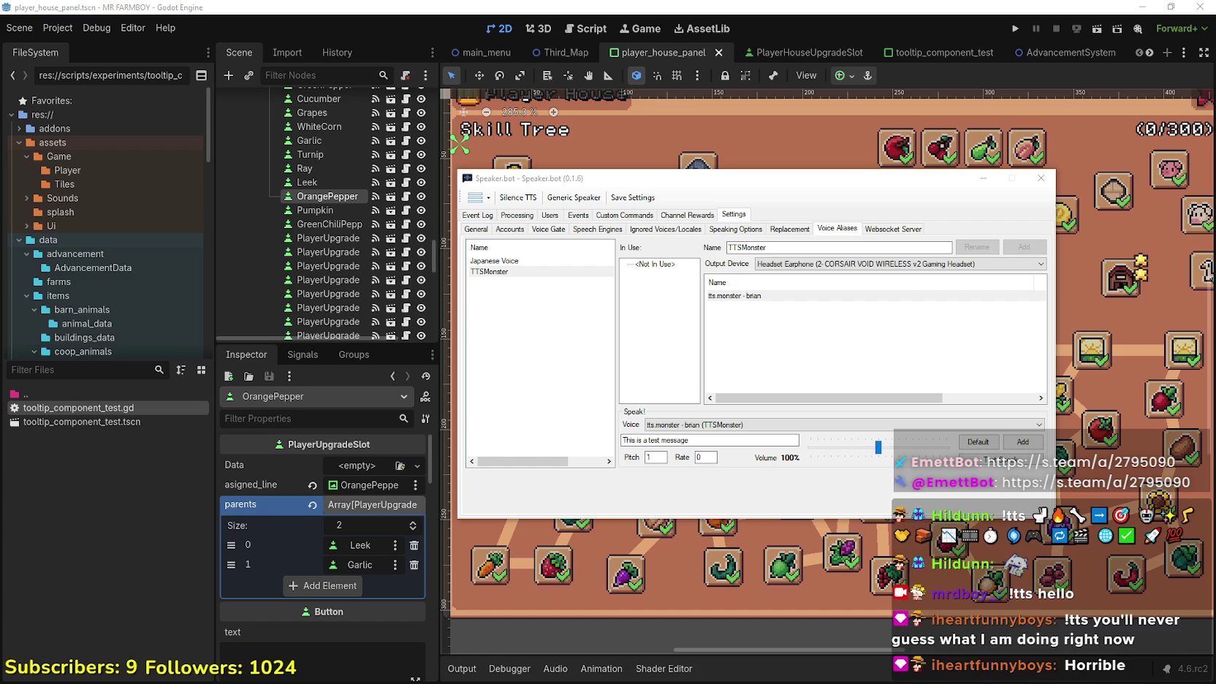
left_click_drag(979, 178, 1034, 196)
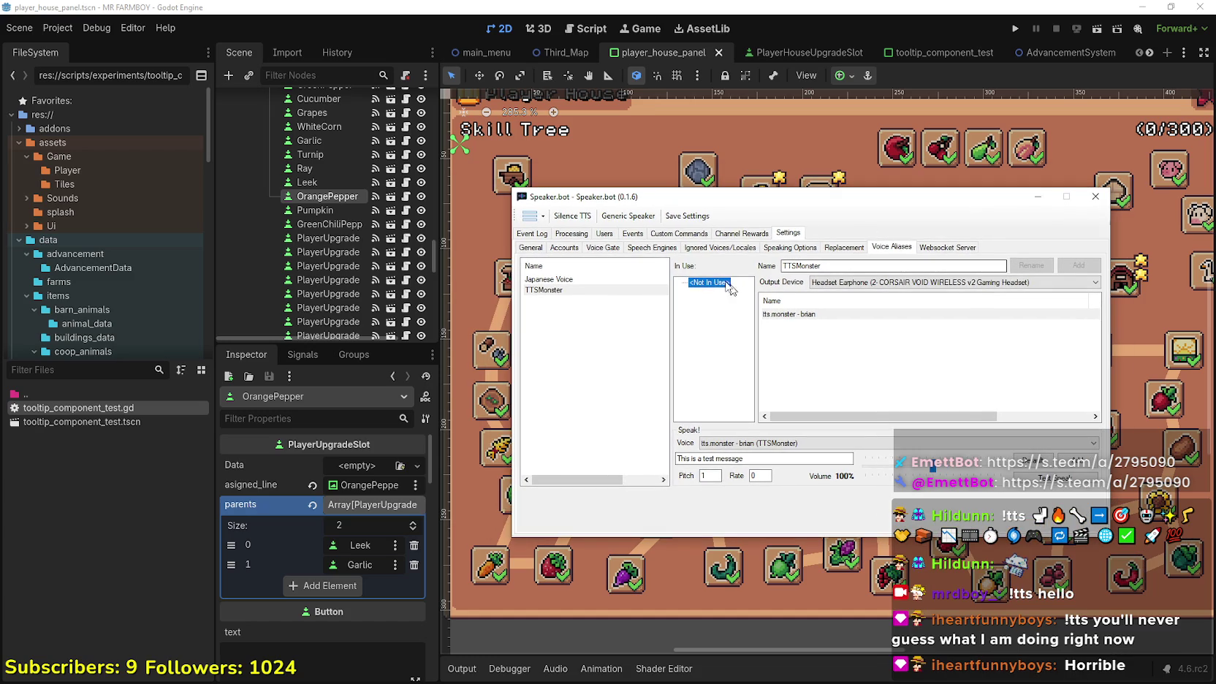
Switch from the General settings page to the Event Log
left_click(532, 249)
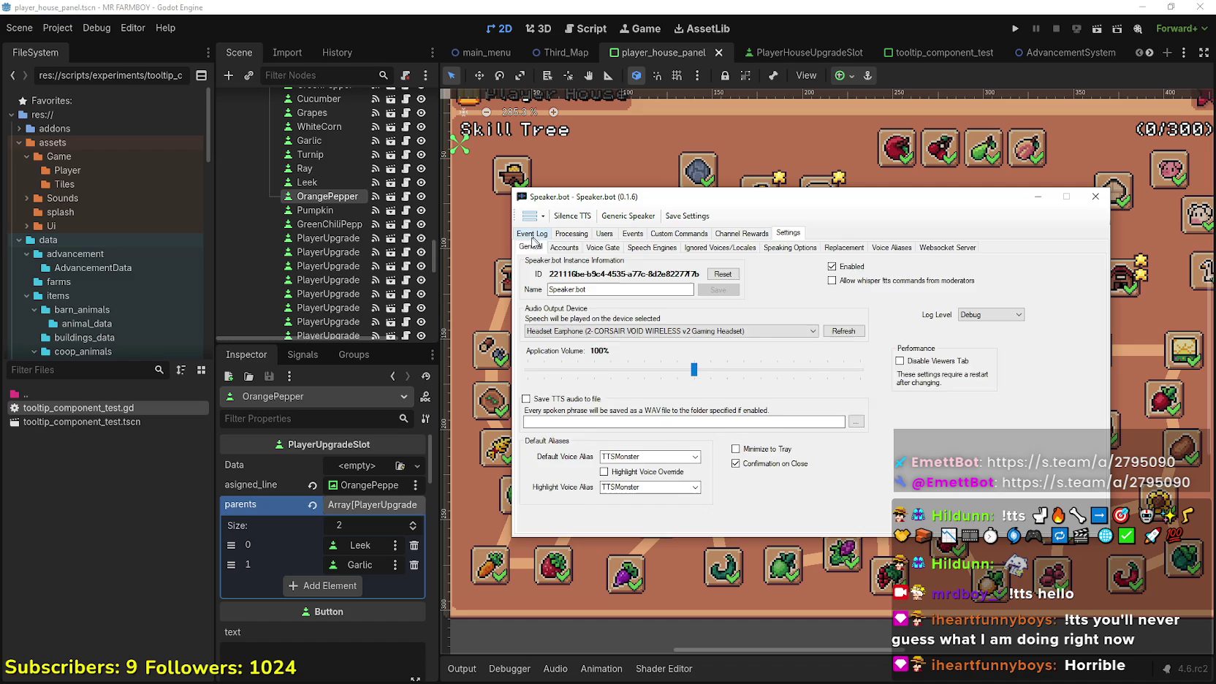
left_click(537, 235)
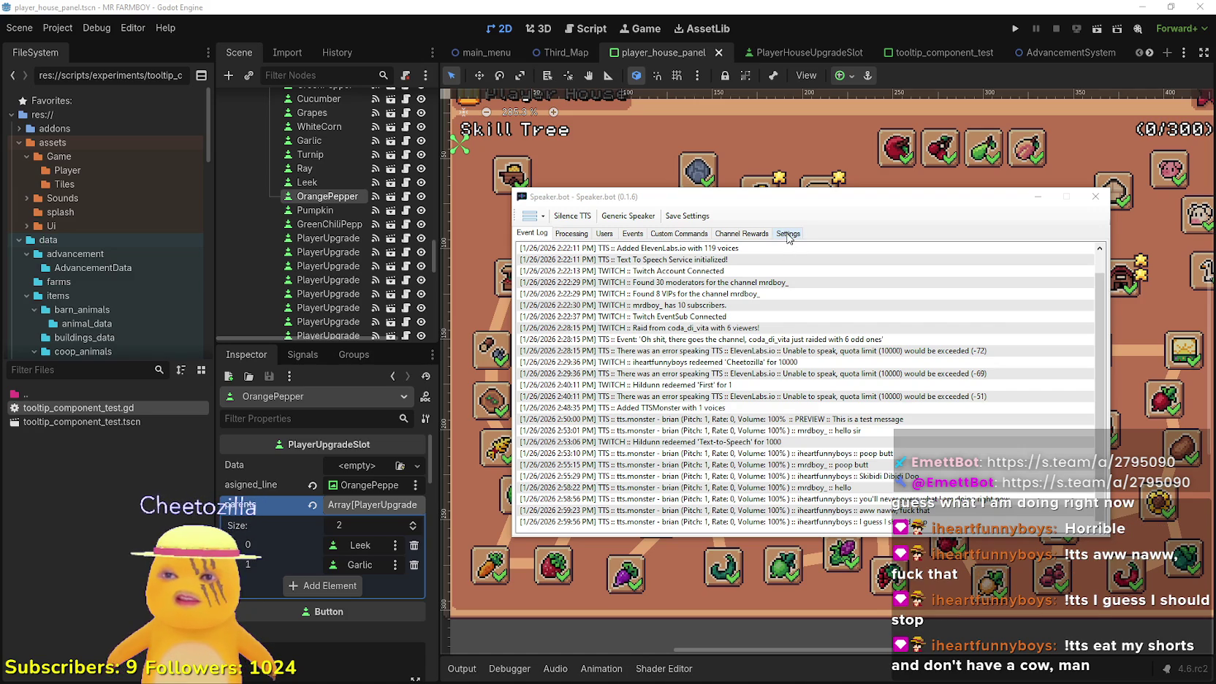
Return to Settings to view the default aliases, then open Speaking Options
left_click(788, 234)
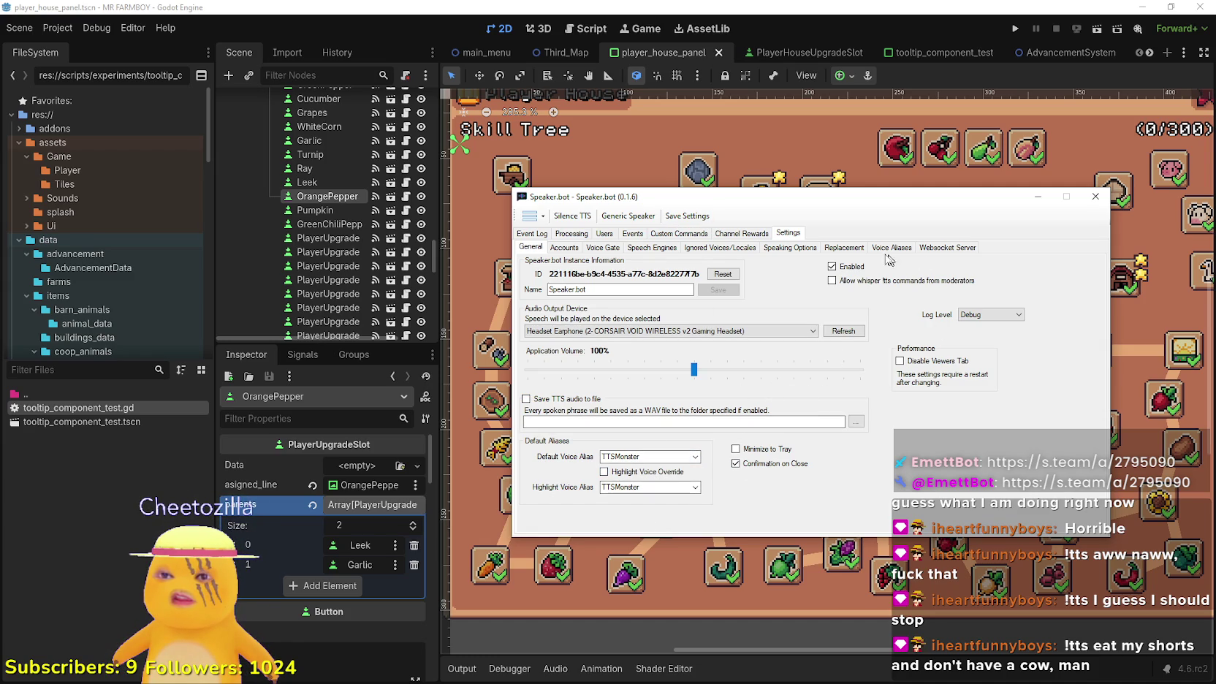
left_click(784, 249)
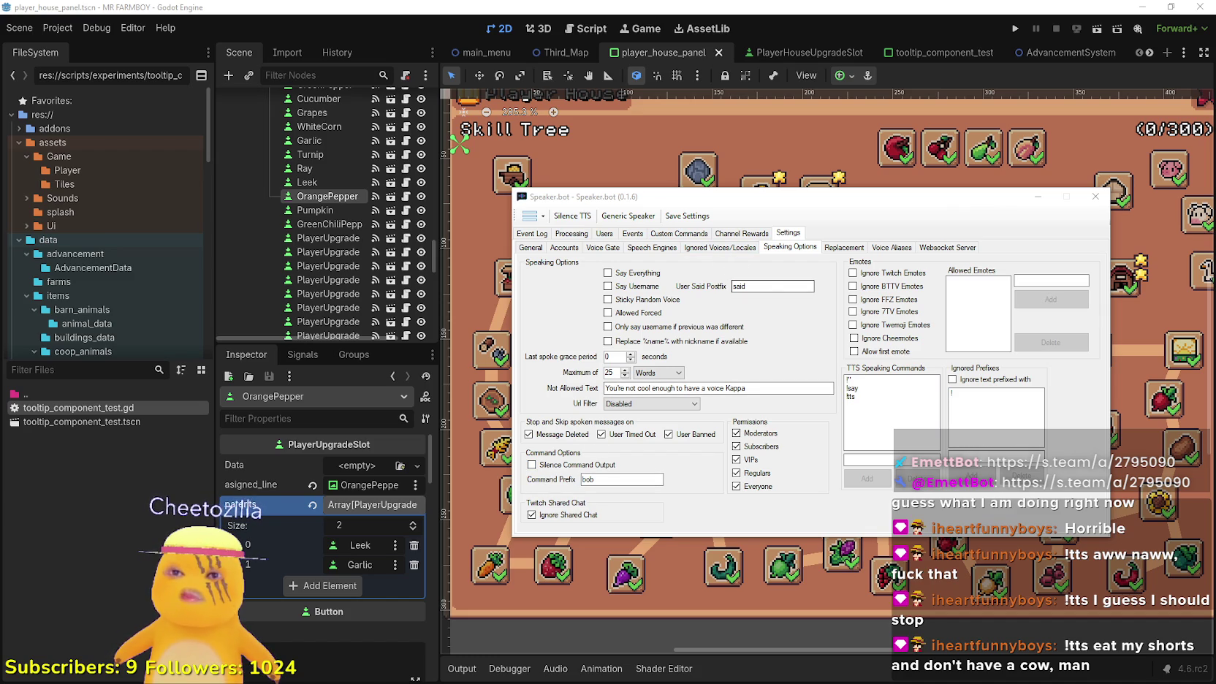
Browse the Ignored Voices, Speech Engines and Voice Gate pages, then open Voice Aliases
left_click(745, 249)
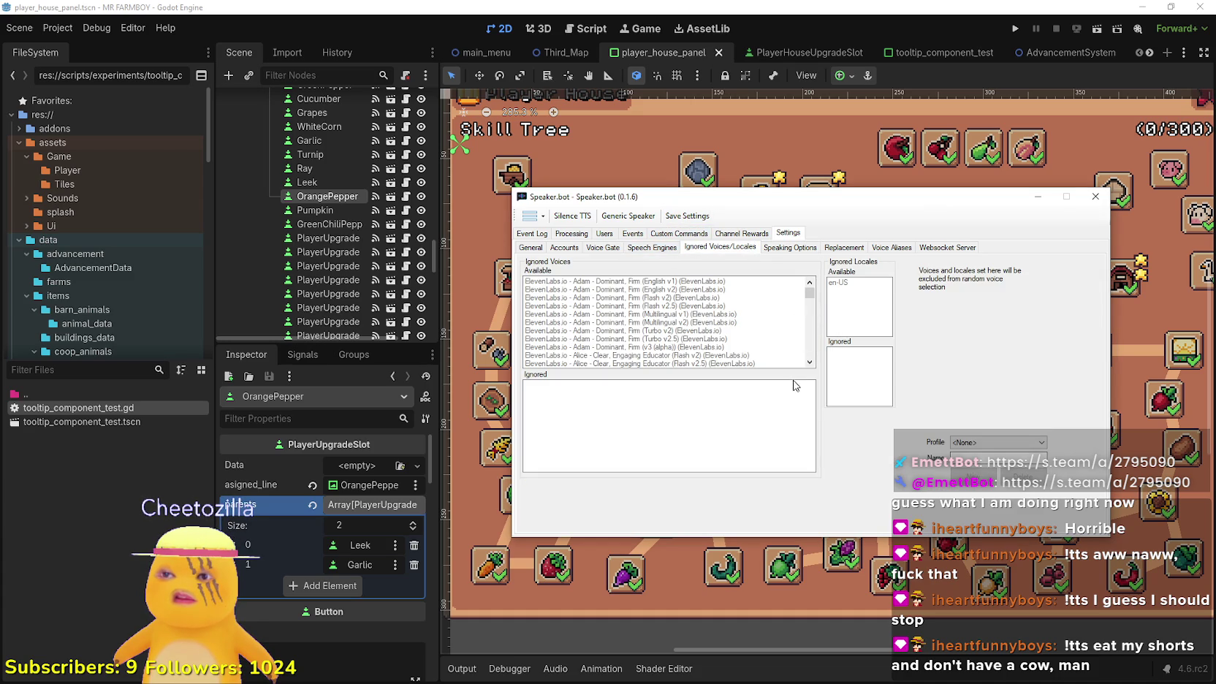
left_click(636, 250)
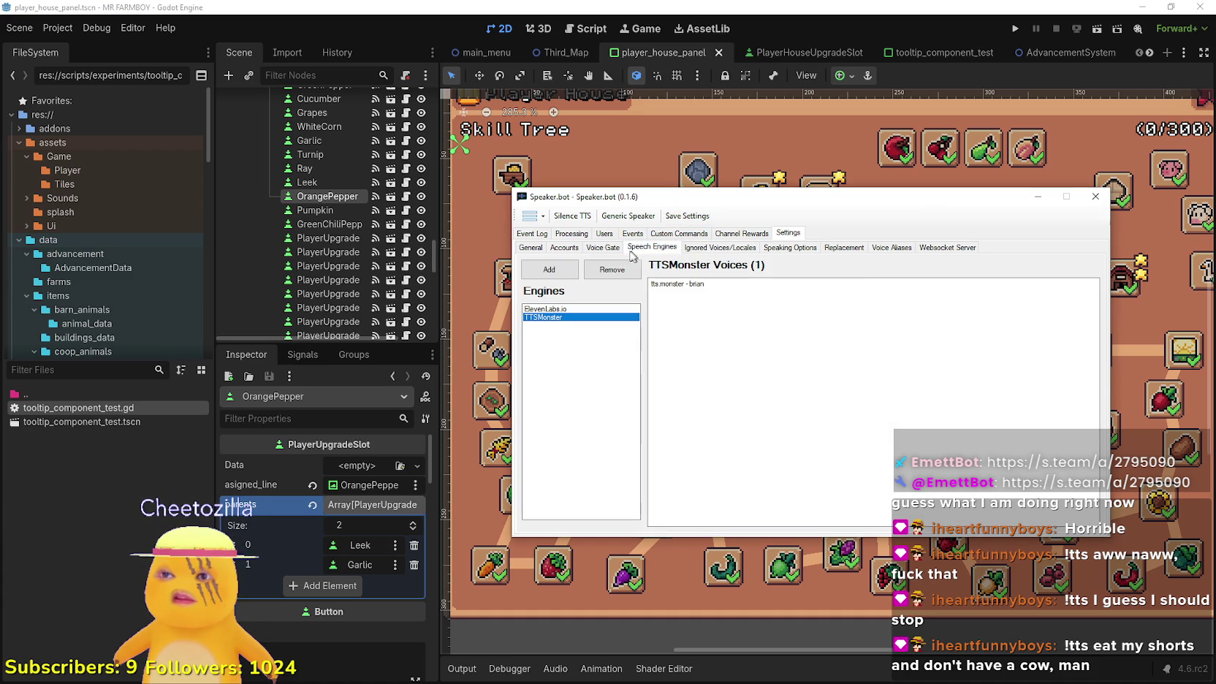
left_click(604, 248)
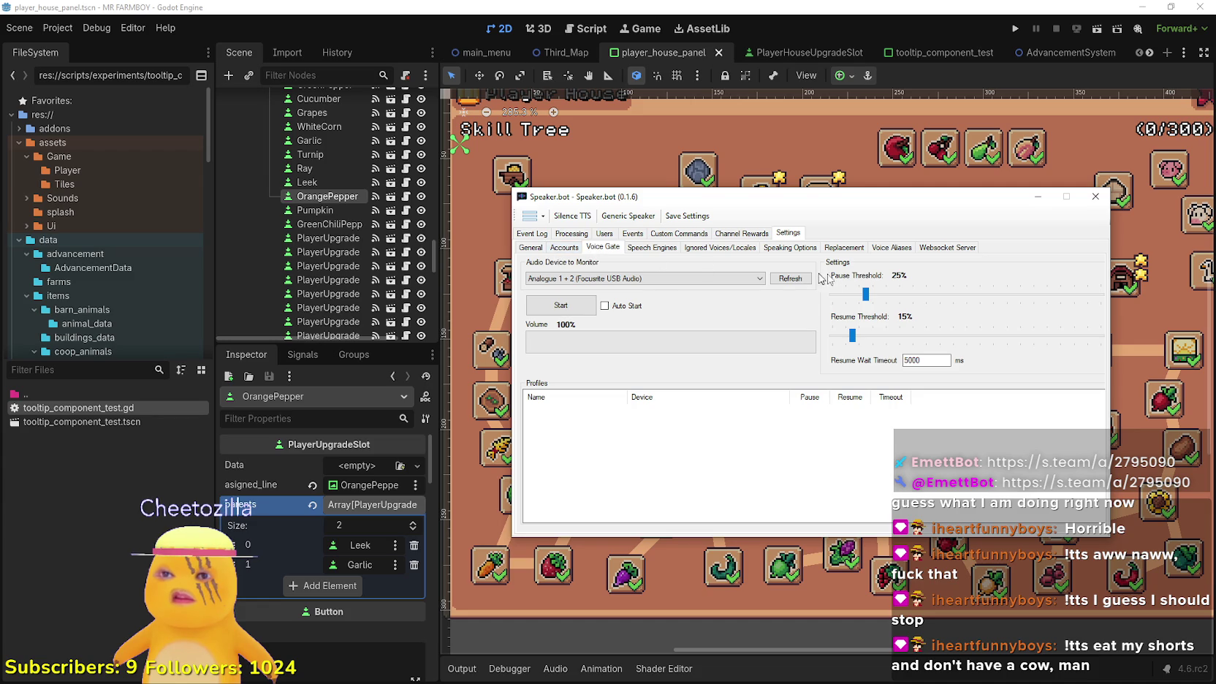
left_click(843, 248)
left_click(890, 247)
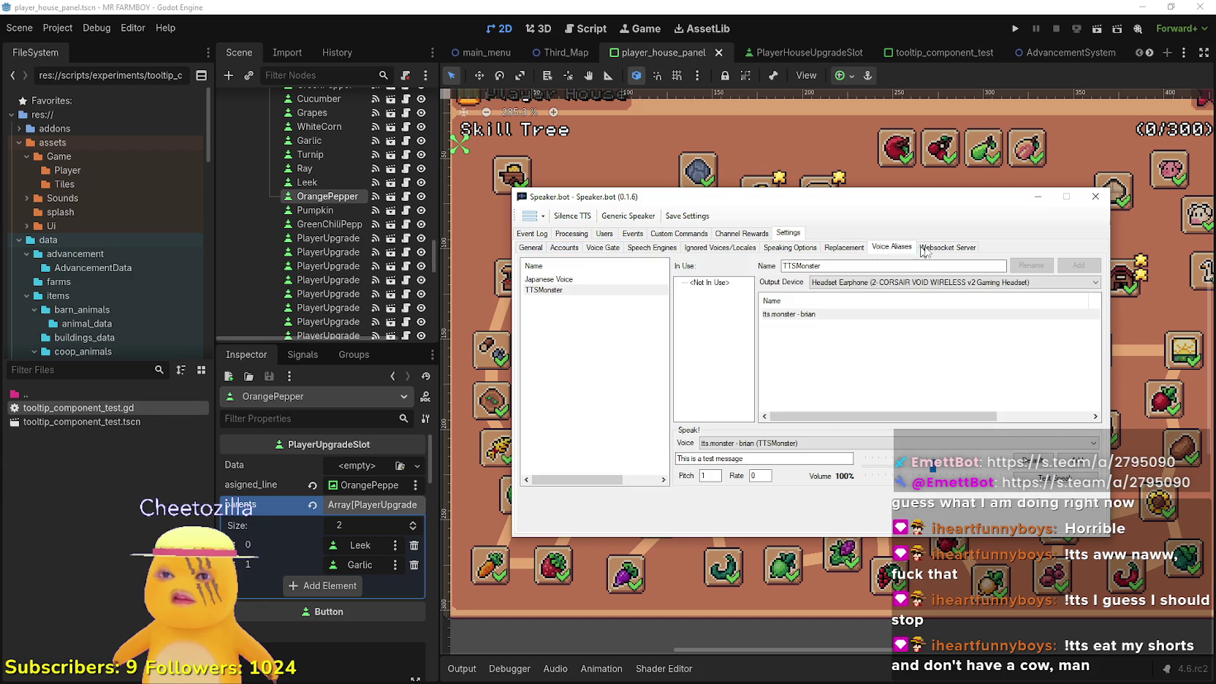
Select TTSMonster and play the test message through its tts.monster - brian voice
left_click(716, 284)
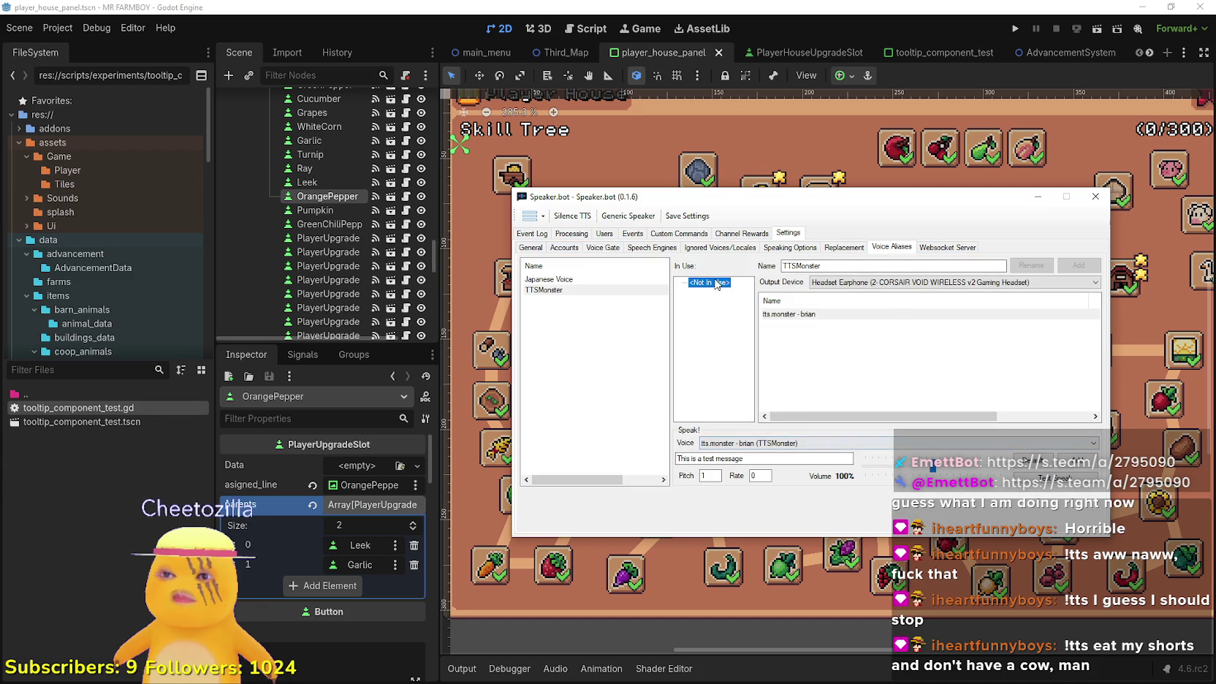
left_click(915, 333)
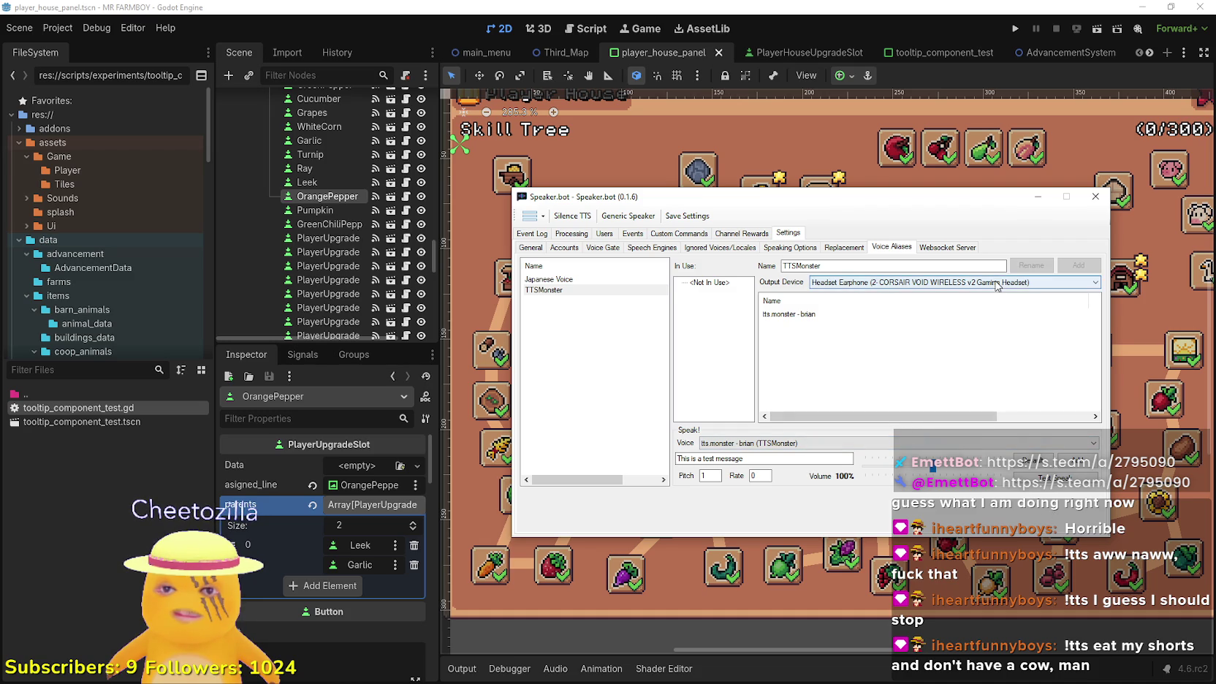
left_click(1059, 477)
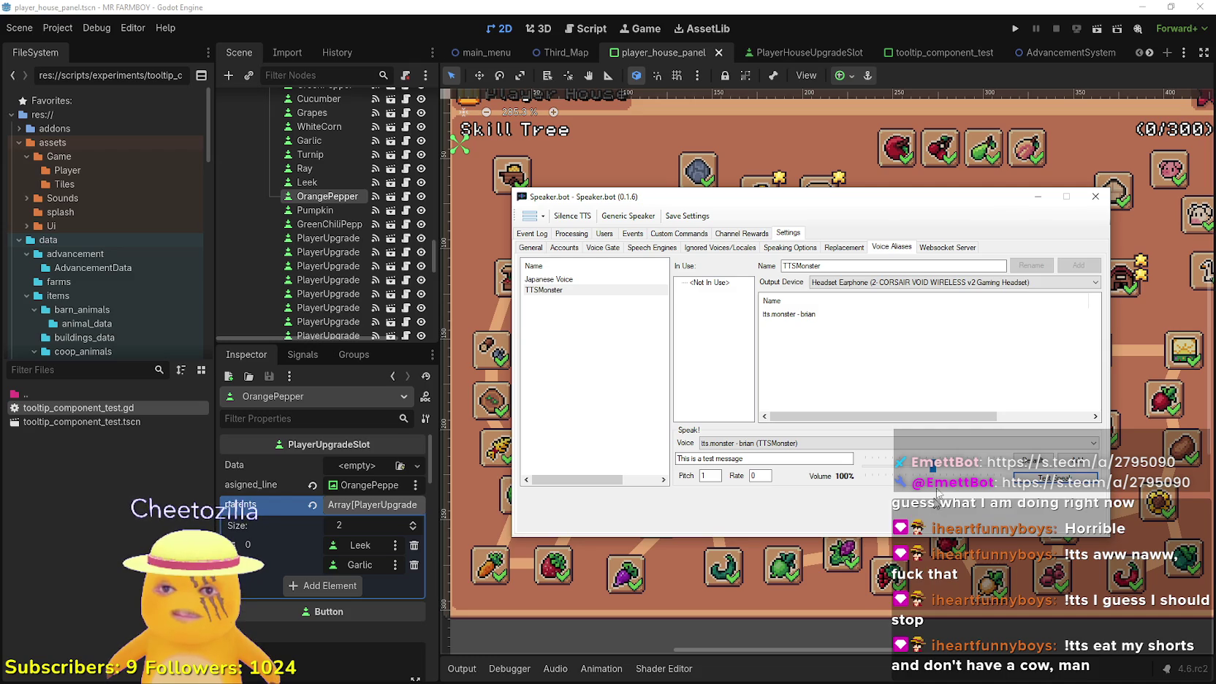
left_click_drag(1032, 204, 1048, 207)
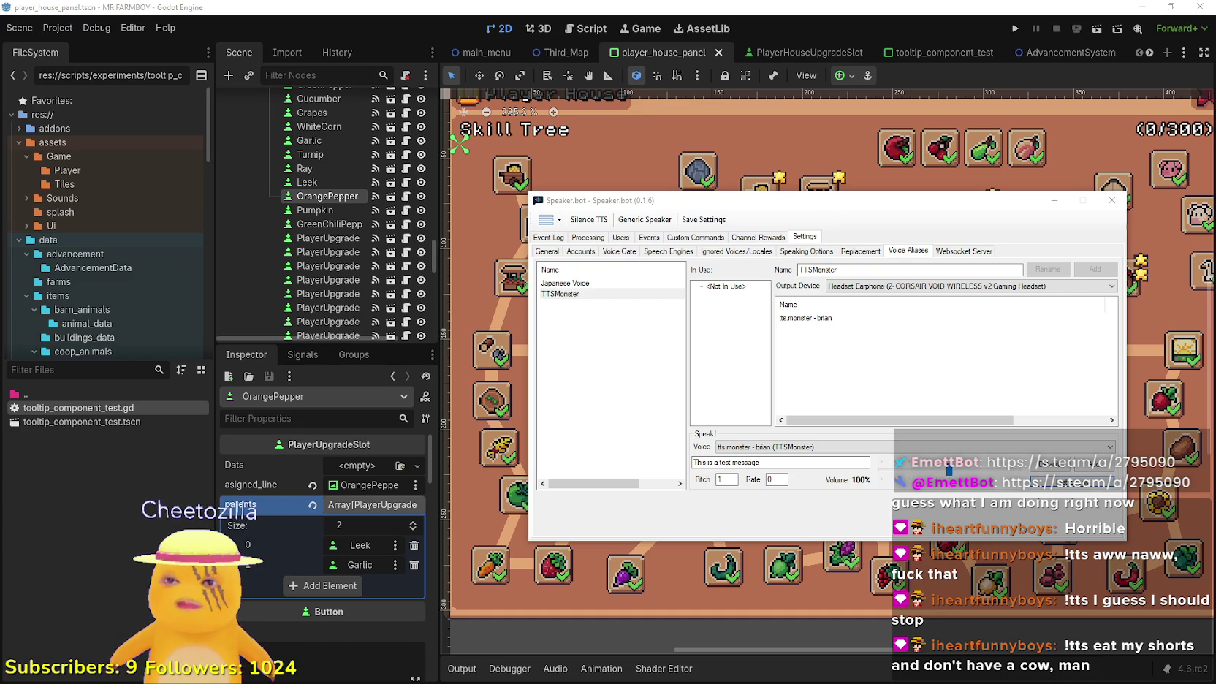
Inspect the brian voice entry, then check the Event Log and General's default aliases
left_click(800, 322)
right_click(803, 320)
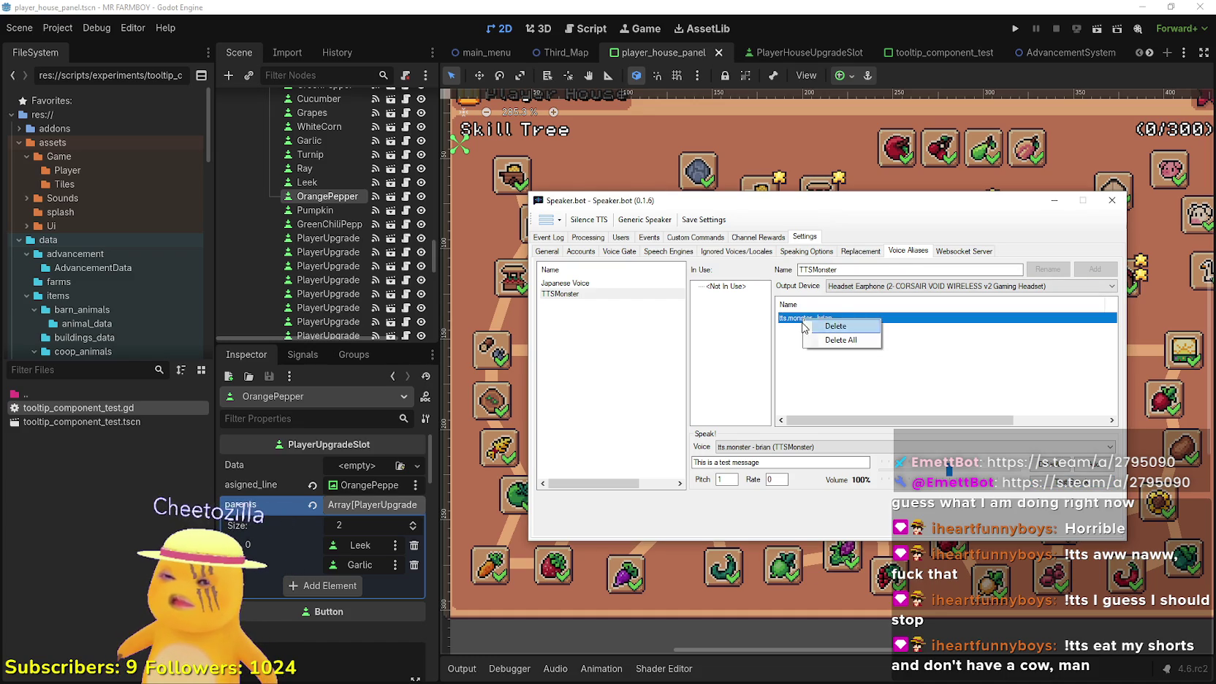
left_click(795, 323)
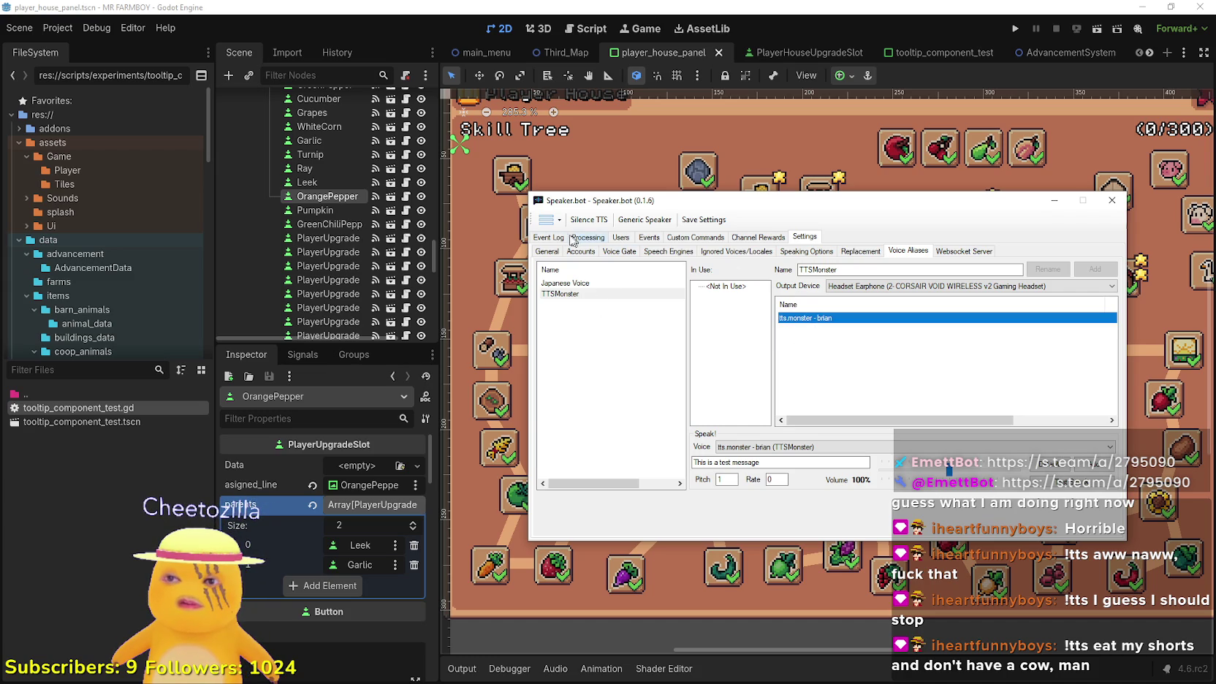
left_click(547, 251)
left_click(549, 237)
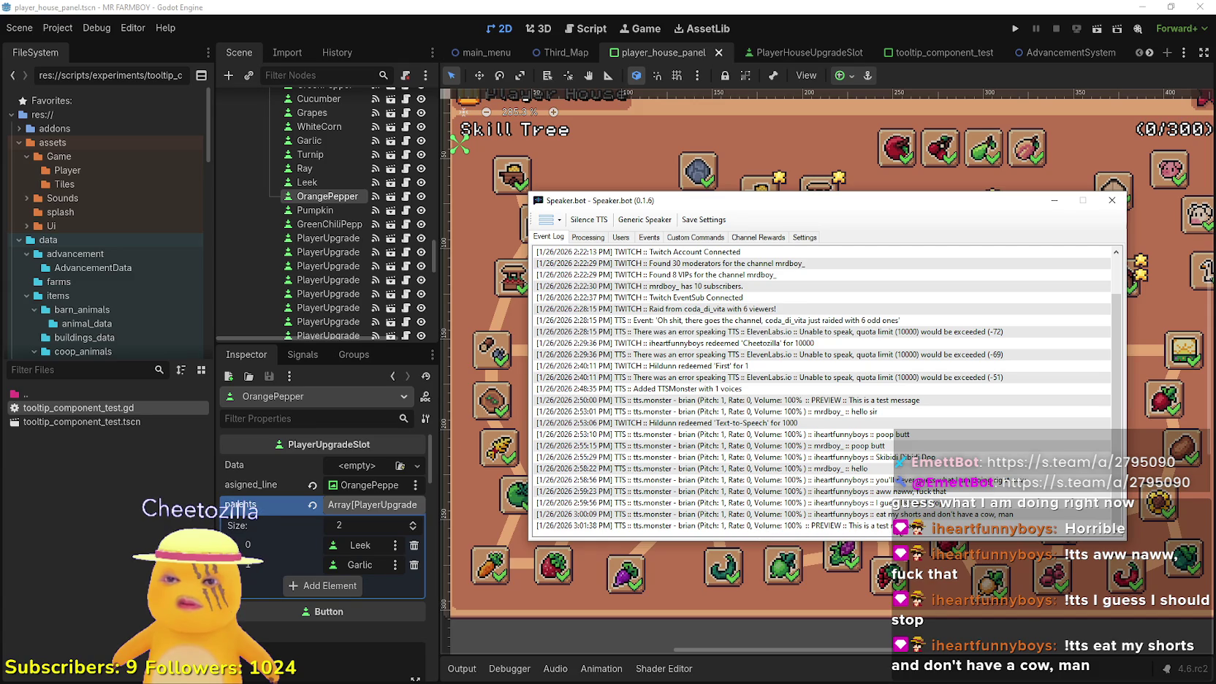
left_click(754, 241)
left_click(798, 239)
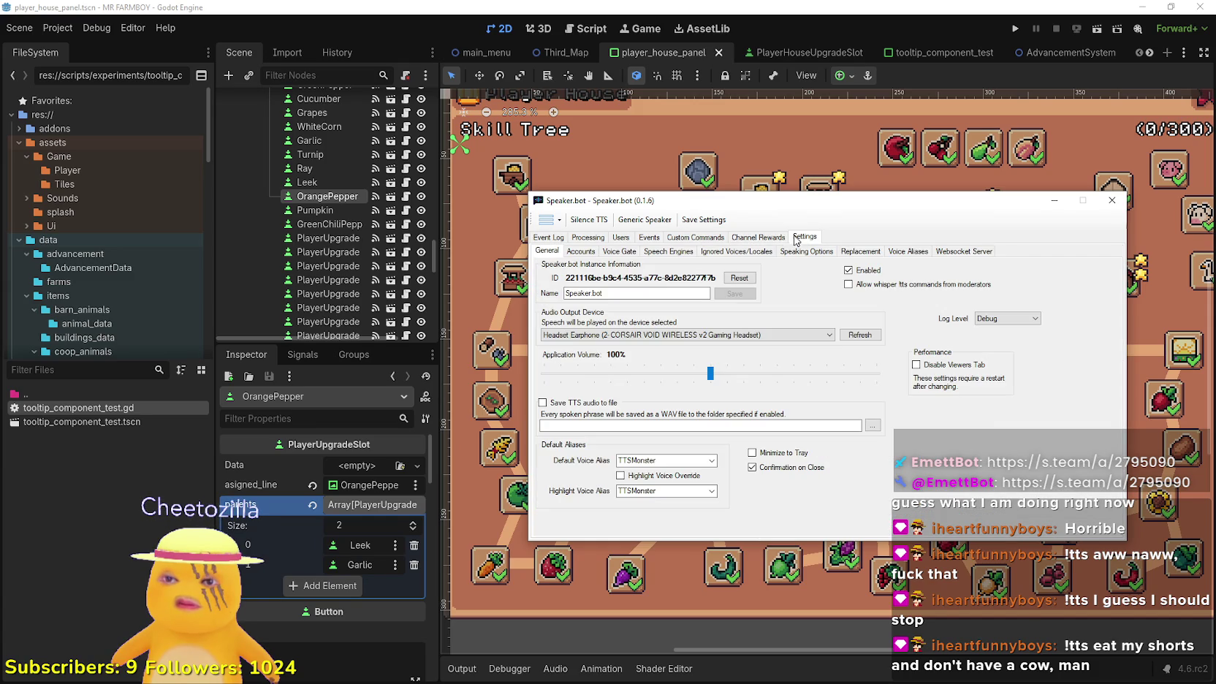
left_click(917, 251)
Reselect the brian entry and the TTSMonster alias, leaving its voice as brian
left_click(820, 319)
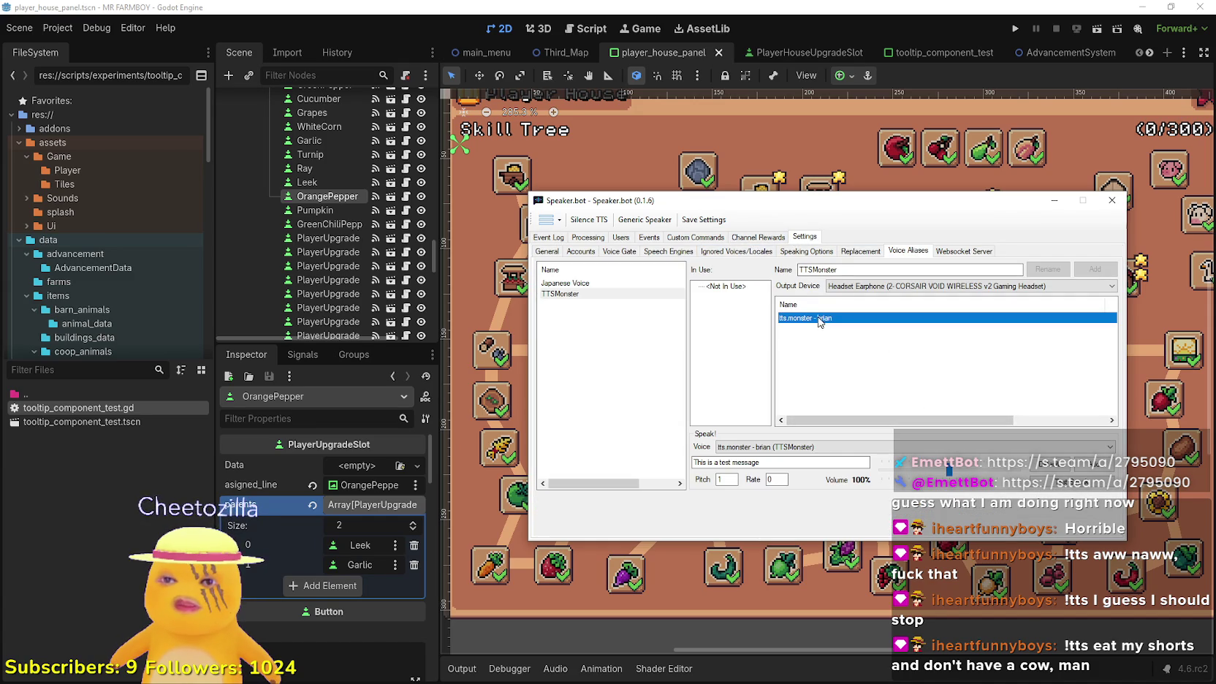
right_click(820, 321)
left_click(785, 348)
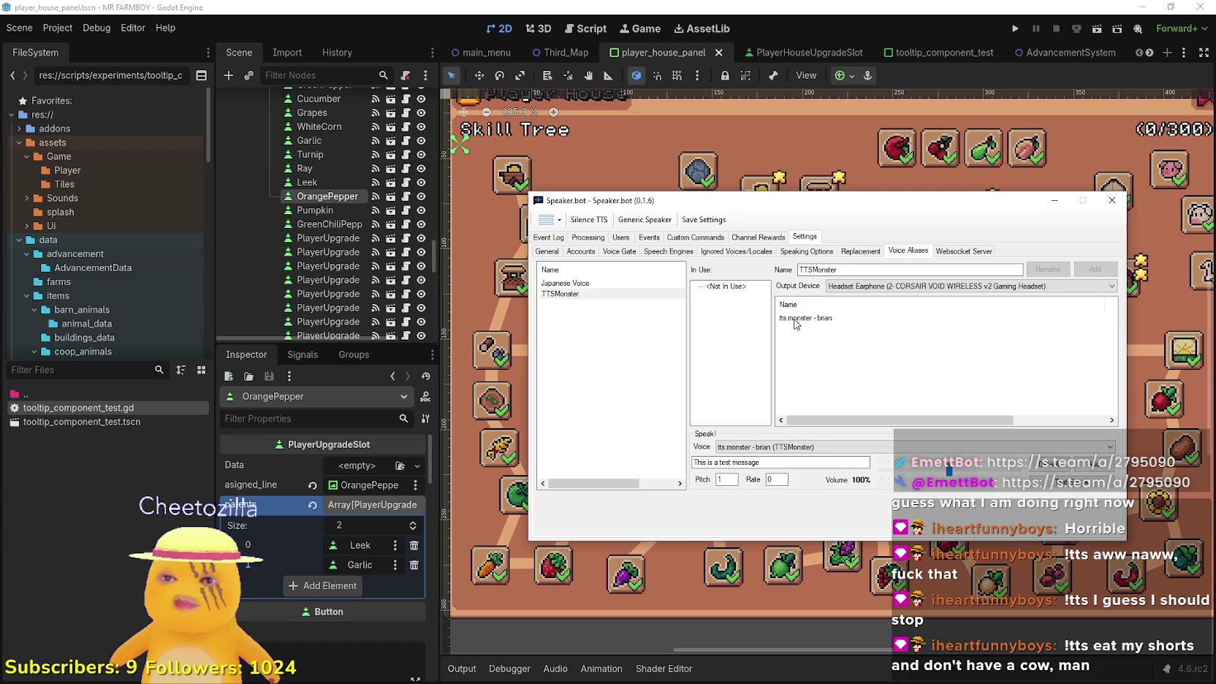
left_click(569, 294)
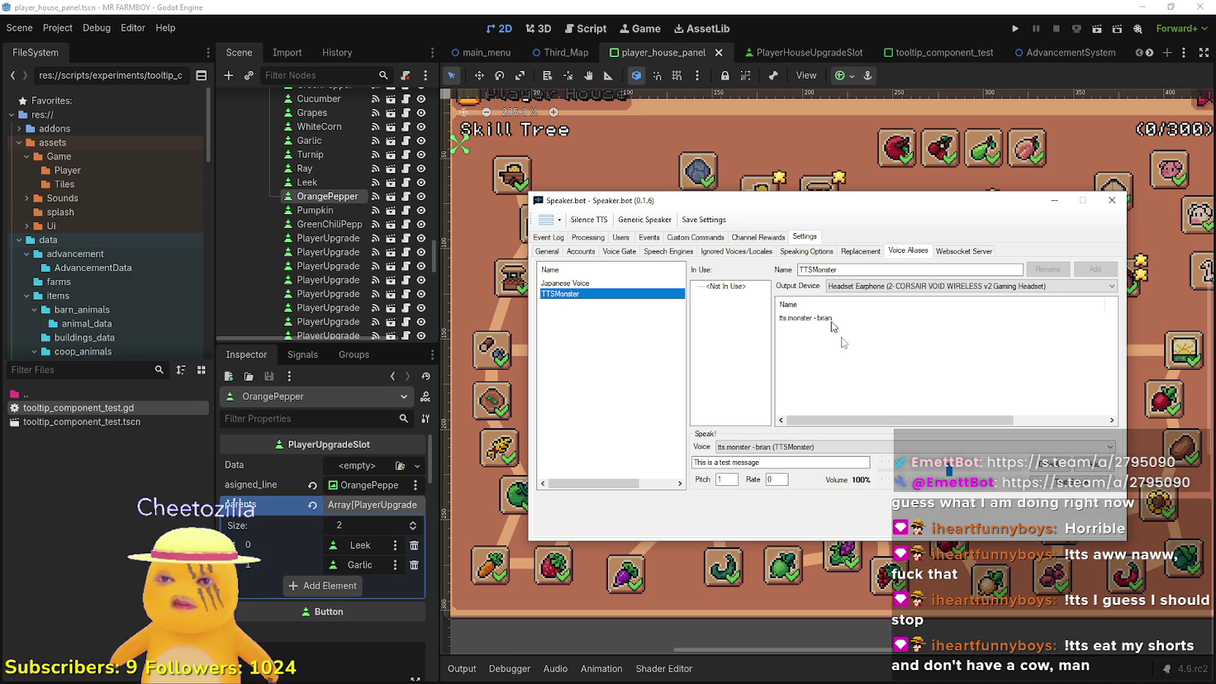
left_click(813, 445)
left_click(813, 435)
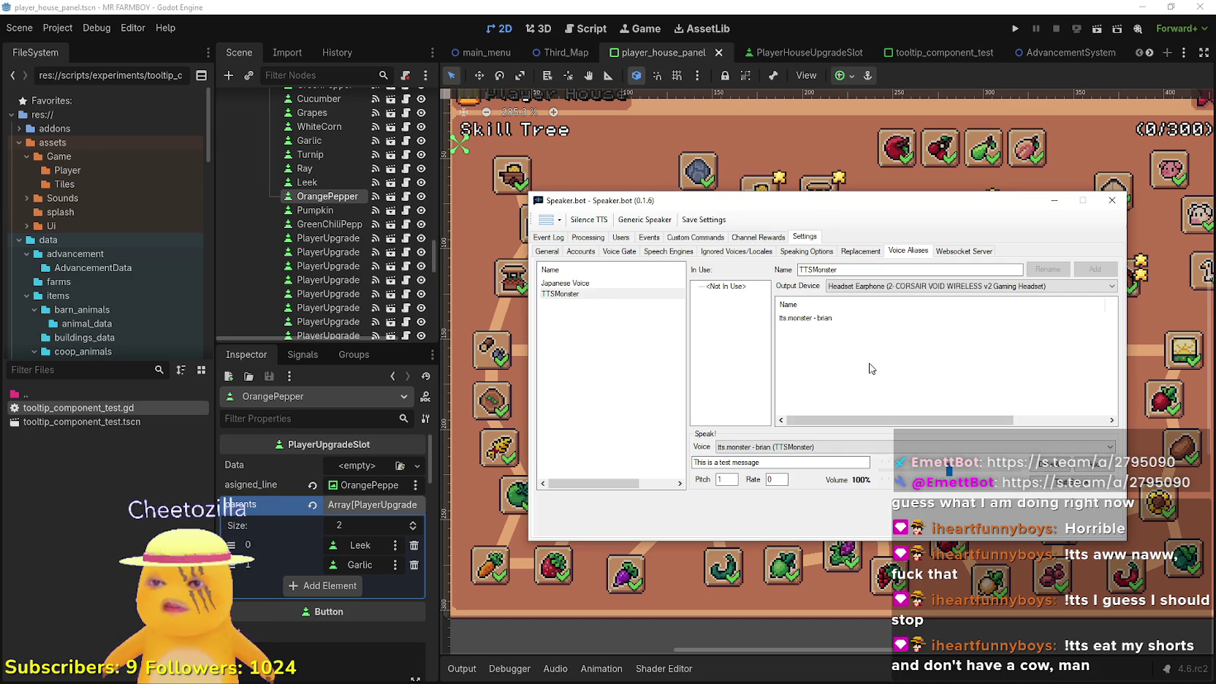
Browse other voices keeping brian, then view TTSMonster's In Use roles: Default and Highlight Voice
left_click(752, 447)
left_click(752, 447)
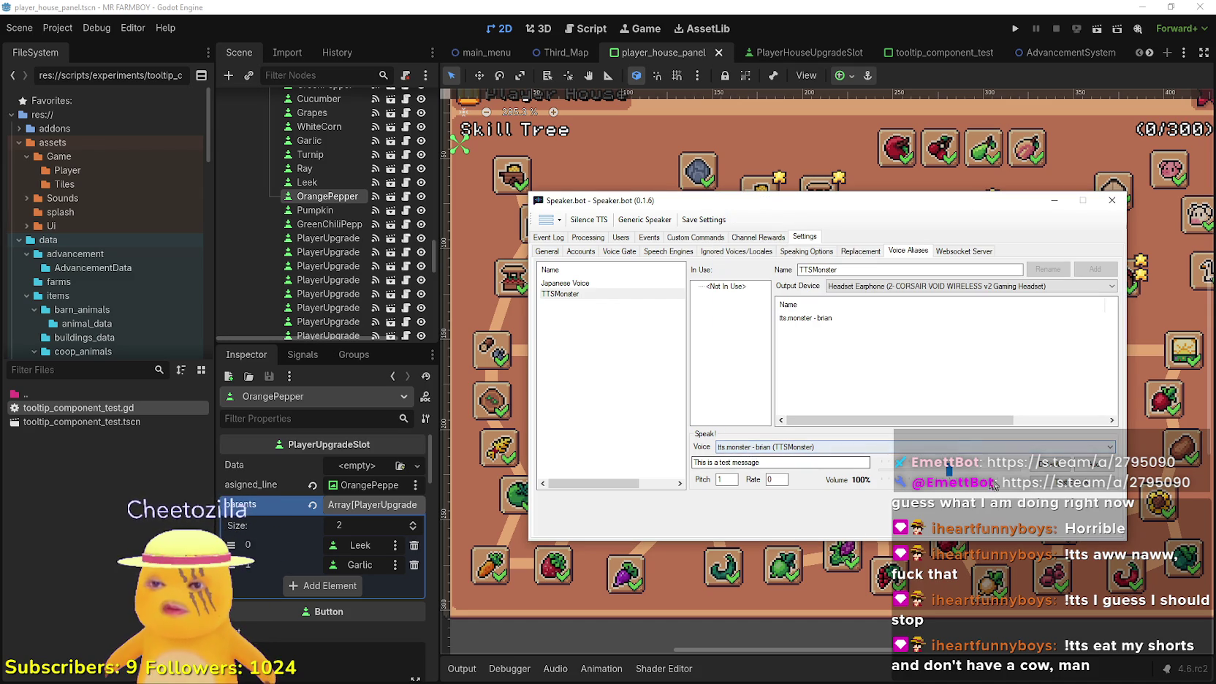
left_click(900, 447)
left_click(873, 435)
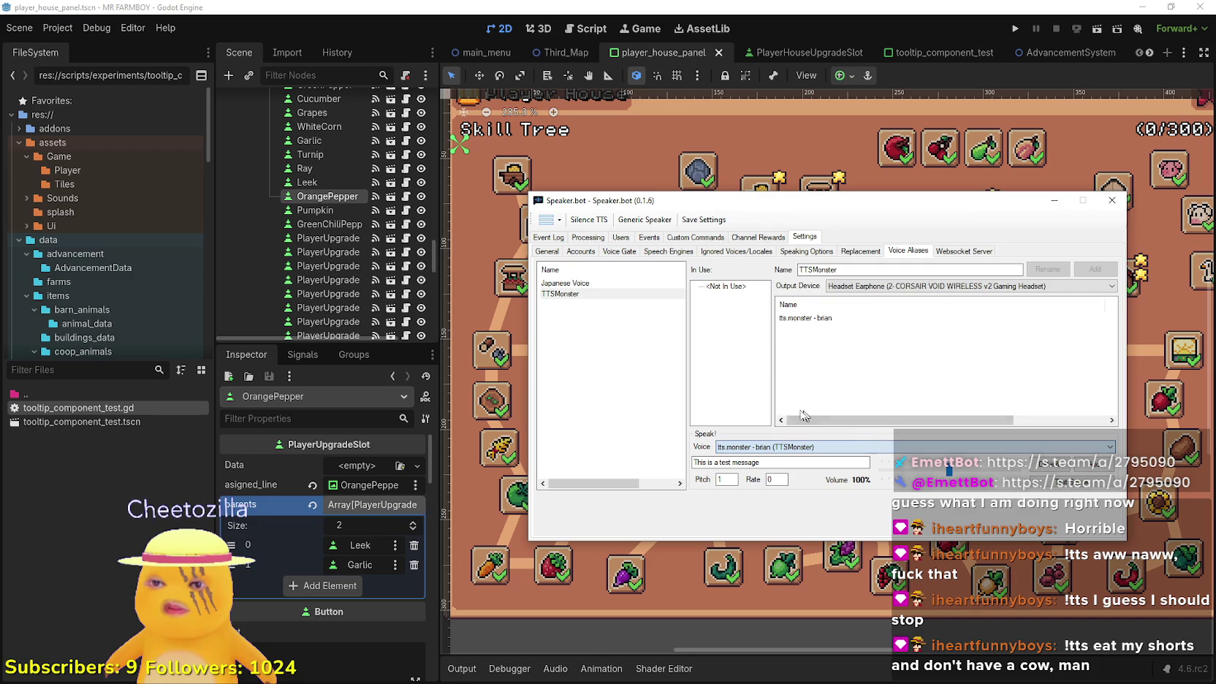
left_click(732, 288)
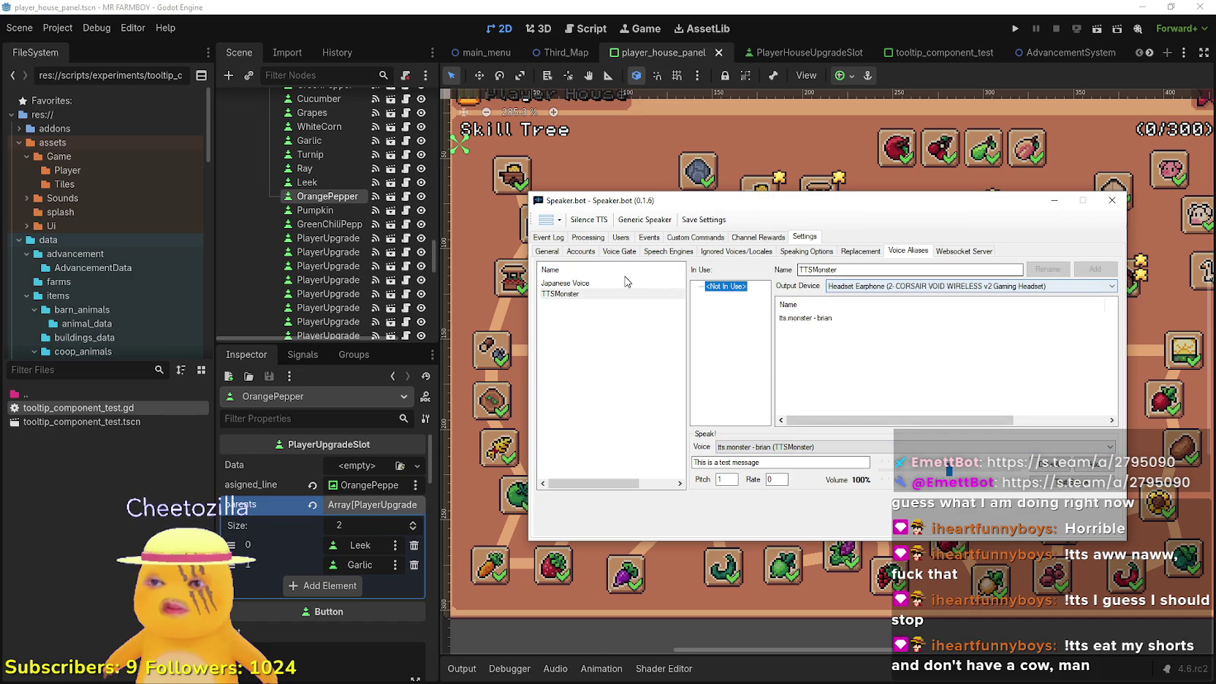
left_click(598, 293)
left_click(591, 310)
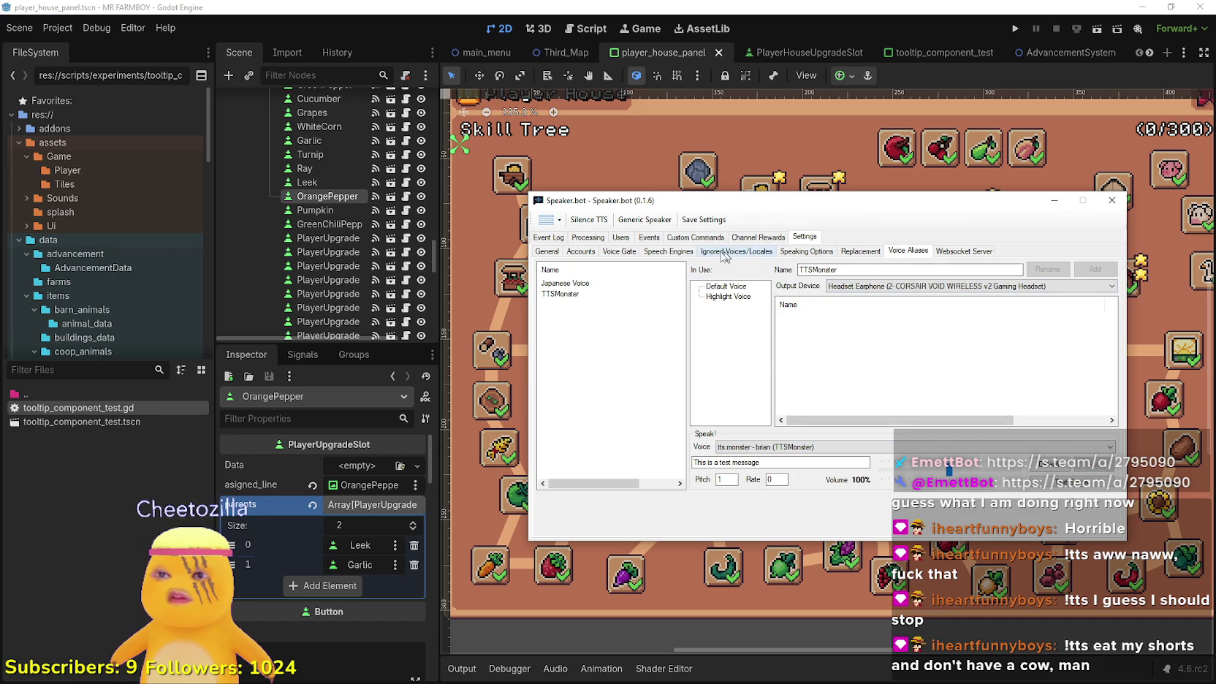
Show the Speech Engines page and inspect TTSMonster's single tts.monster - brian voice options without changes
left_click(668, 250)
right_click(571, 322)
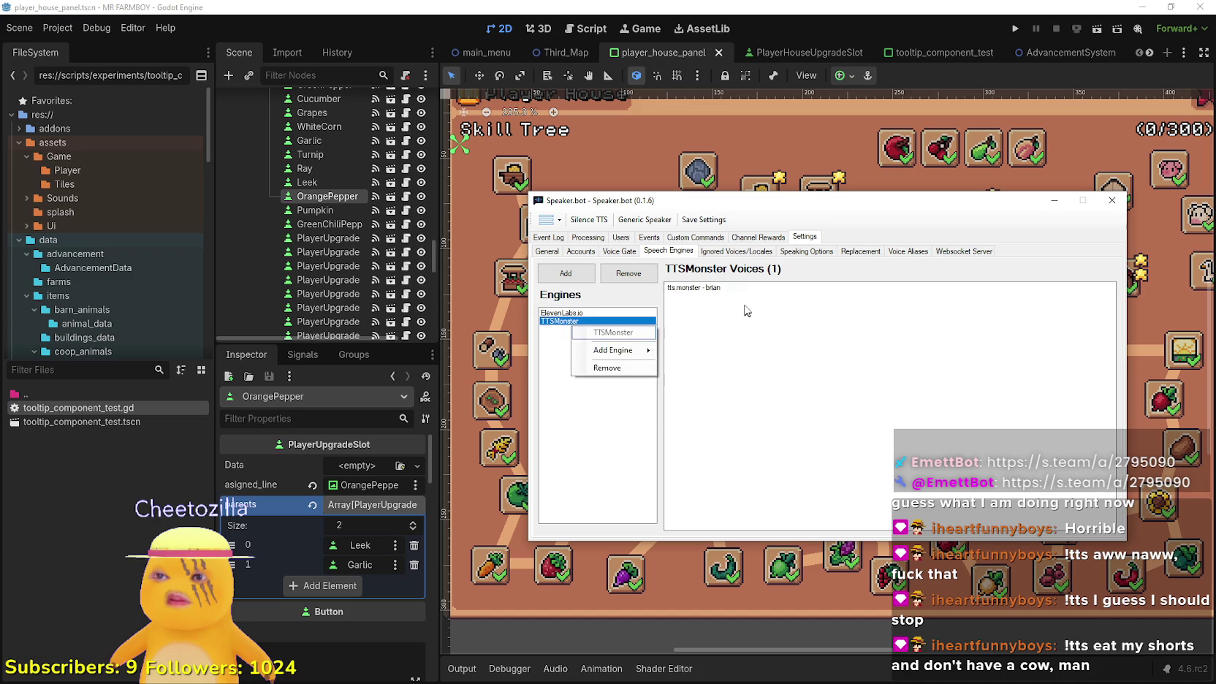
left_click(720, 291)
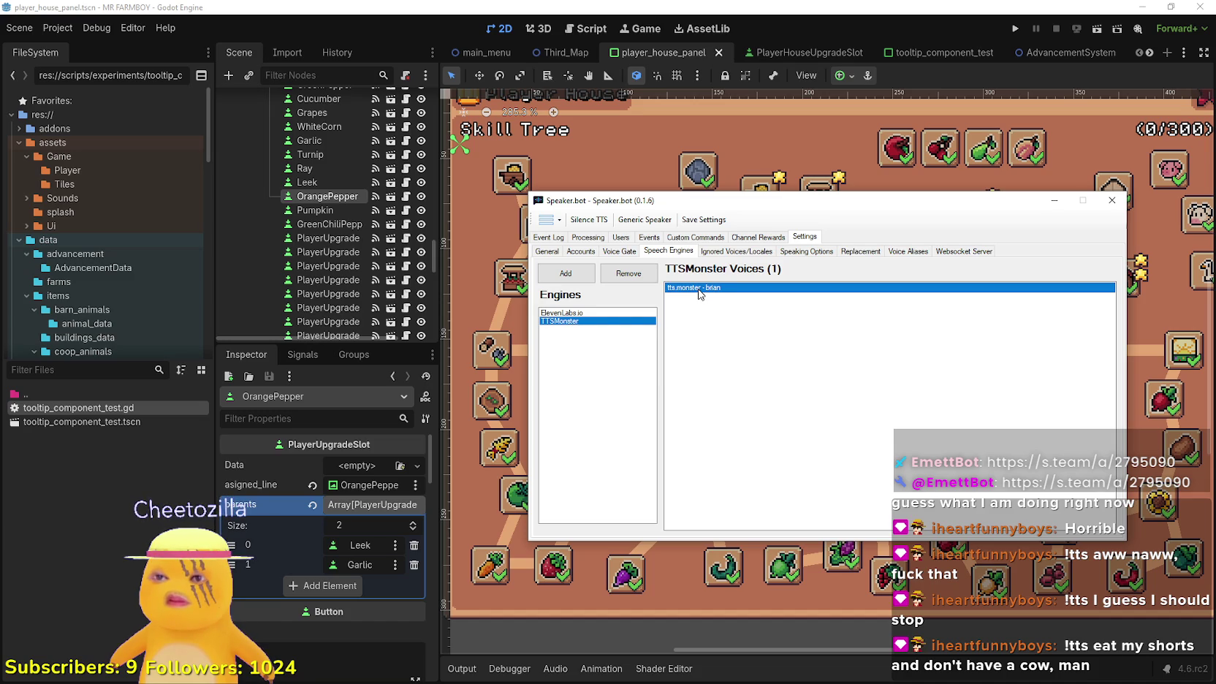
right_click(550, 322)
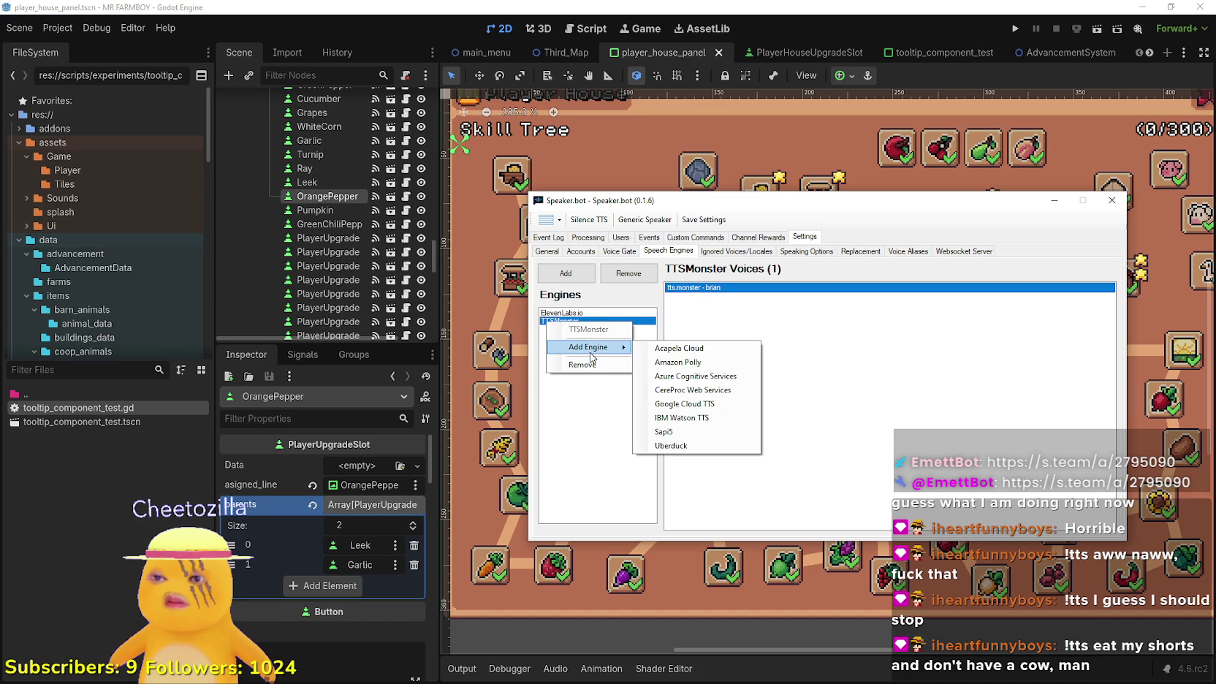
left_click(590, 434)
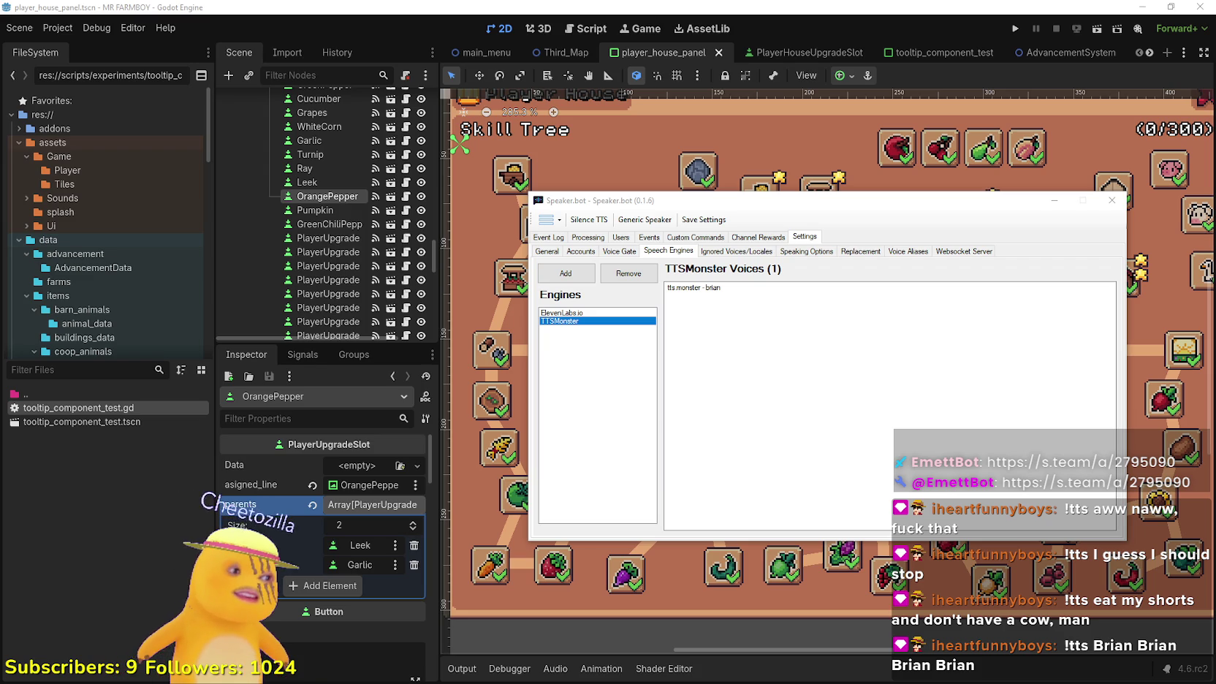
Select the tts.monster - brian voice, then minimize Speaker.bot to reveal the Skill Tree scene
left_click(705, 373)
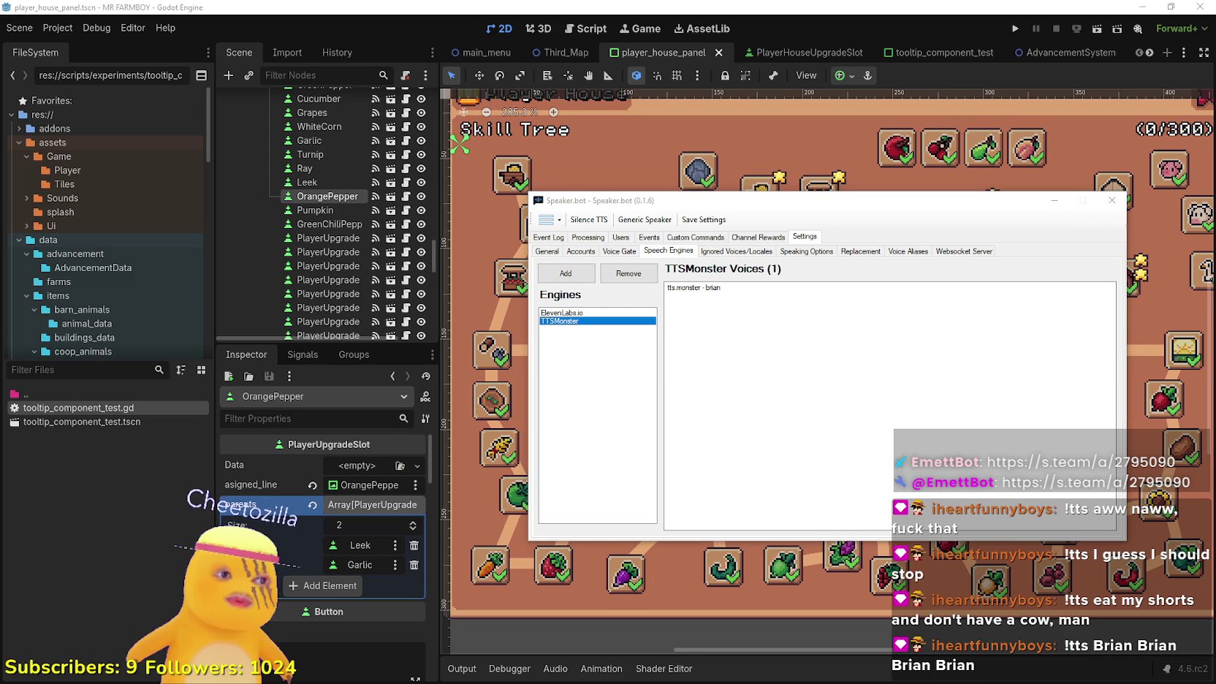
left_click(809, 288)
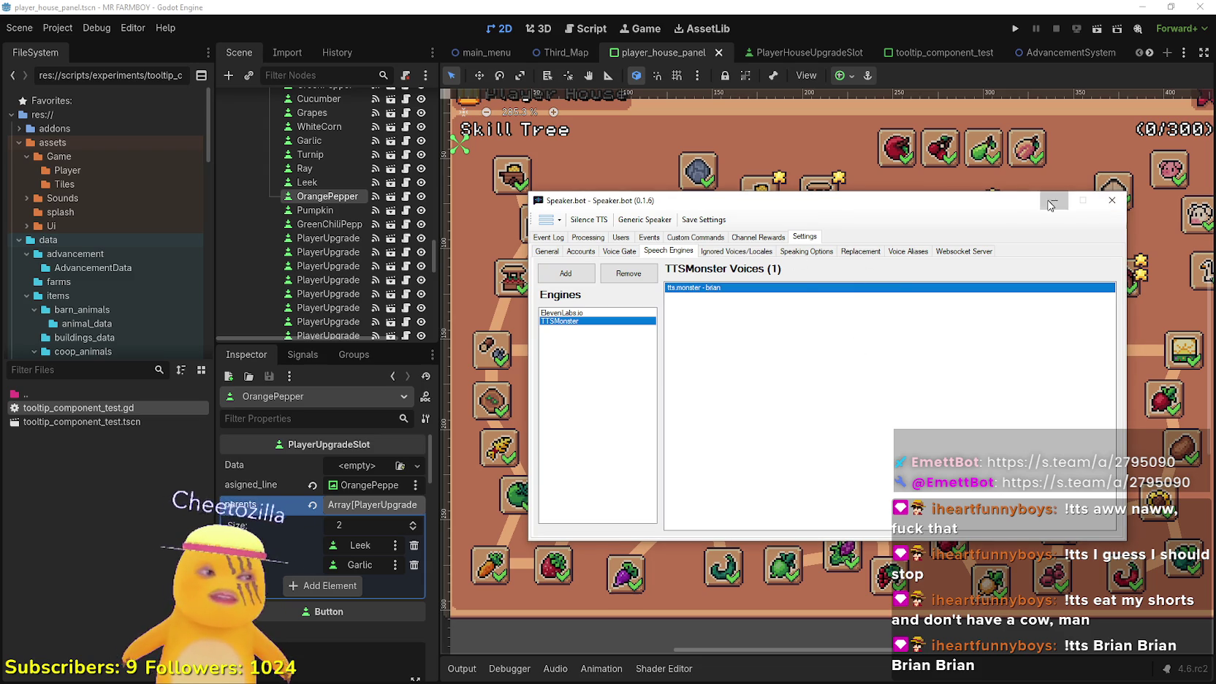
left_click(1057, 203)
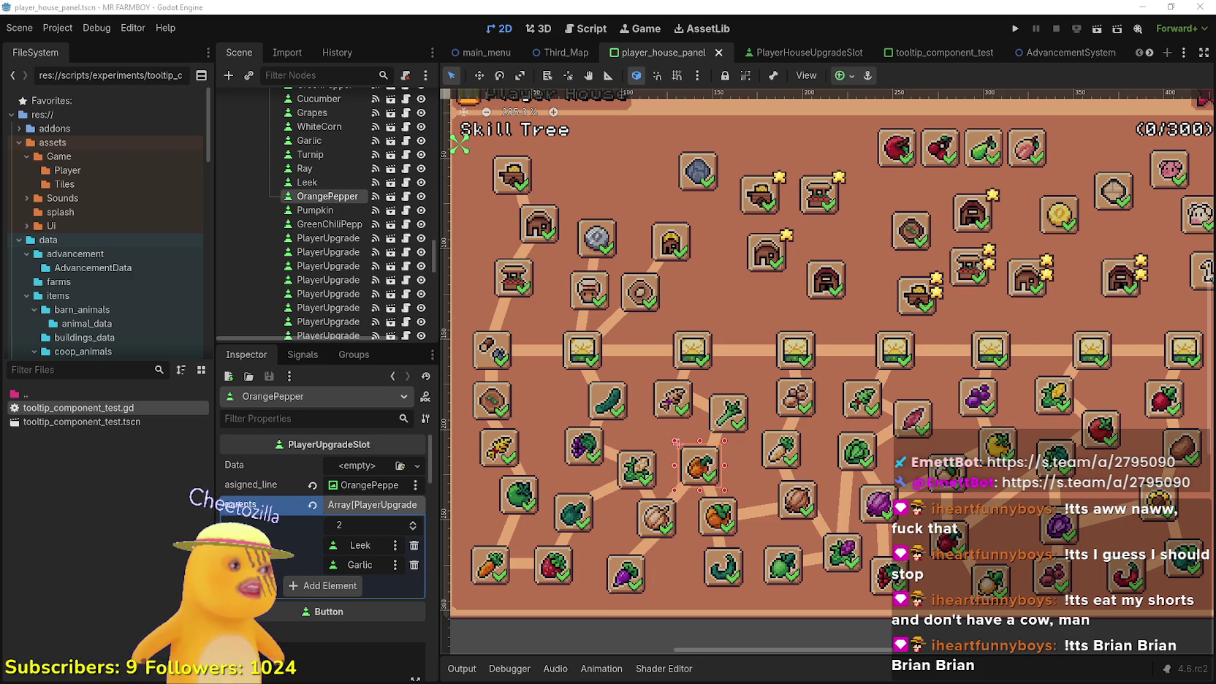
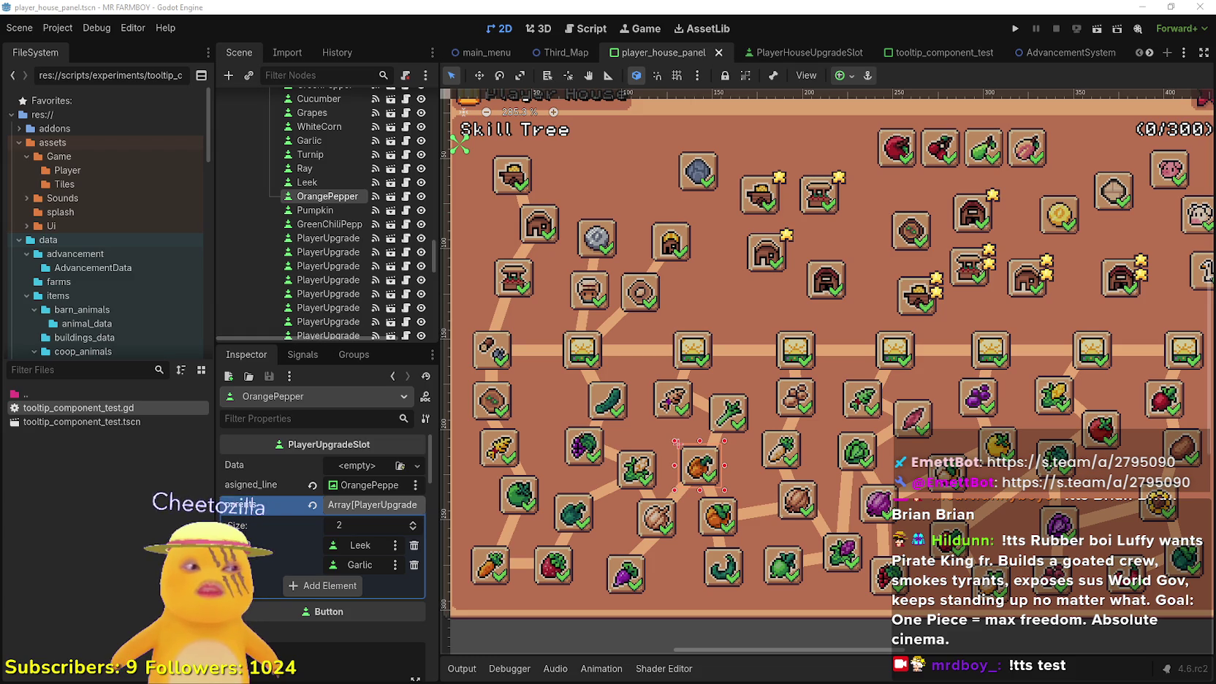
Switch to the Speaker.bot window showing its speech engine settings
key("alt+Tab")
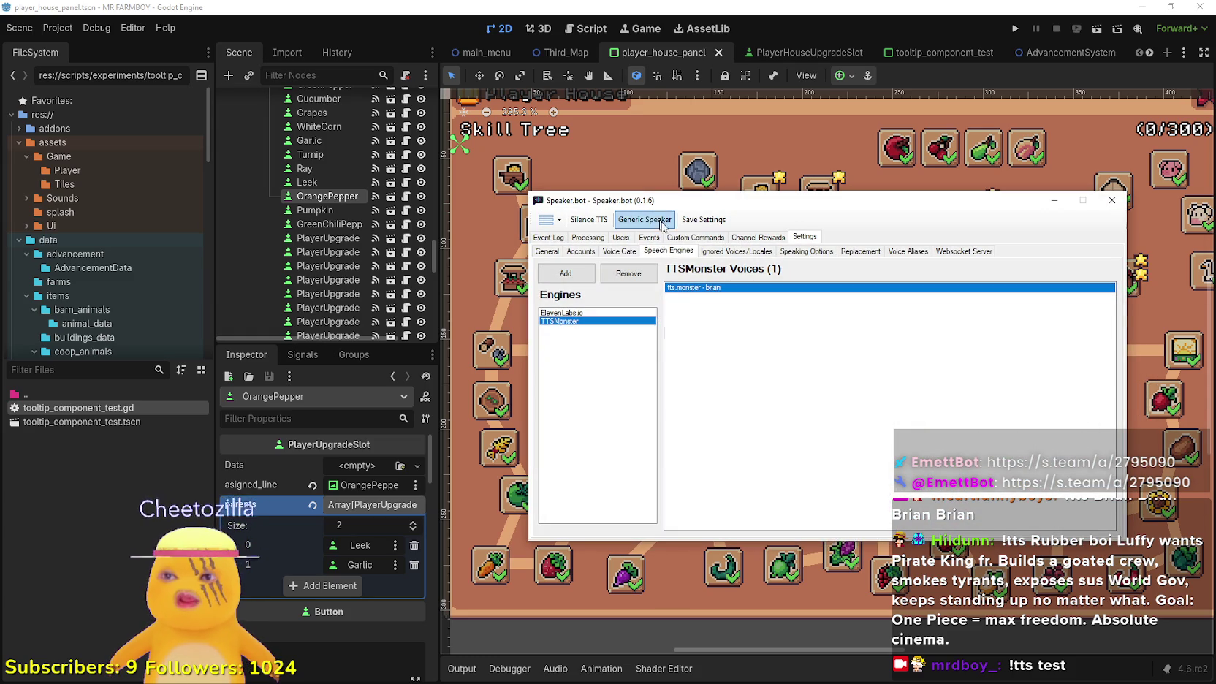
In Speaking Options, keep the message limit in Words and raise the maximum to 500
left_click(811, 253)
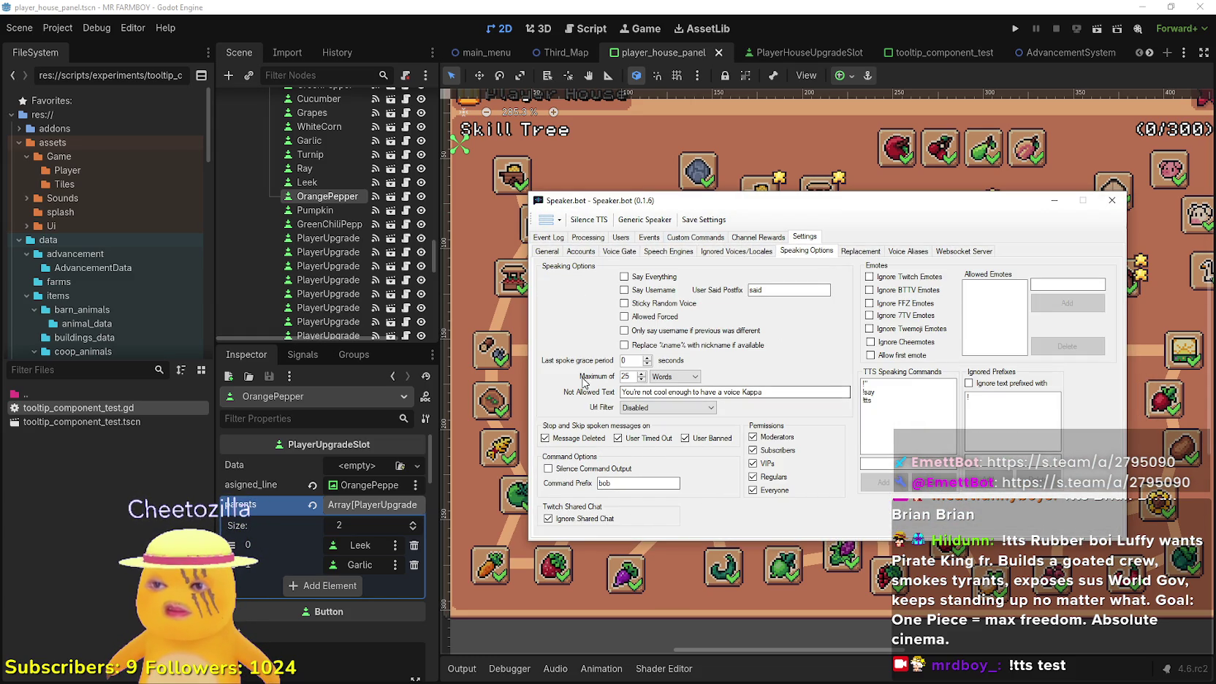
left_click(672, 376)
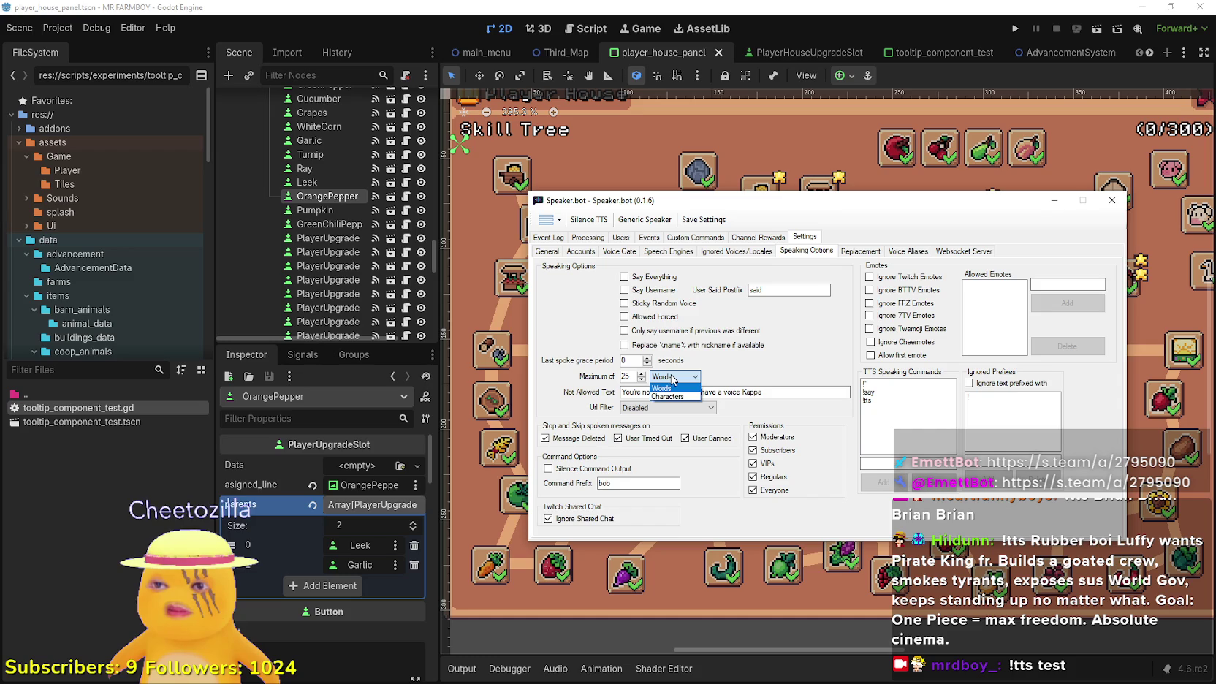
left_click(673, 379)
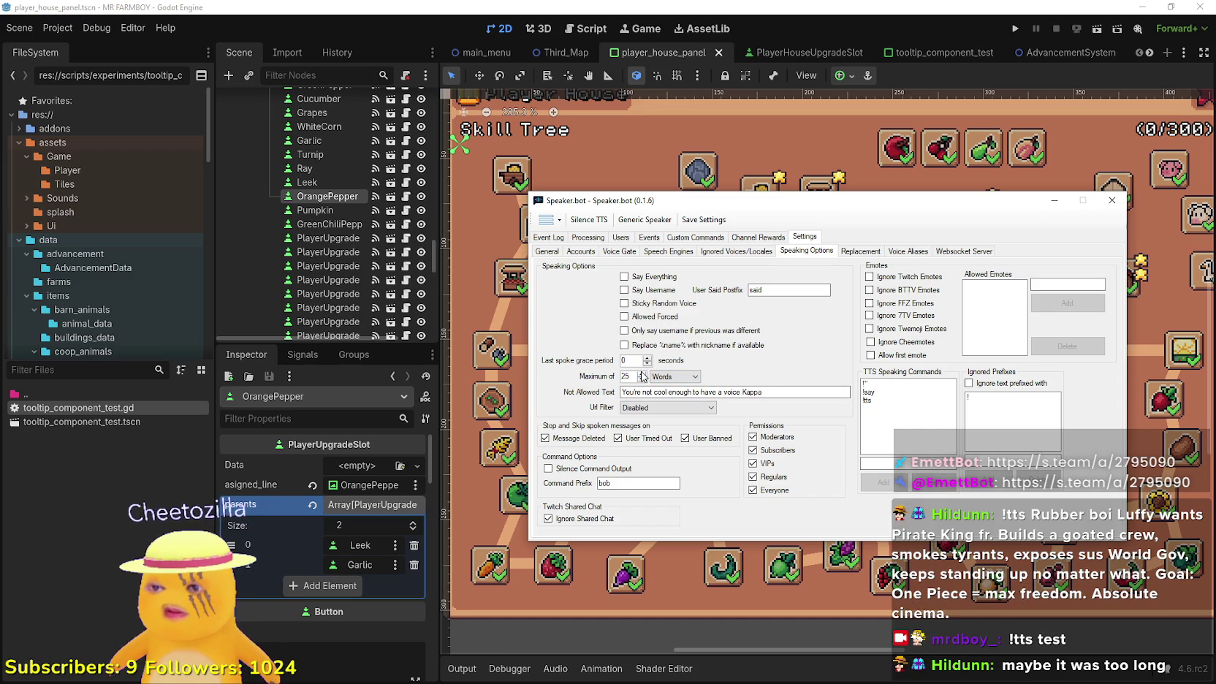
double_click(642, 373)
left_click(643, 373)
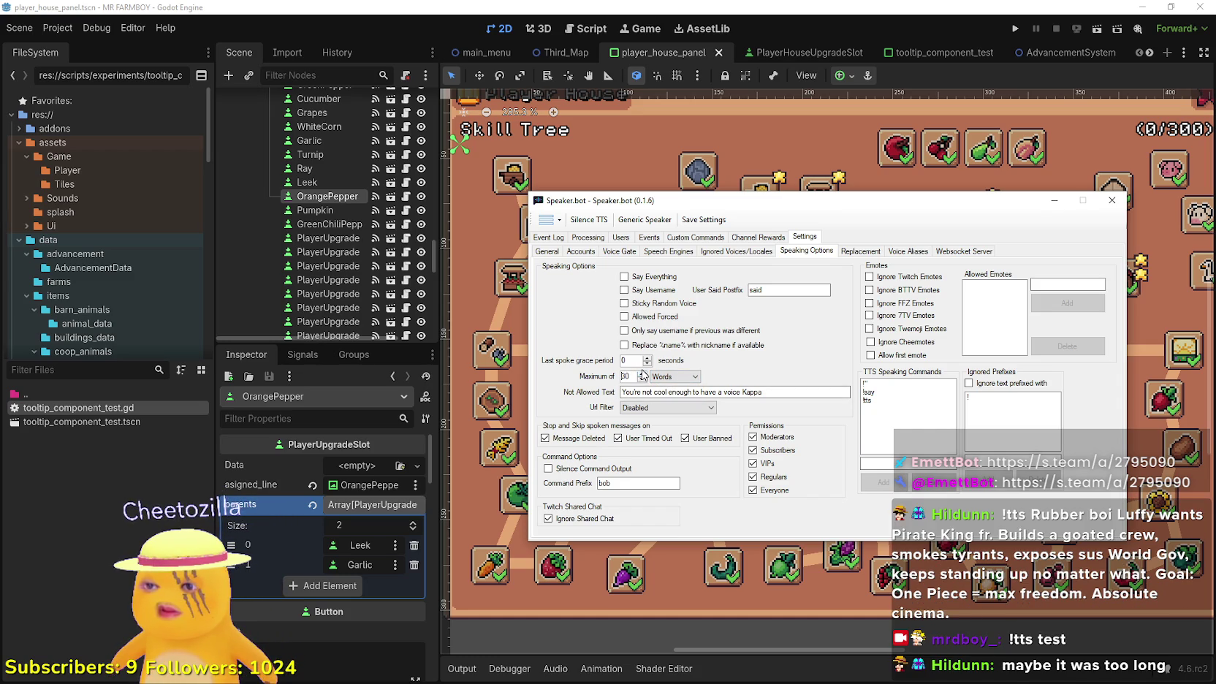
left_click_drag(703, 200, 729, 110)
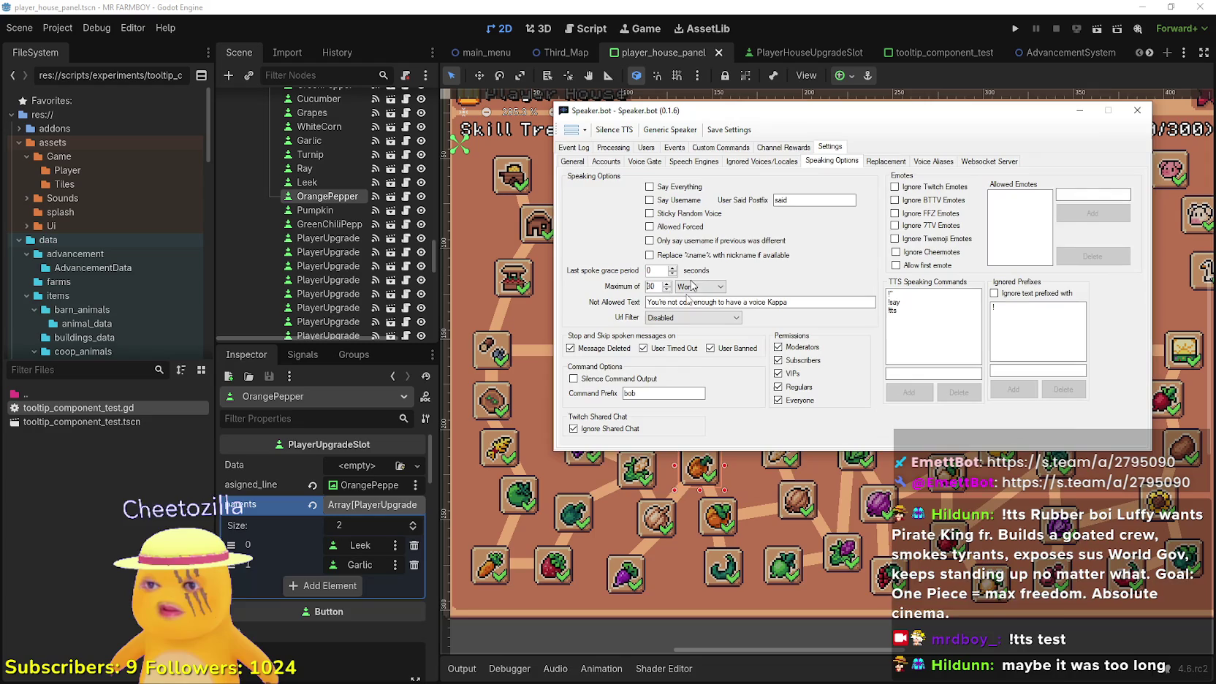
double_click(667, 284)
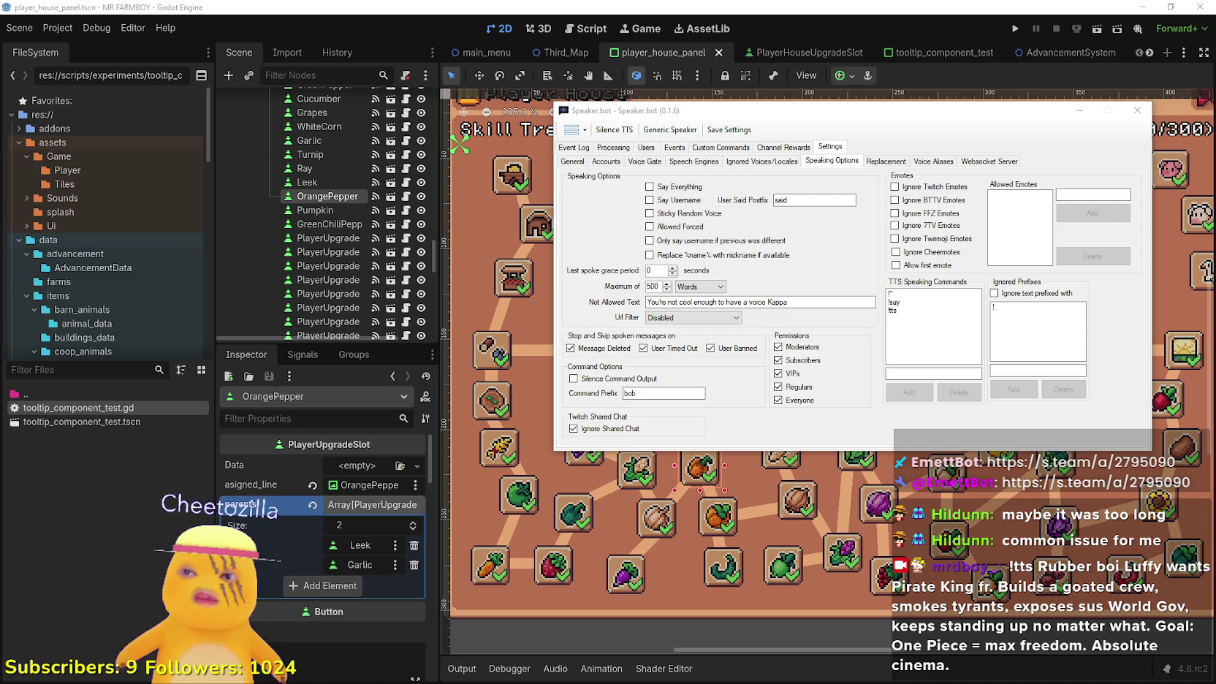
Set the last-spoke grace period to 5 seconds and minimize Speaker.bot
left_click(673, 267)
left_click(673, 268)
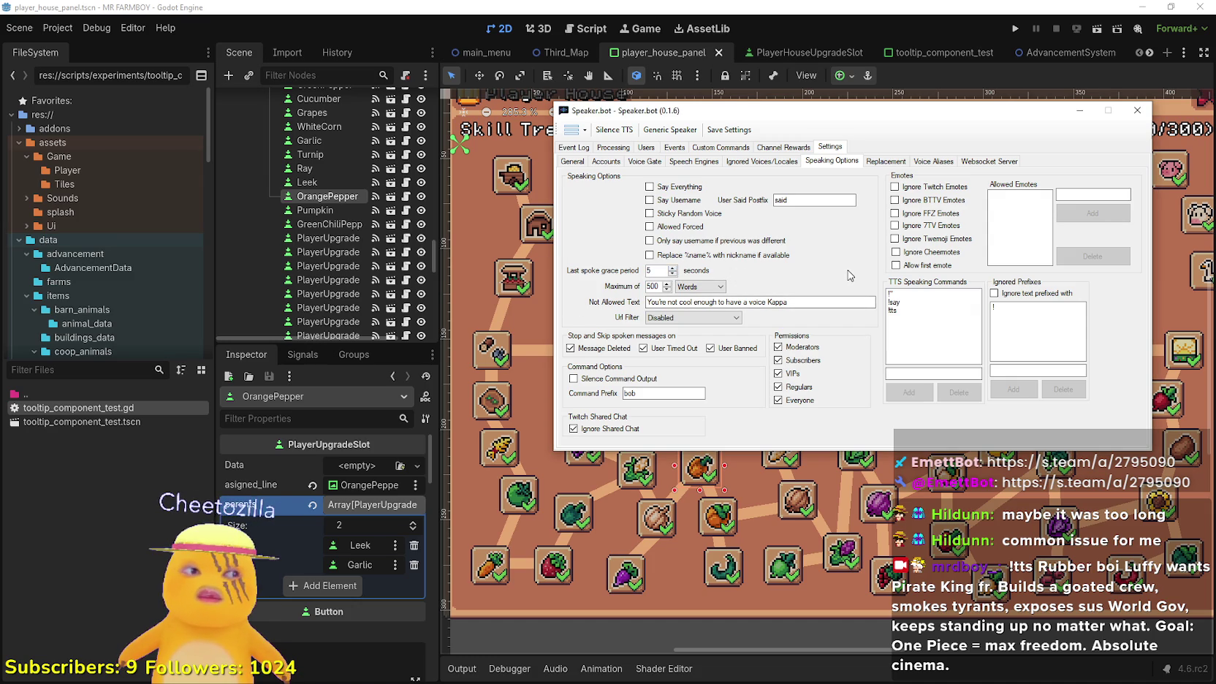
left_click(1086, 122)
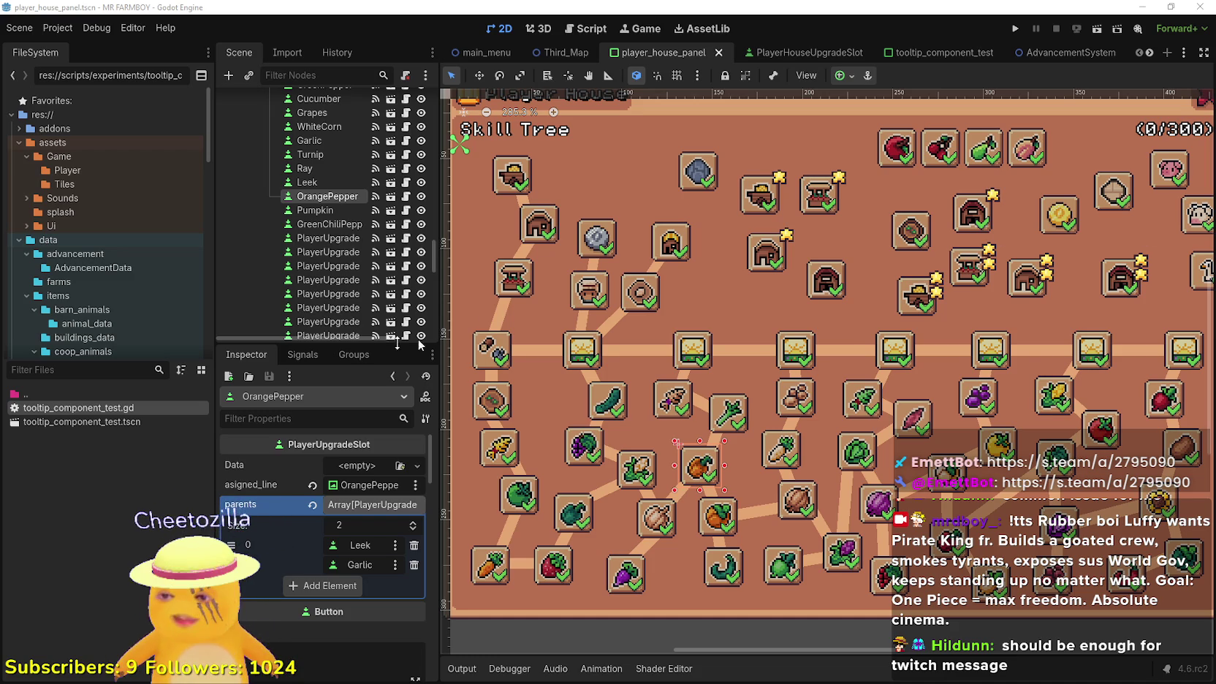
Browse the Player House skill tree canvas and save the scene
scroll(465, 327, "down", 3)
scroll(728, 393, "up", 3)
scroll(728, 393, "down", 2)
scroll(779, 430, "up", 1)
key("ctrl+s")
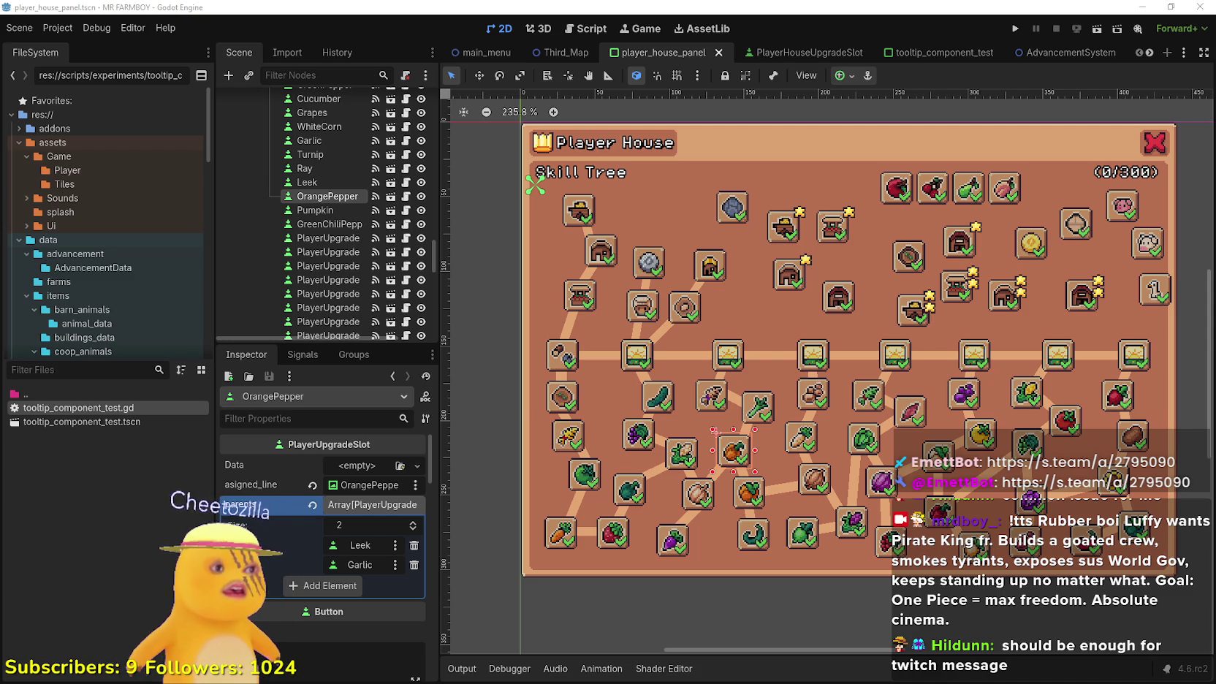
scroll(804, 361, "down", 1)
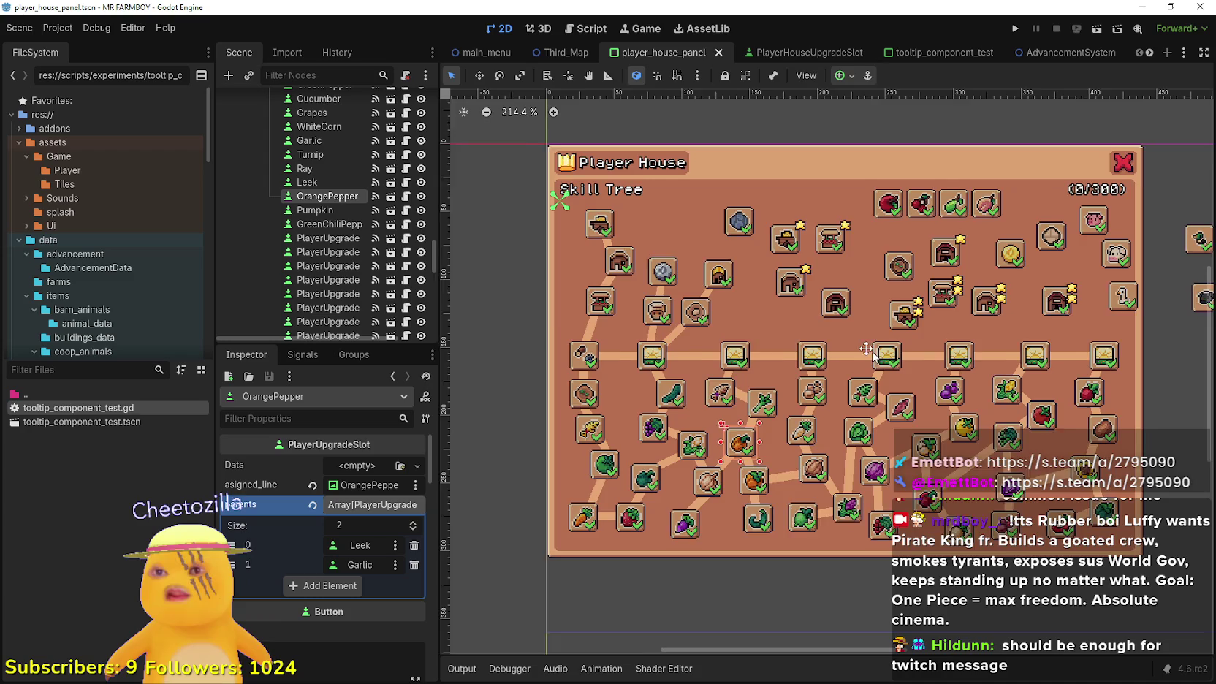
scroll(780, 275, "up", 1)
scroll(781, 274, "down", 1)
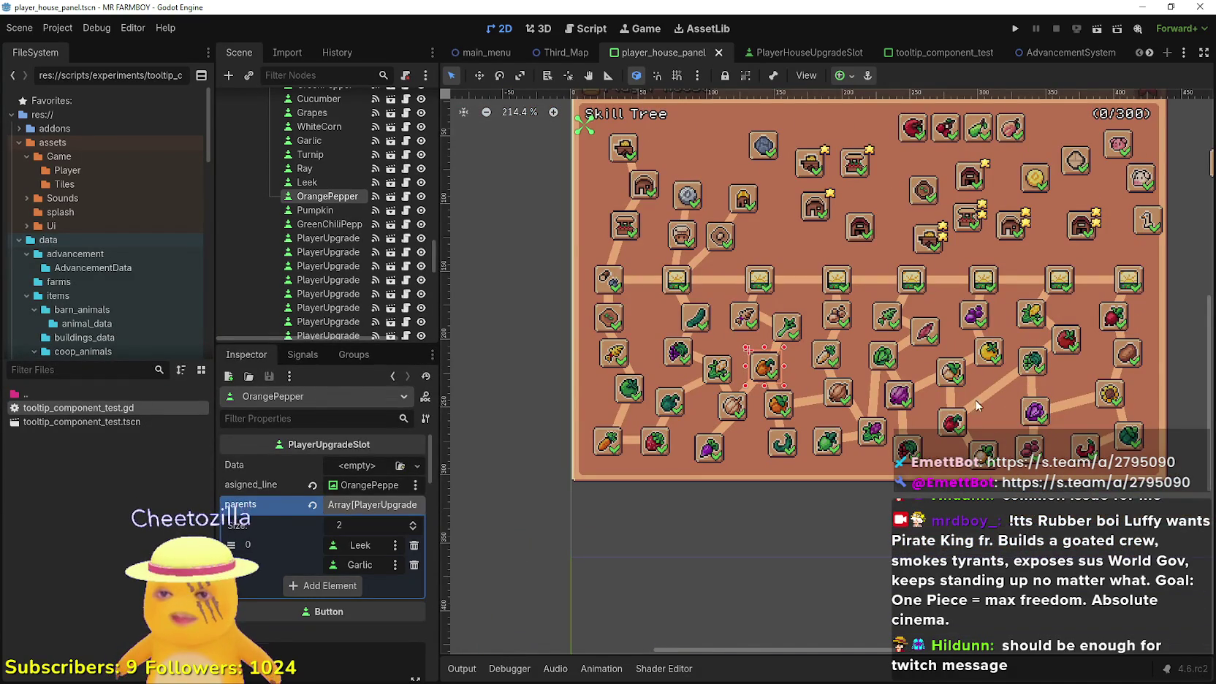
scroll(897, 373, "up", 1)
scroll(852, 389, "up", 2)
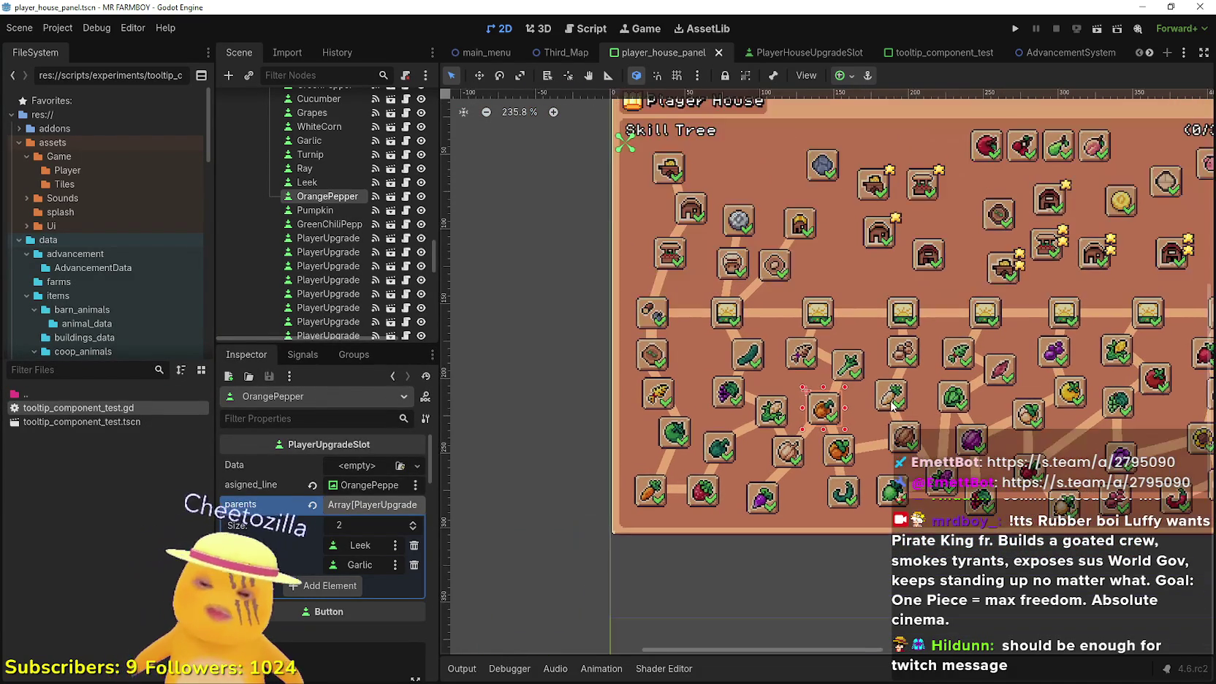
key("ctrl+s")
Check the Merchant slot's parent is Map1 and Map1's is StartHere, then save again
scroll(884, 377, "right", 2)
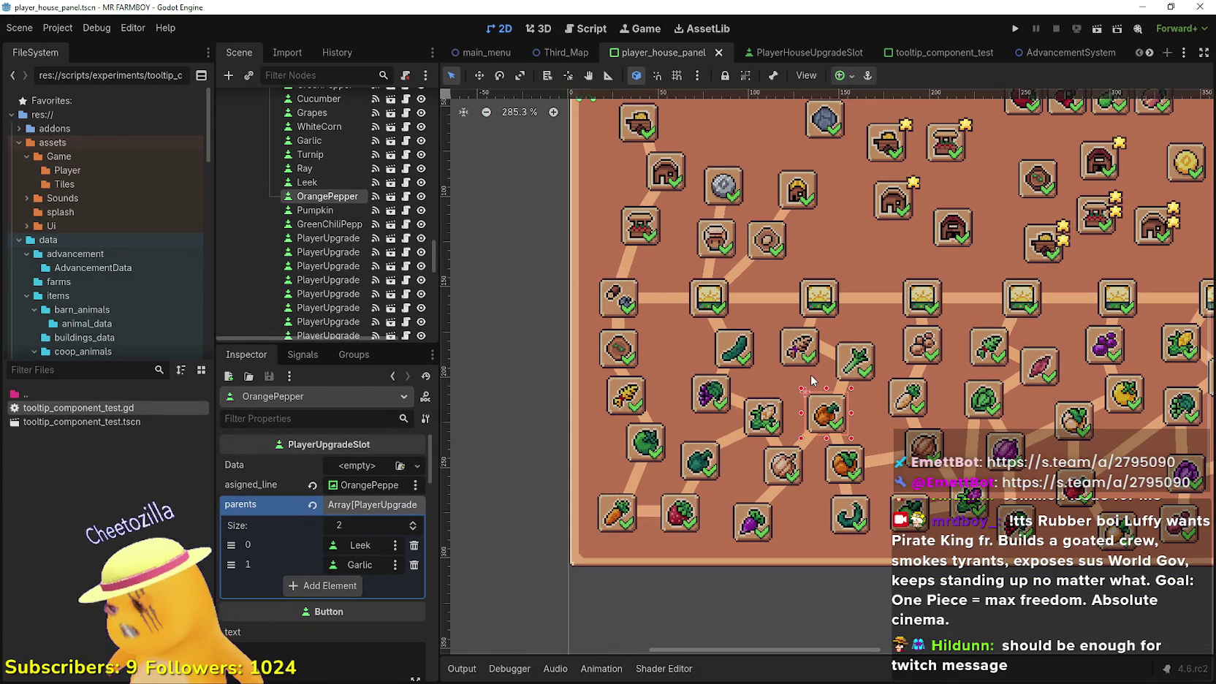
scroll(758, 373, "down", 1)
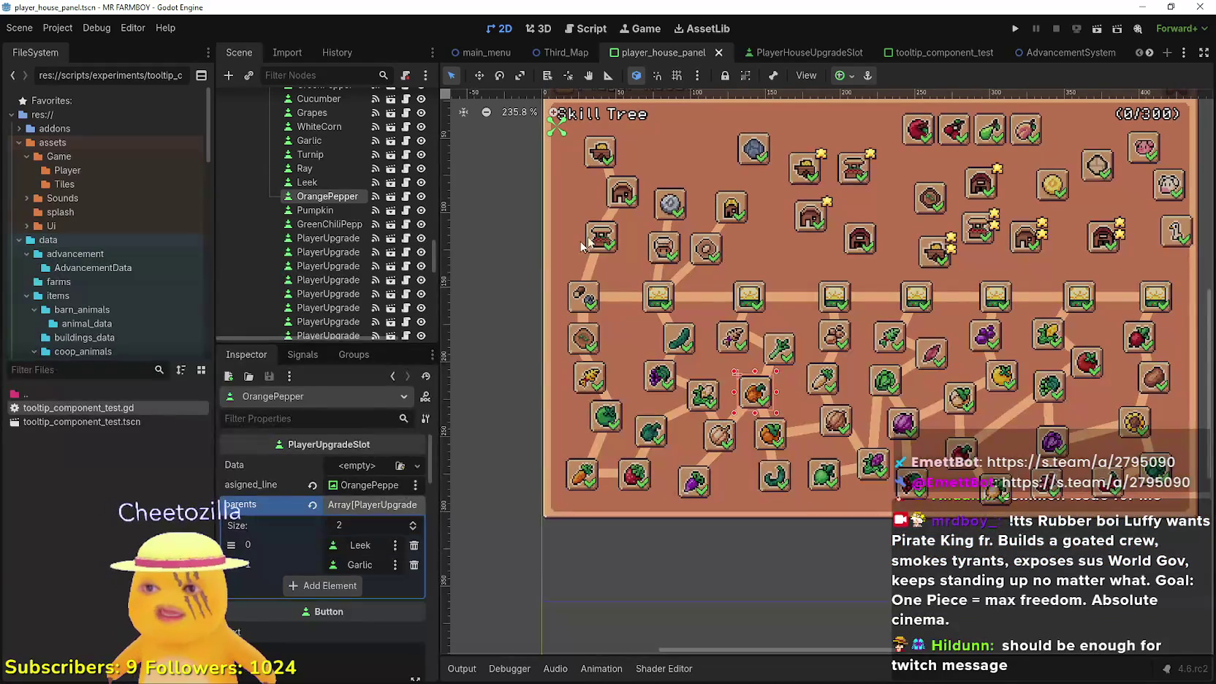
scroll(625, 224, "up", 2)
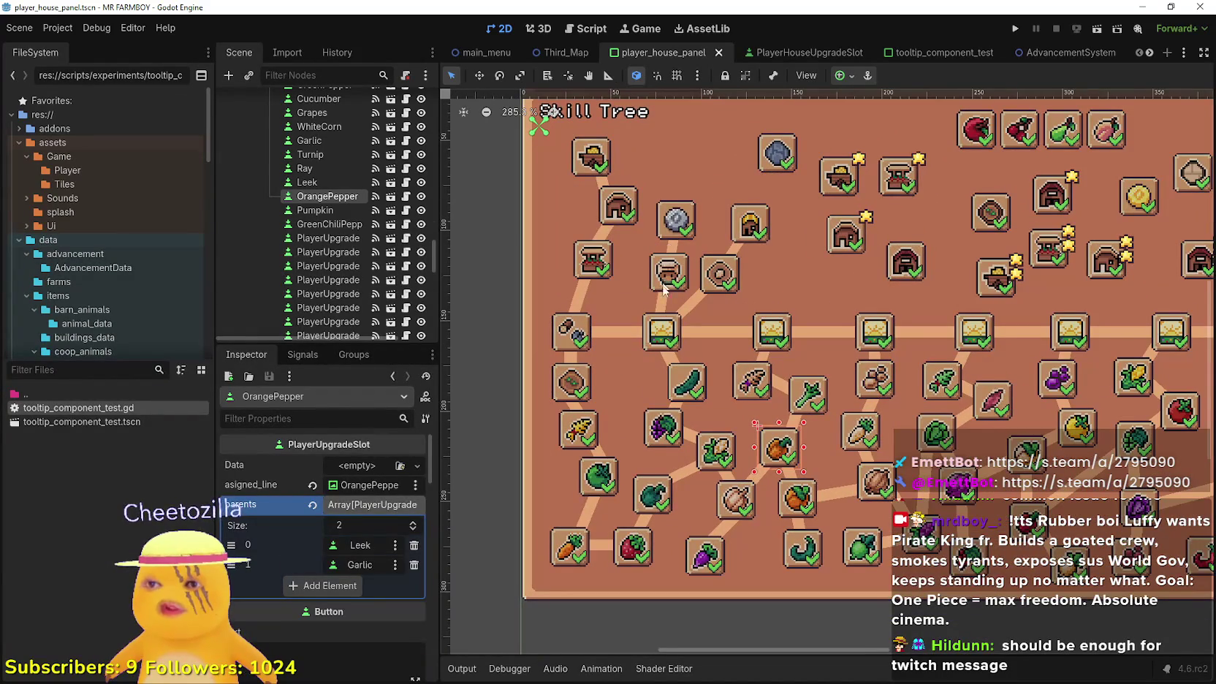
left_click(664, 282)
scroll(664, 281, "up", 1)
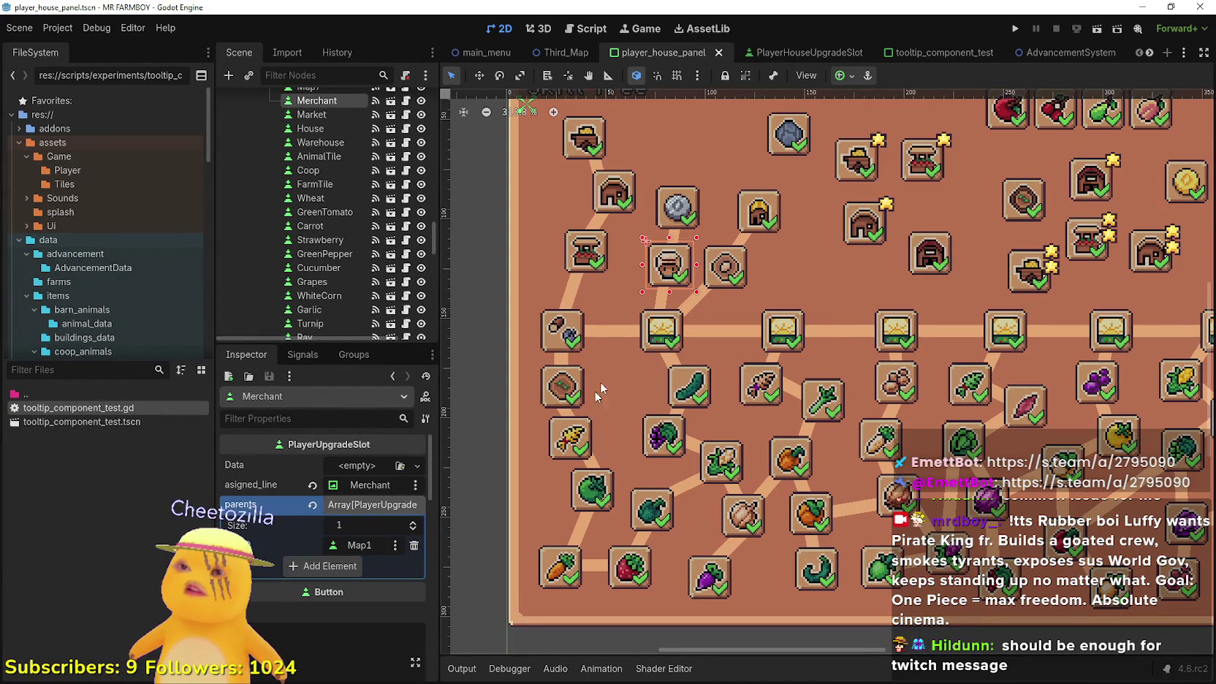
left_click(646, 343)
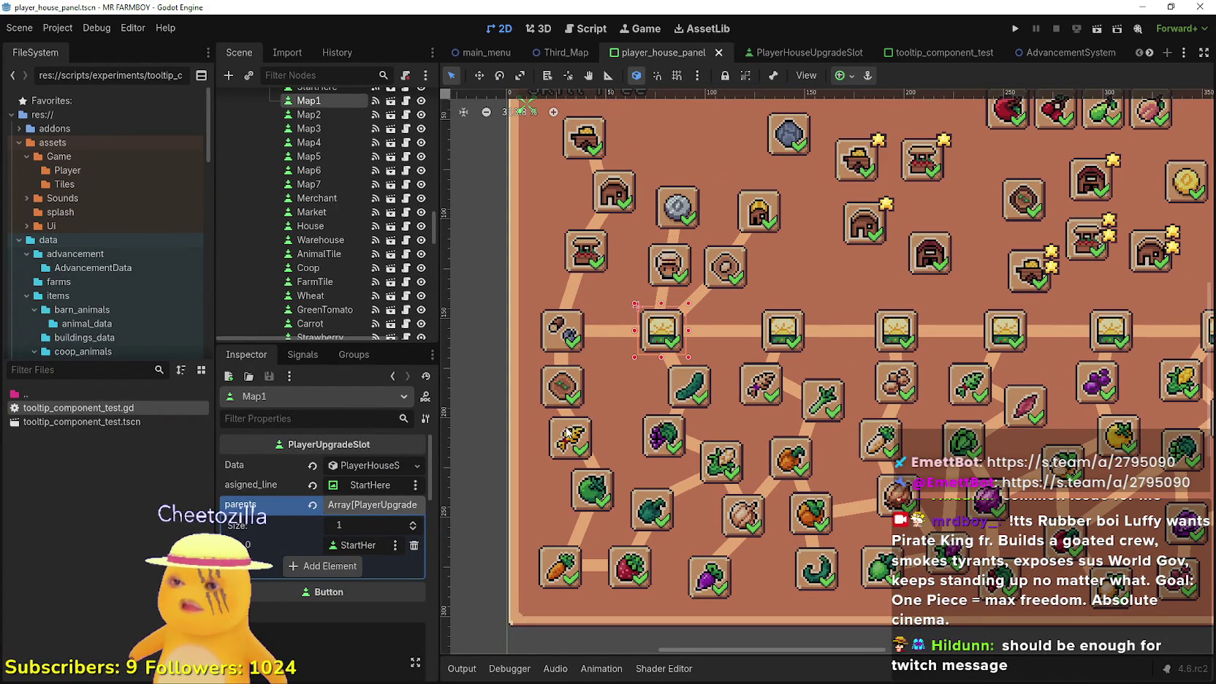
scroll(678, 422, "down", 2)
scroll(678, 422, "left", 2)
scroll(665, 420, "up", 1)
scroll(653, 416, "down", 1)
scroll(644, 413, "up", 1)
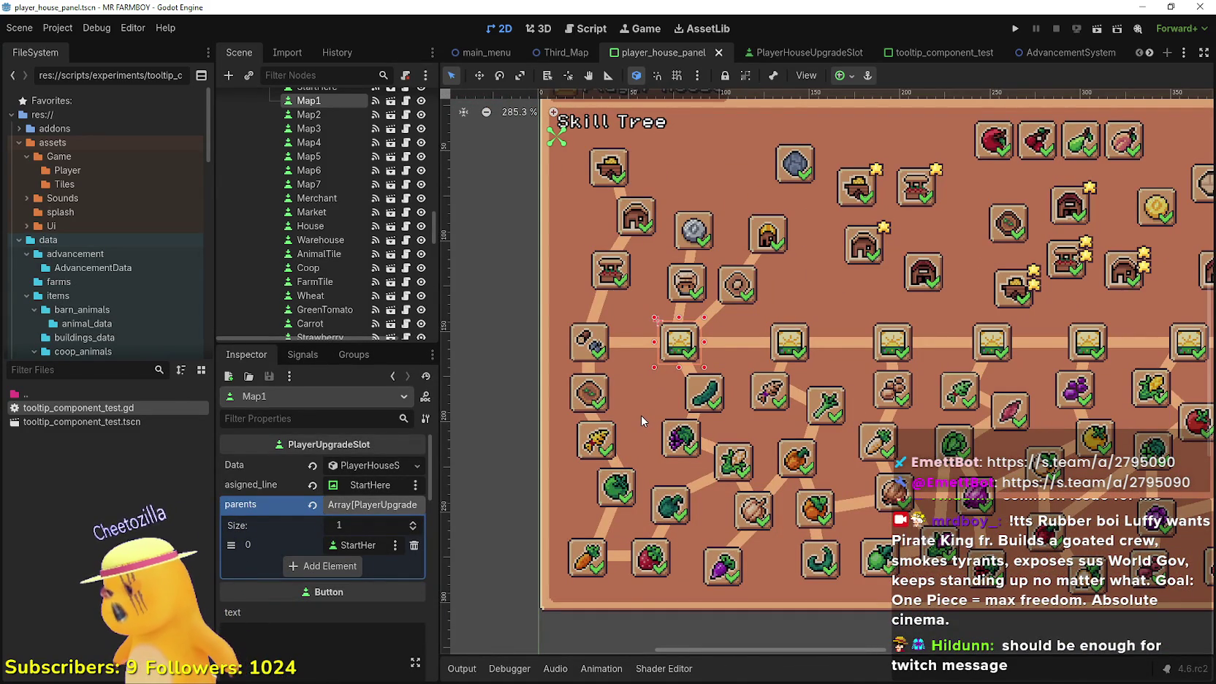
scroll(800, 456, "down", 1)
scroll(800, 456, "right", 2)
scroll(627, 310, "up", 2)
left_click(627, 310)
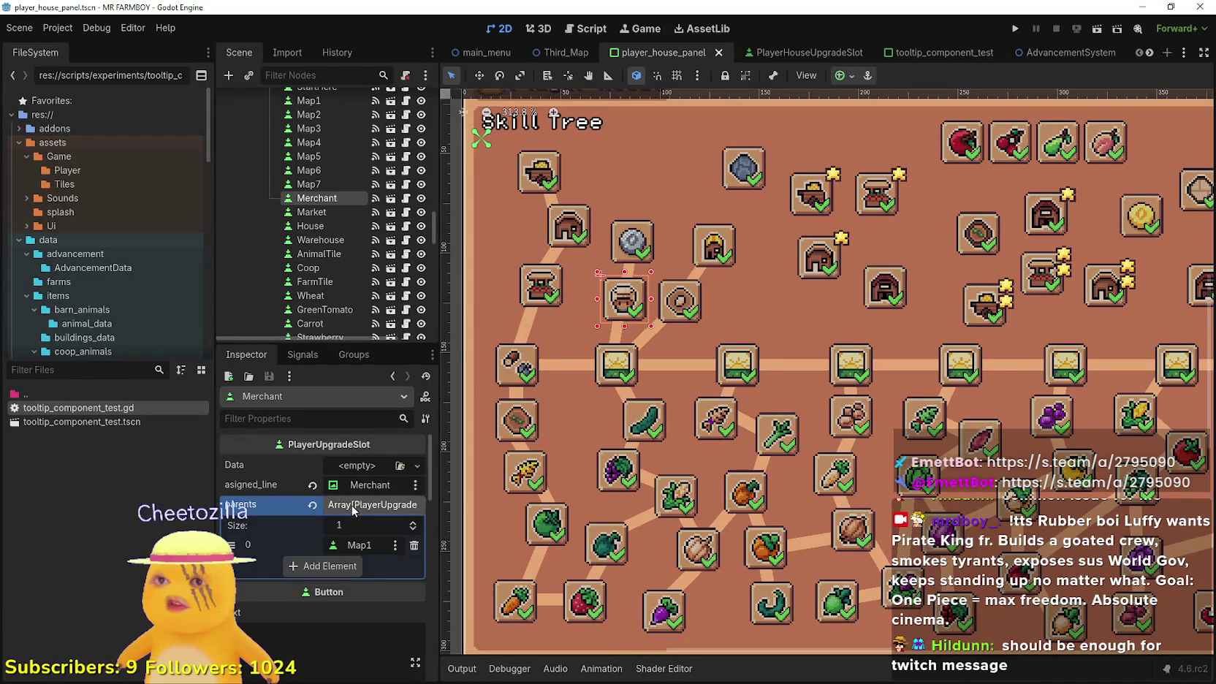
scroll(692, 421, "down", 5)
scroll(688, 418, "up", 1)
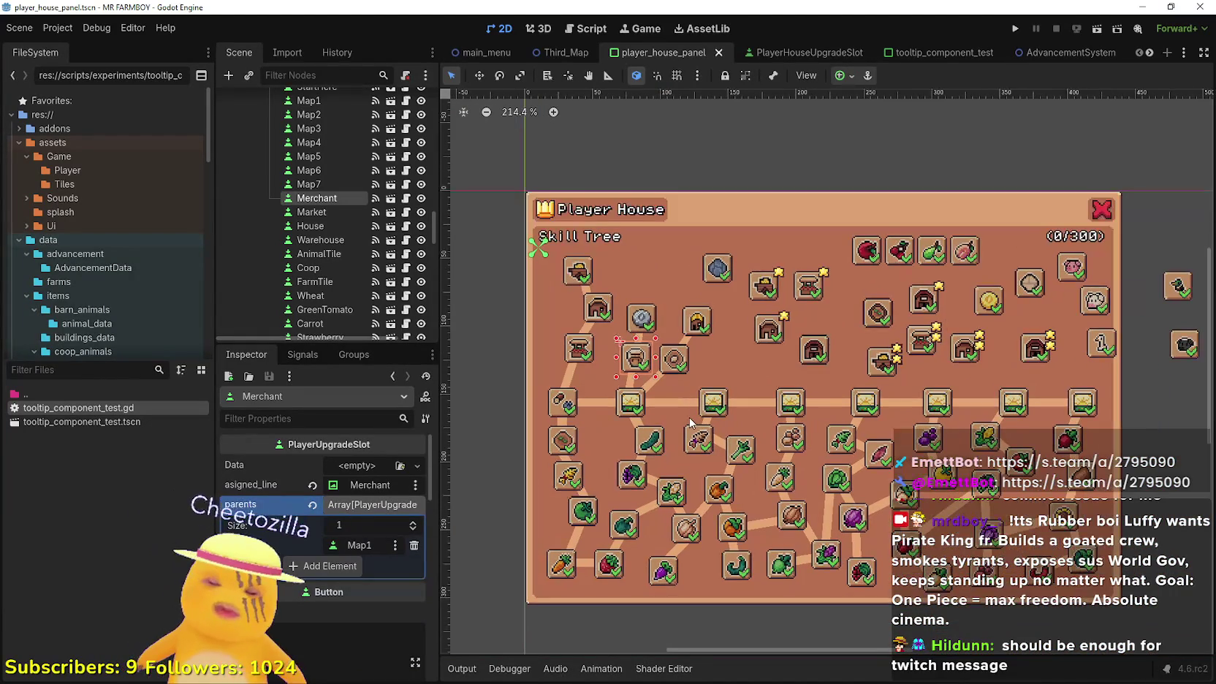
key("ctrl+s")
scroll(398, 252, "up", 10)
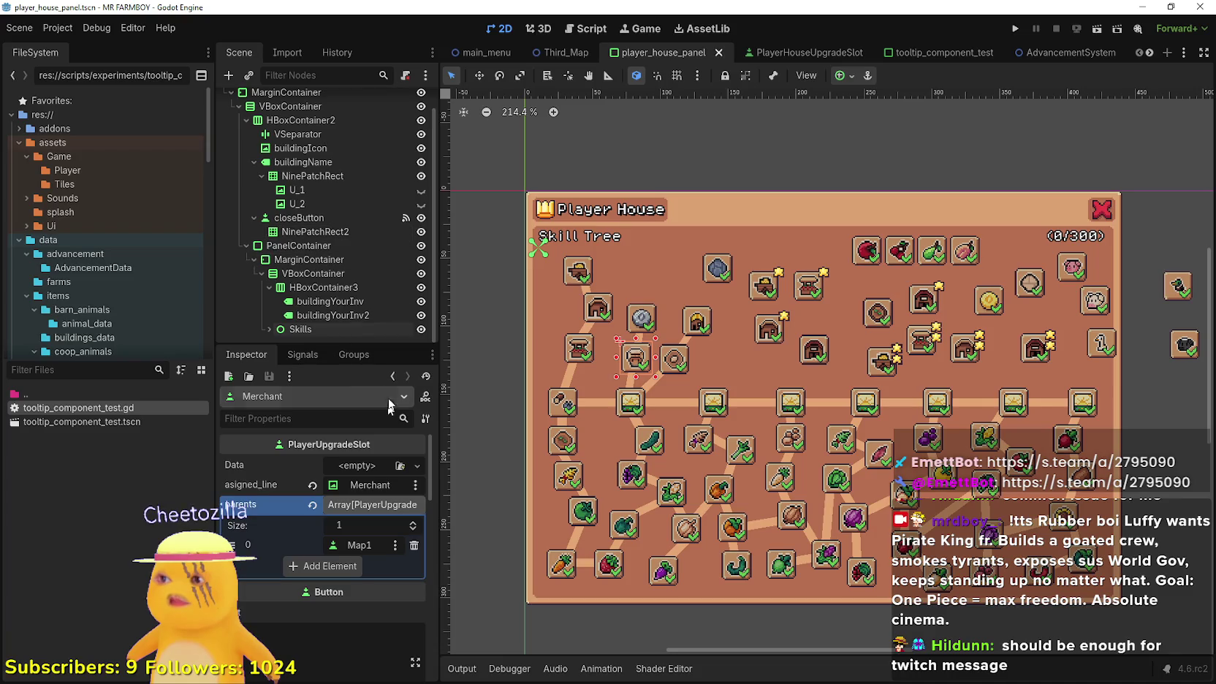
Expand PanelContainer and toggle its visibility to identify the skill tree panel
left_click(246, 267)
left_click(273, 270)
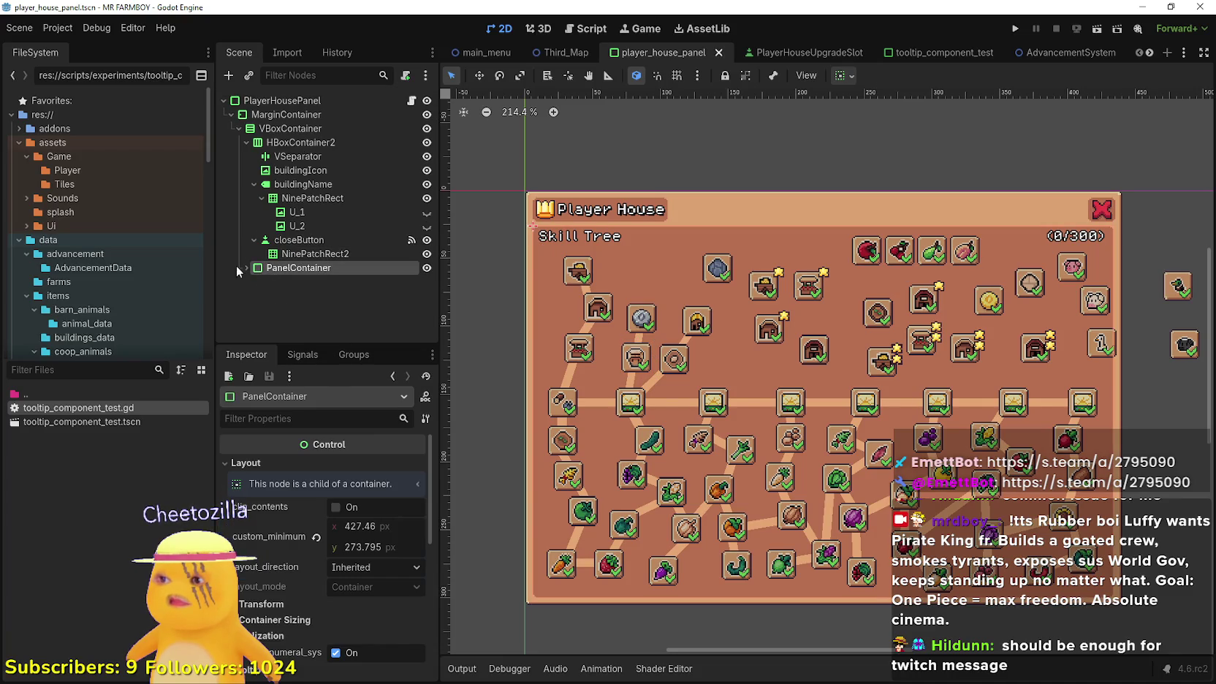
left_click(246, 267)
left_click(256, 282)
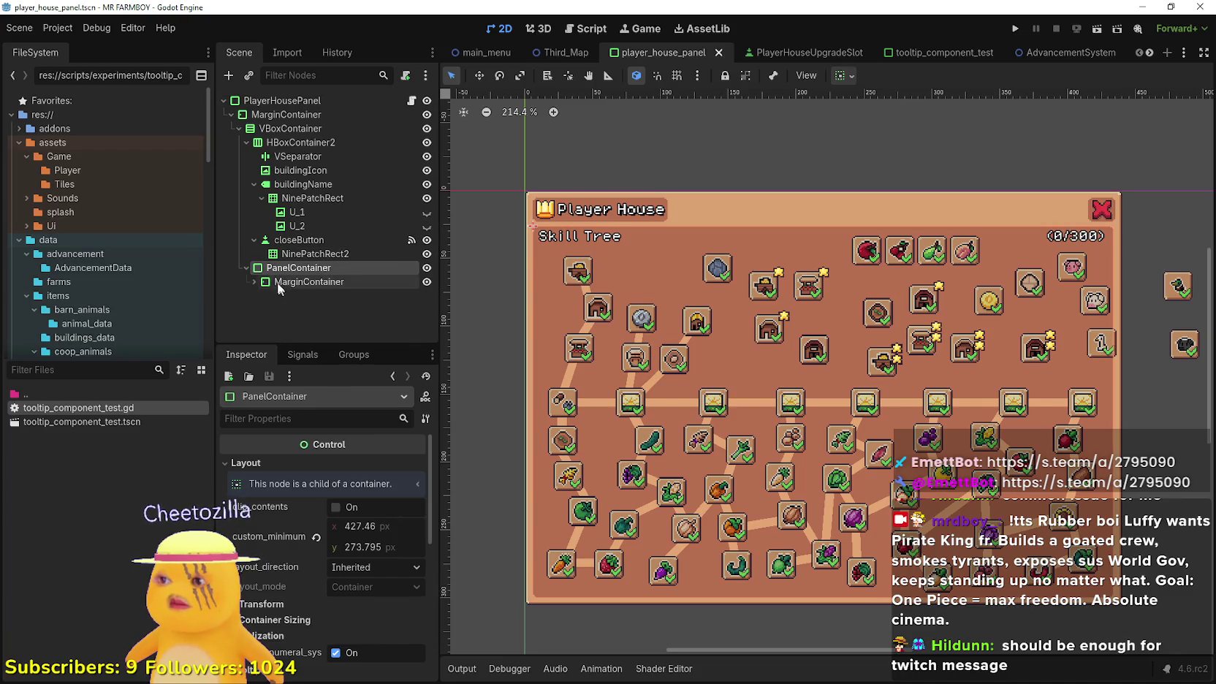
left_click(253, 282)
left_click(253, 282)
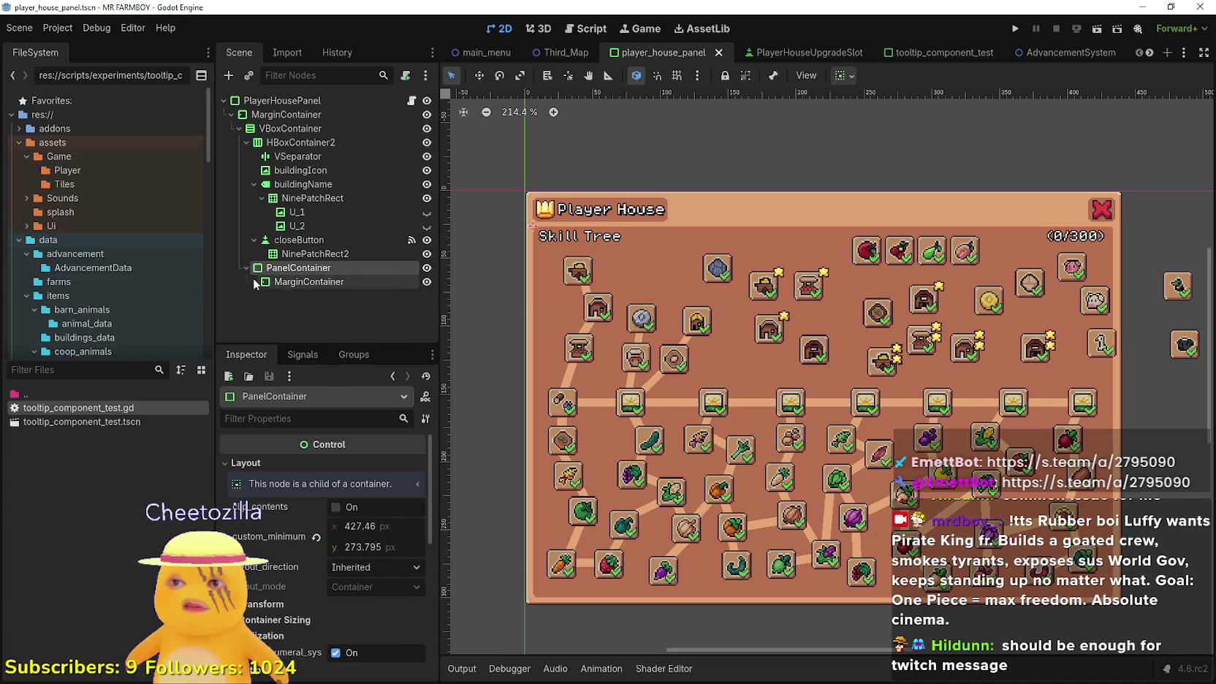
left_click(426, 269)
left_click(427, 269)
left_click(426, 268)
left_click(427, 269)
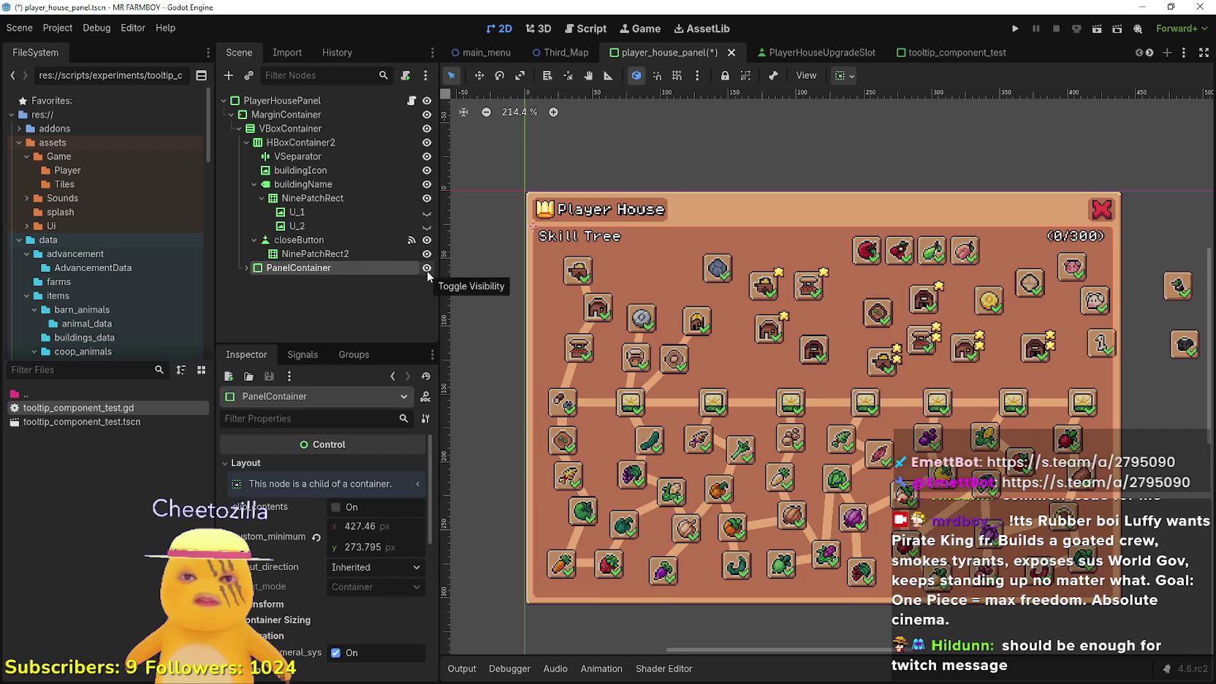
left_click(427, 268)
left_click(427, 269)
Rename PanelContainer to SkillTreeContainer and duplicate it
double_click(334, 268)
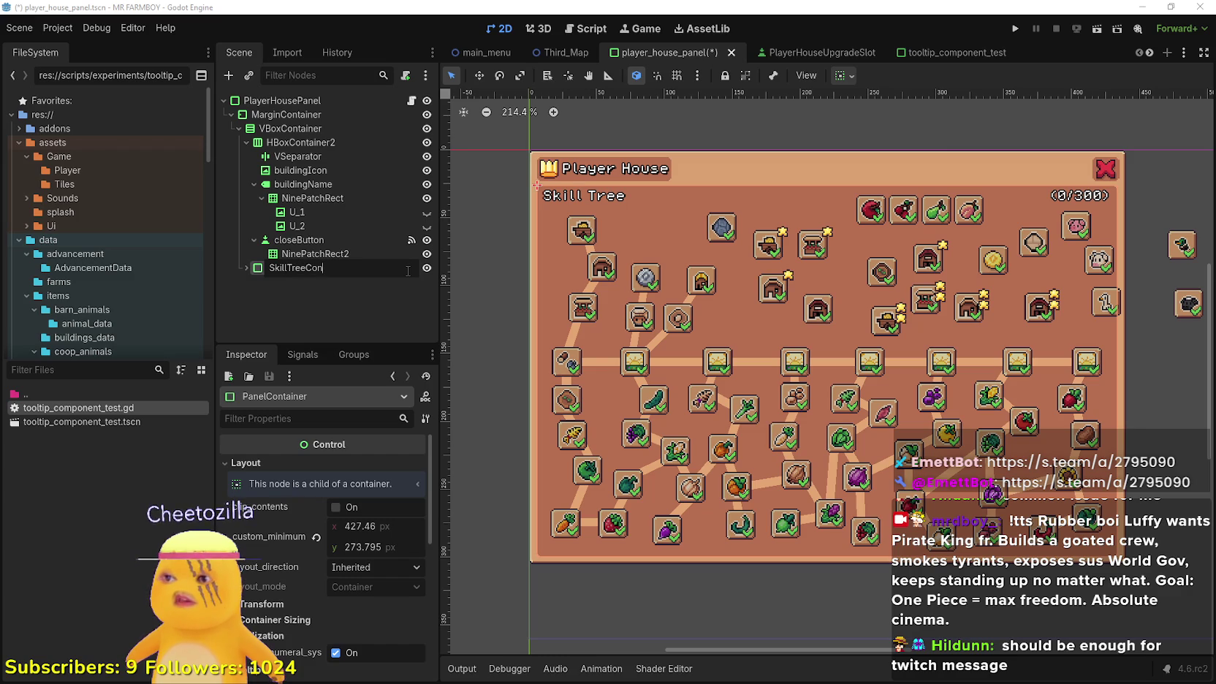
type("tainer")
key("Return")
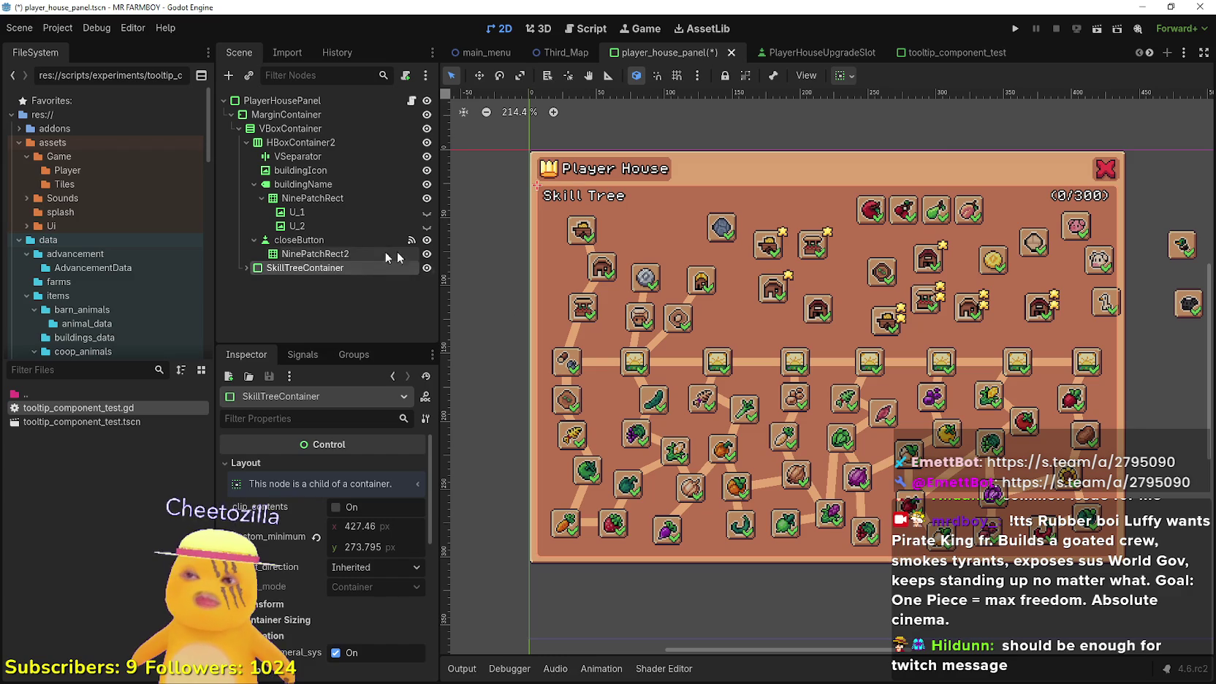
left_click(246, 269)
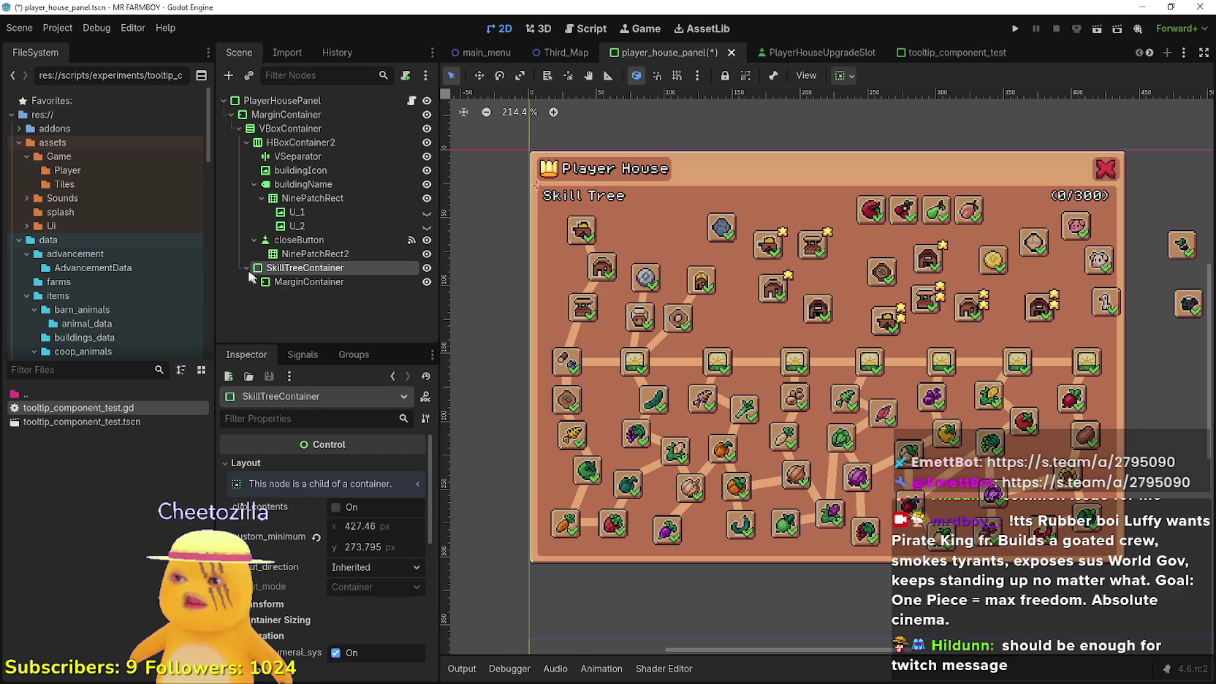
key("ctrl+d")
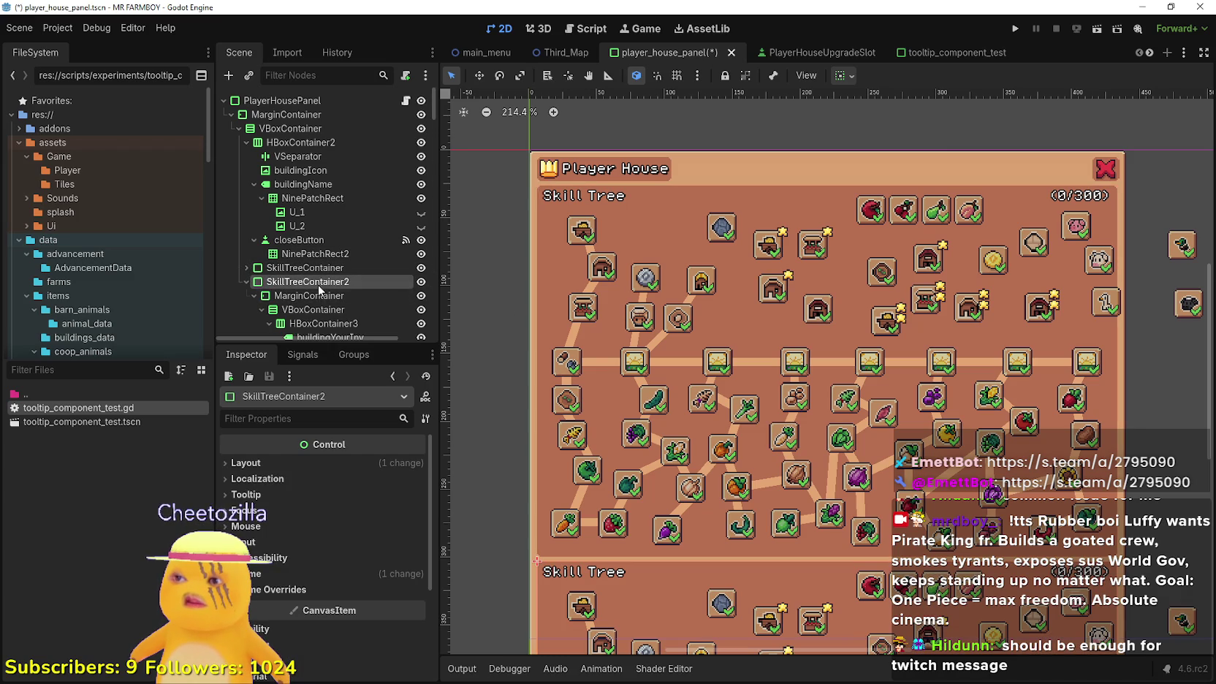
Hide the duplicate container on the canvas and rename it MerchantContainer
left_click(246, 281)
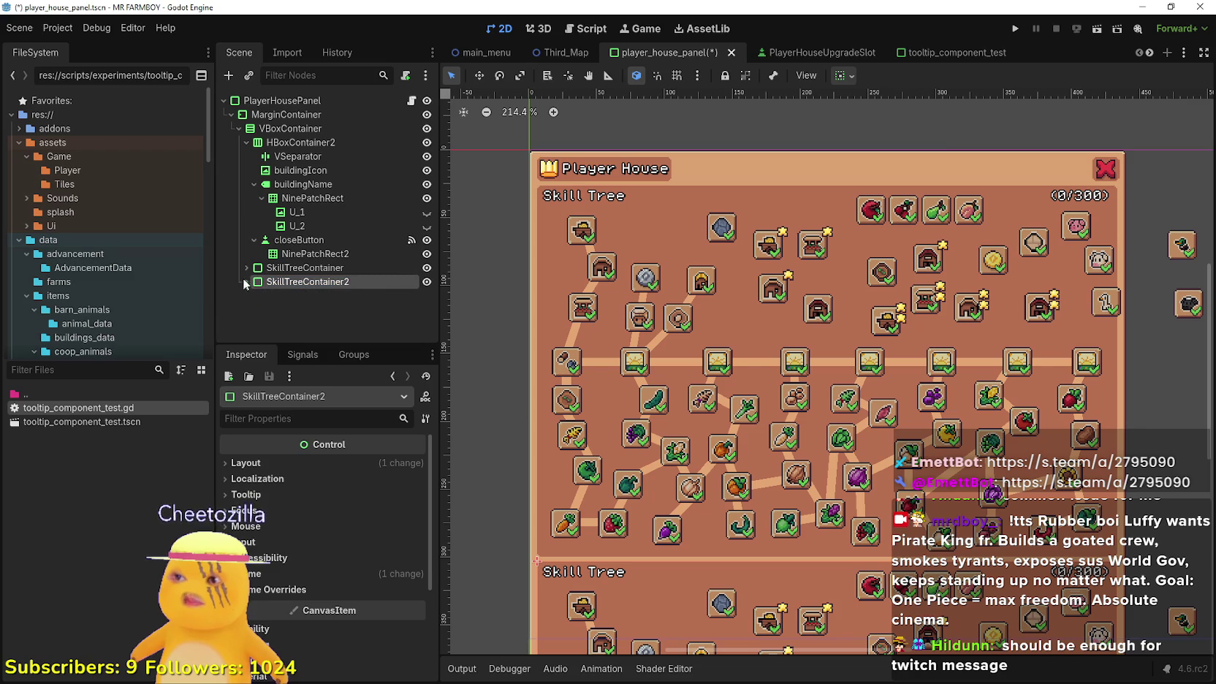
left_click(427, 268)
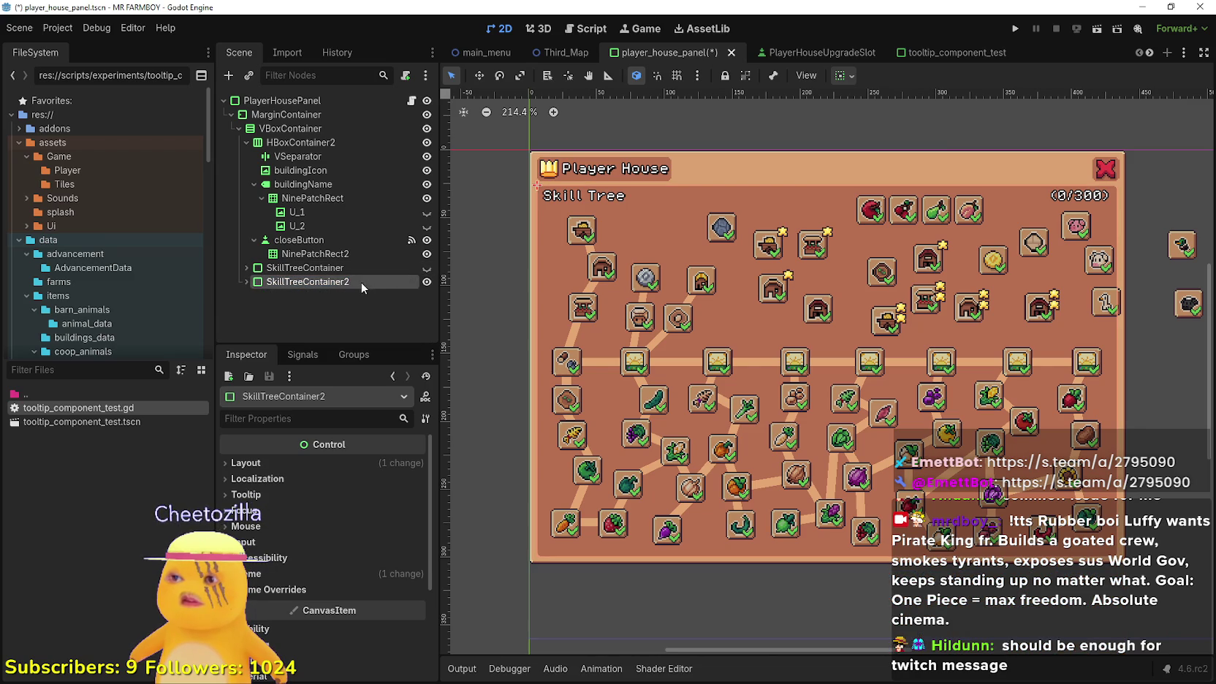
double_click(360, 282)
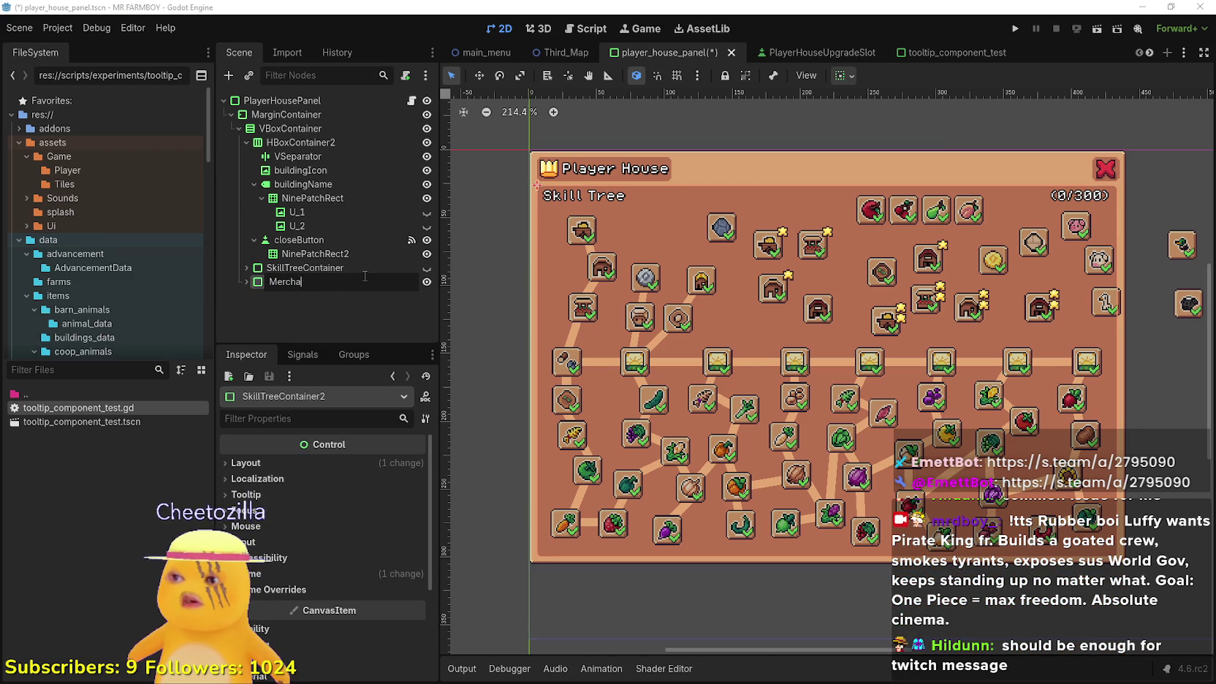
type("MerchantContai")
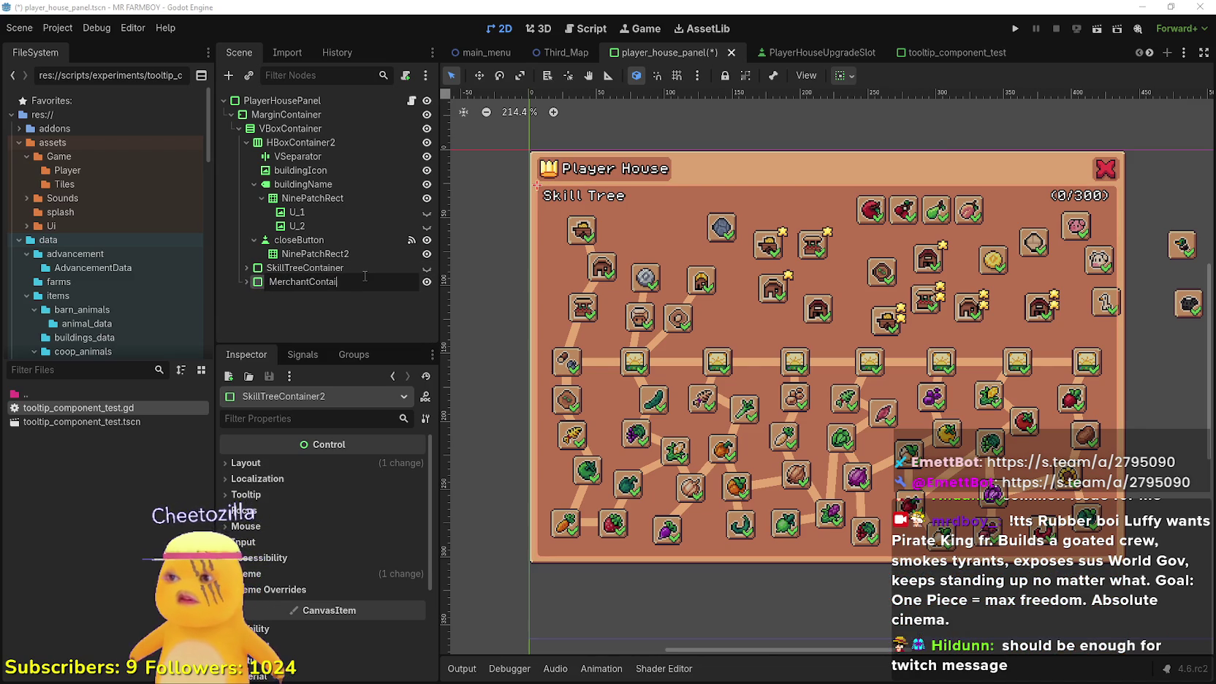
type("ner")
key("Return")
Expand MerchantContainer and inspect its VBoxContainer, MarginContainer and HBoxContainer3 nodes
left_click(246, 282)
scroll(249, 286, "down", 3)
left_click(293, 251)
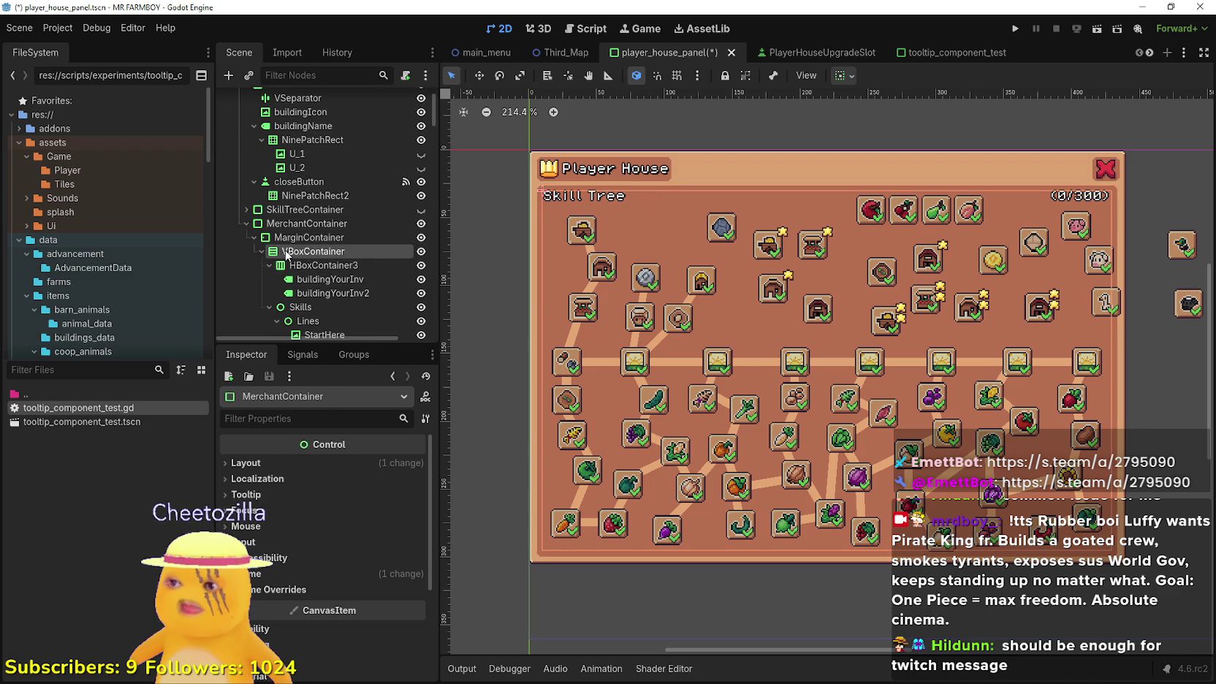
left_click(303, 237)
left_click(296, 252)
left_click(290, 269)
left_click(269, 265)
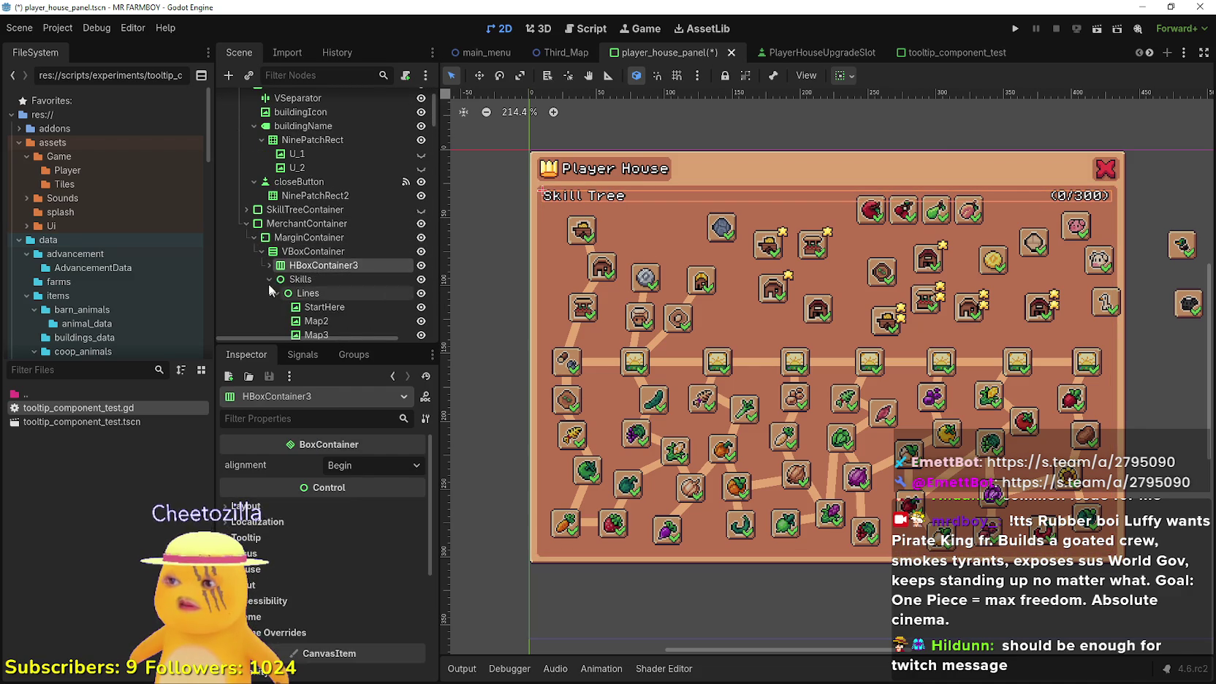
left_click(270, 279)
left_click(292, 245)
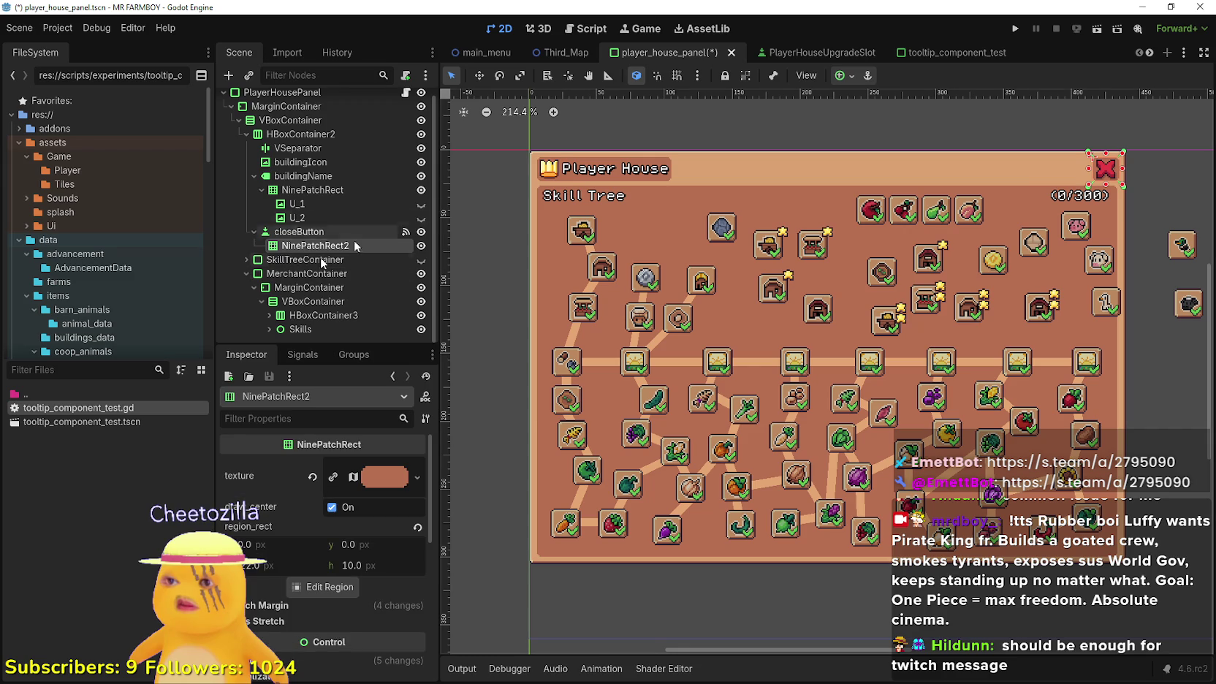
Review the Skills node's children under MerchantContainer, then delete Skills with all its children
left_click(293, 301)
left_click(299, 316)
left_click(270, 329)
left_click(281, 329)
left_click(278, 326)
scroll(279, 326, "down", 3)
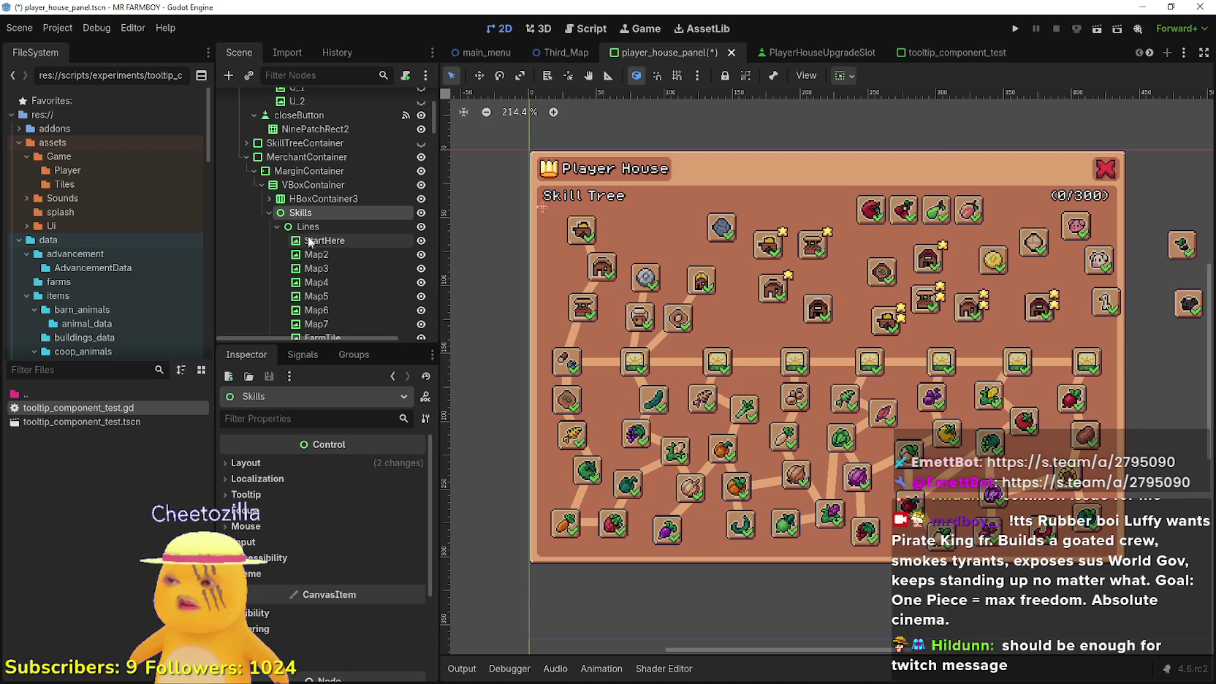
left_click(270, 212)
right_click(339, 331)
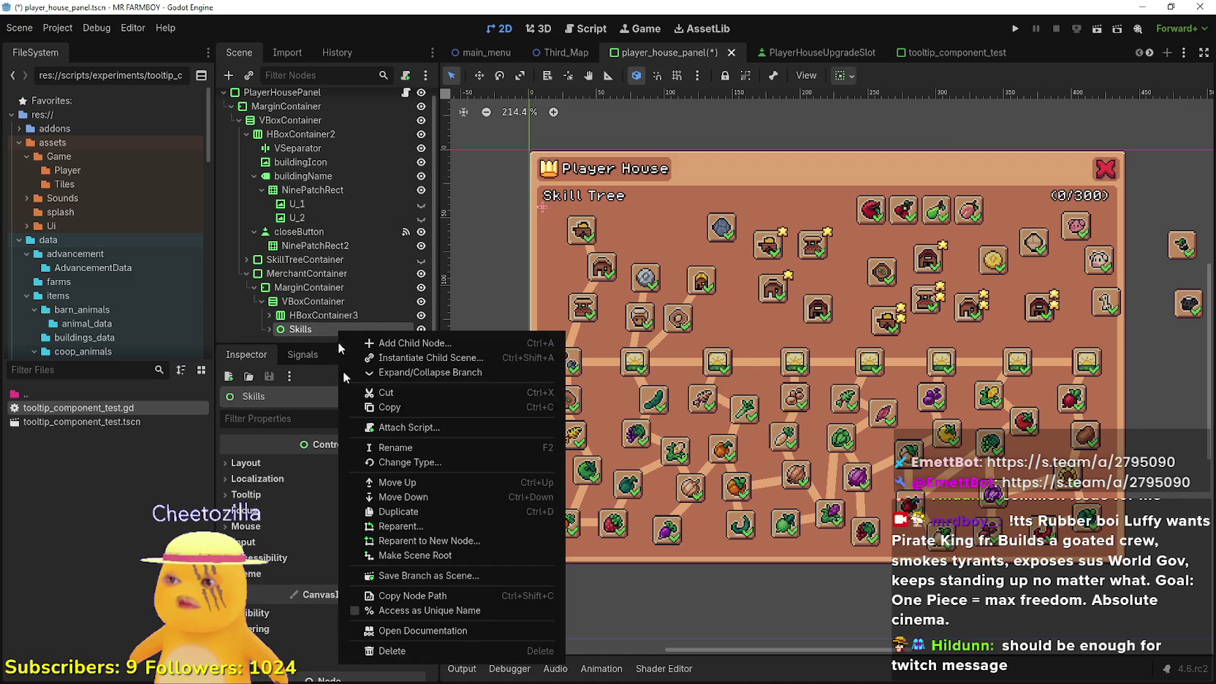
left_click(393, 651)
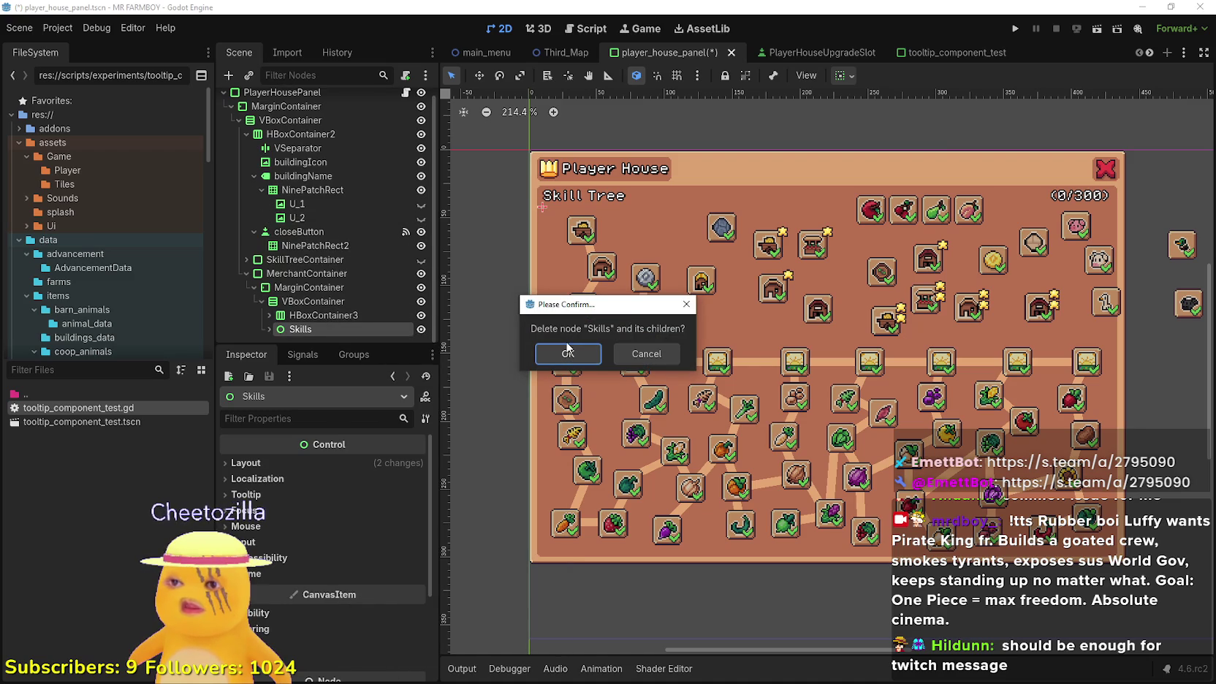
left_click(568, 353)
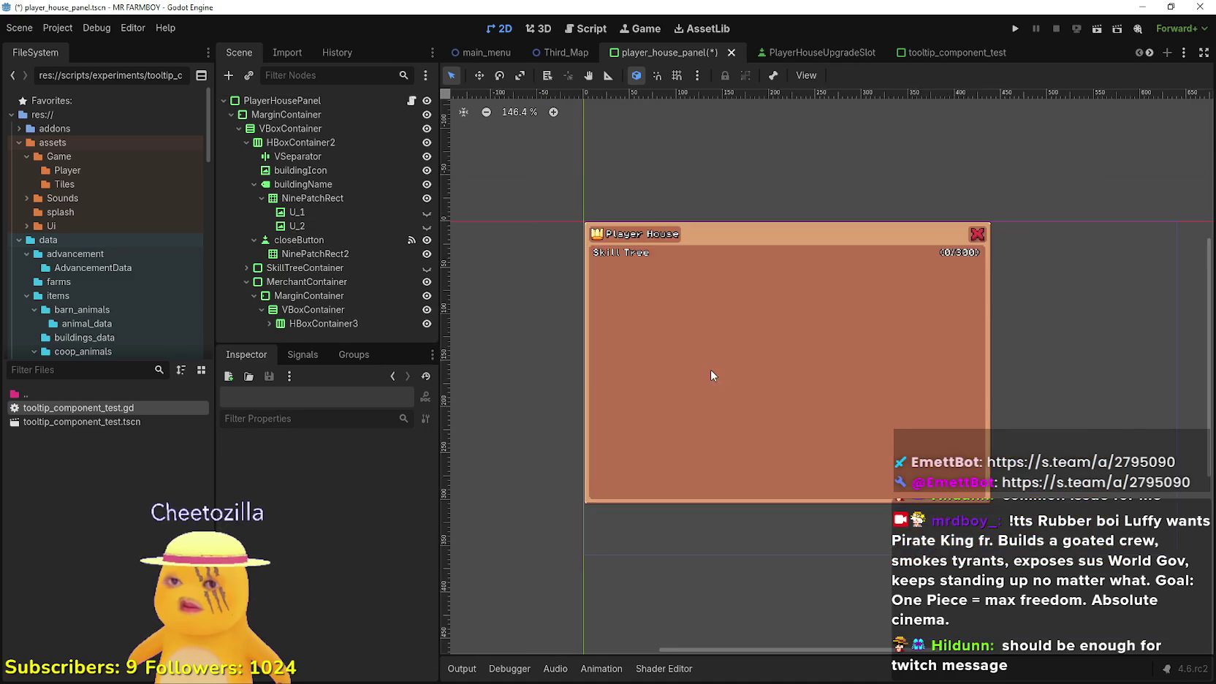
Start replacing the buildingYourInv label's 'Skill Tree' text with 'Merchant Order'
left_click(311, 309)
left_click(309, 296)
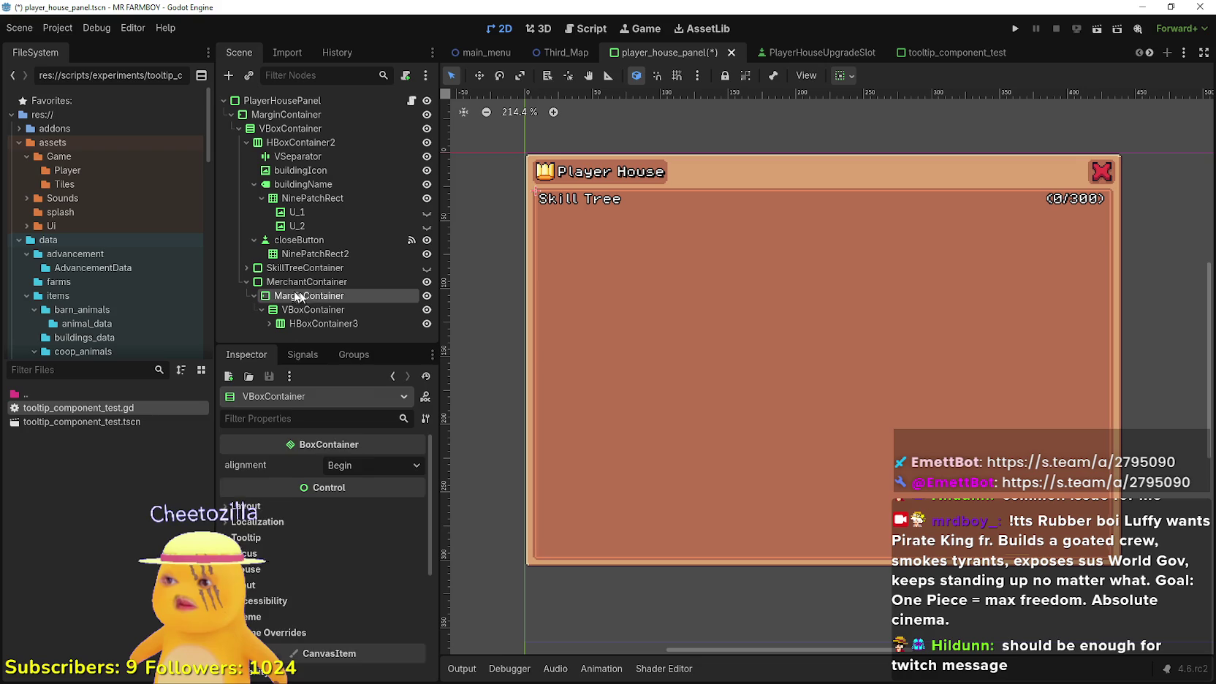
left_click(271, 323)
scroll(292, 322, "down", 1)
left_click(321, 301)
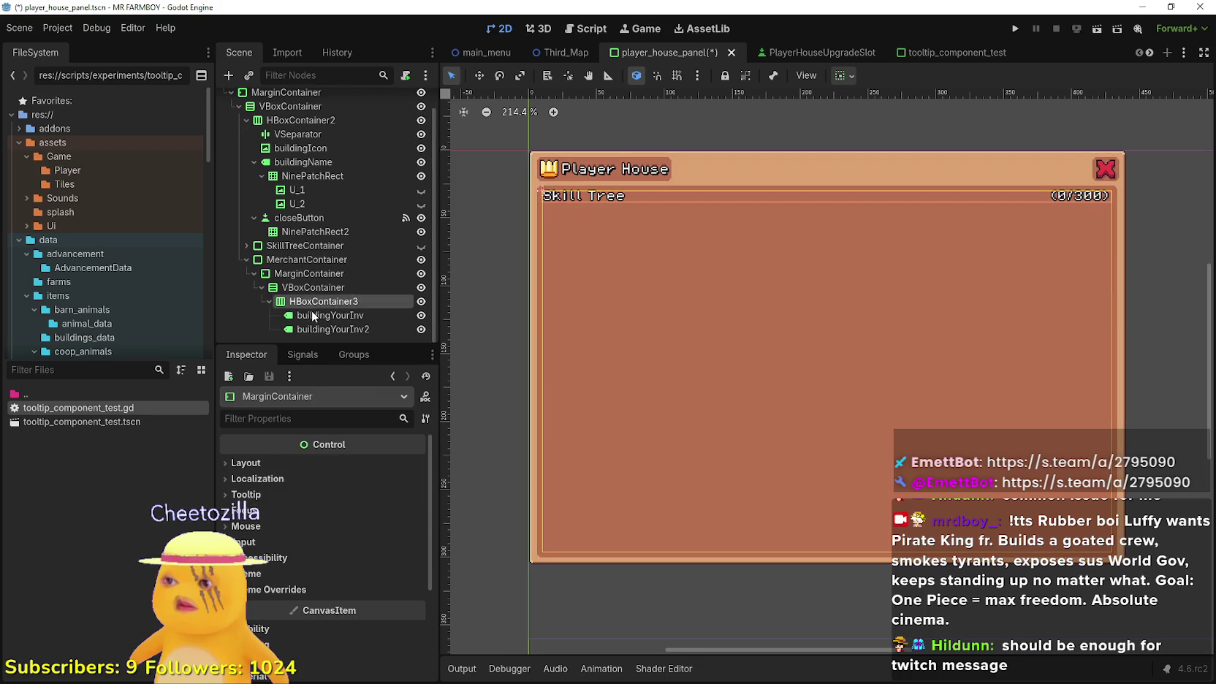
left_click(311, 483)
type("Me")
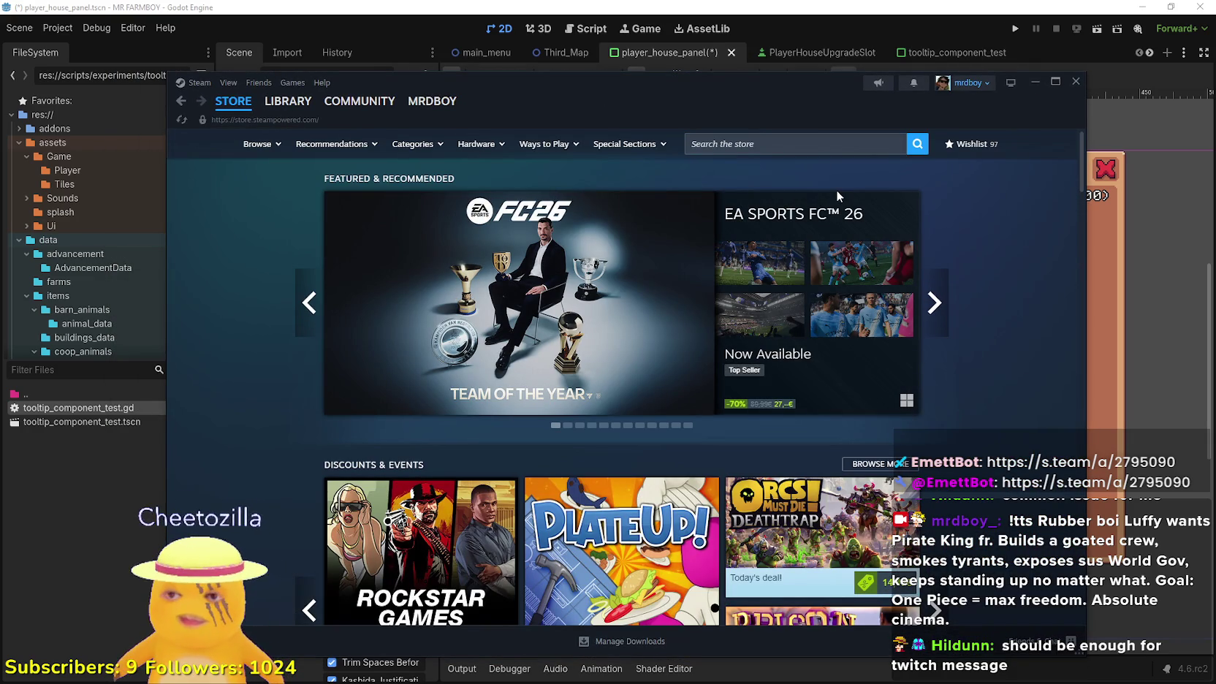
Search the Steam store for 'TSGC' and step through TCG Card Shop Simulator's screenshots
left_click(785, 143)
type("TS")
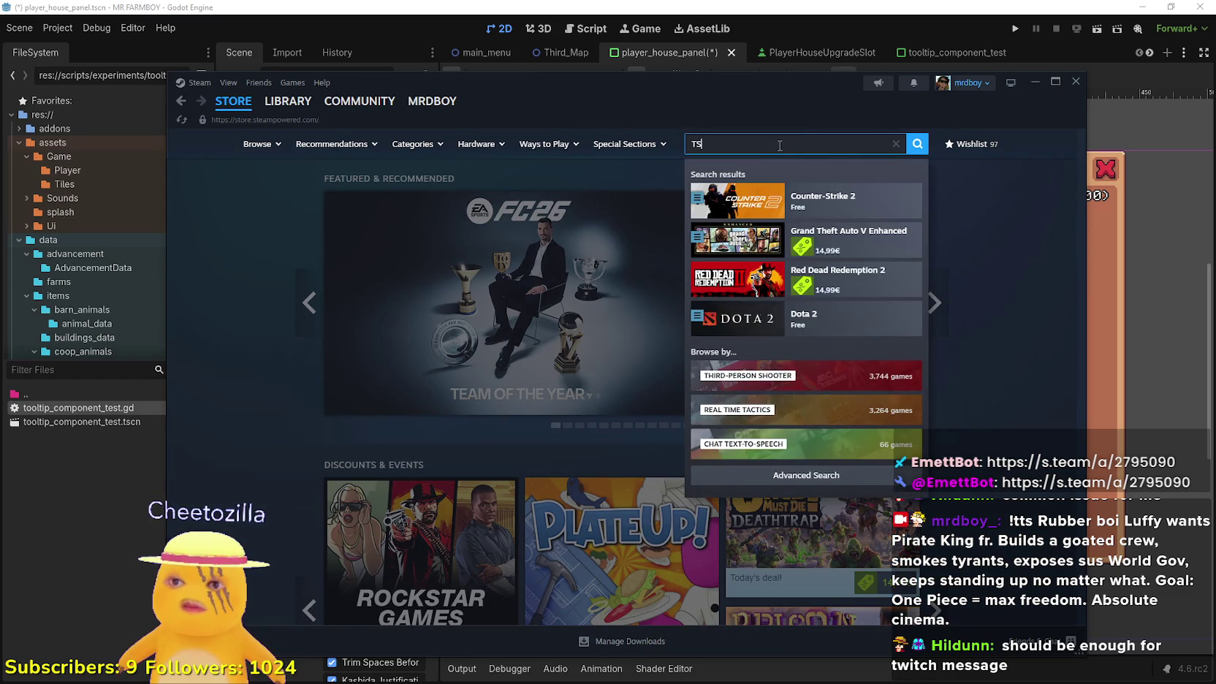
type("G")
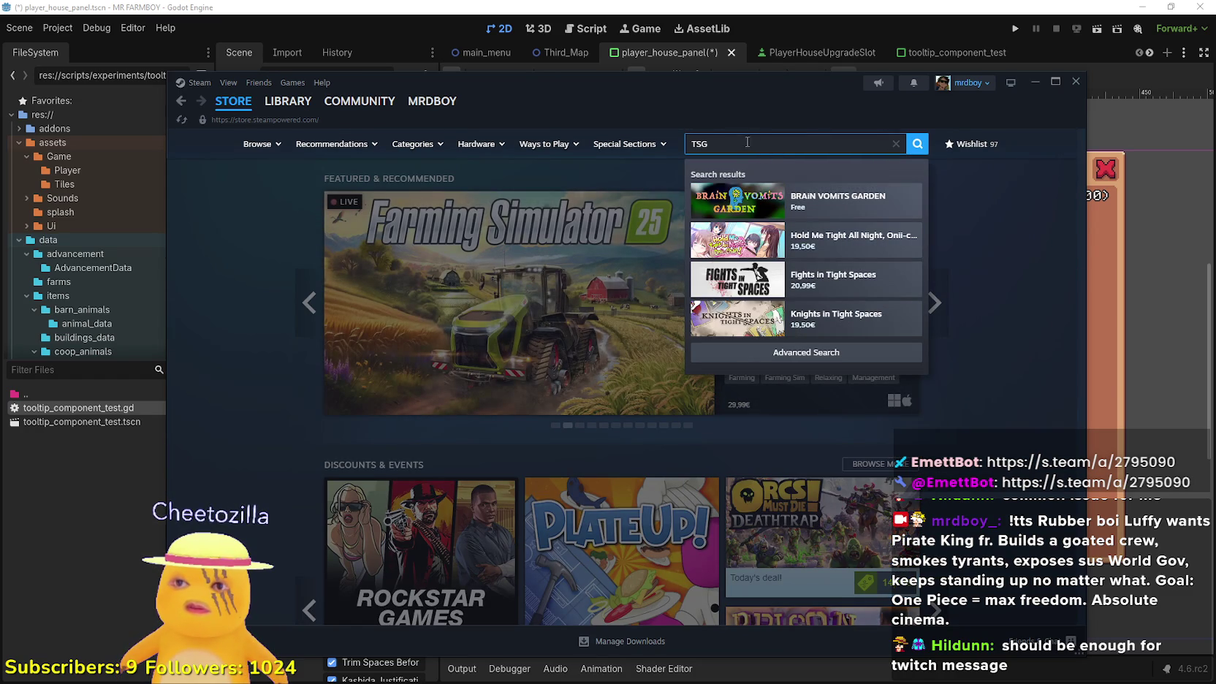
type("C")
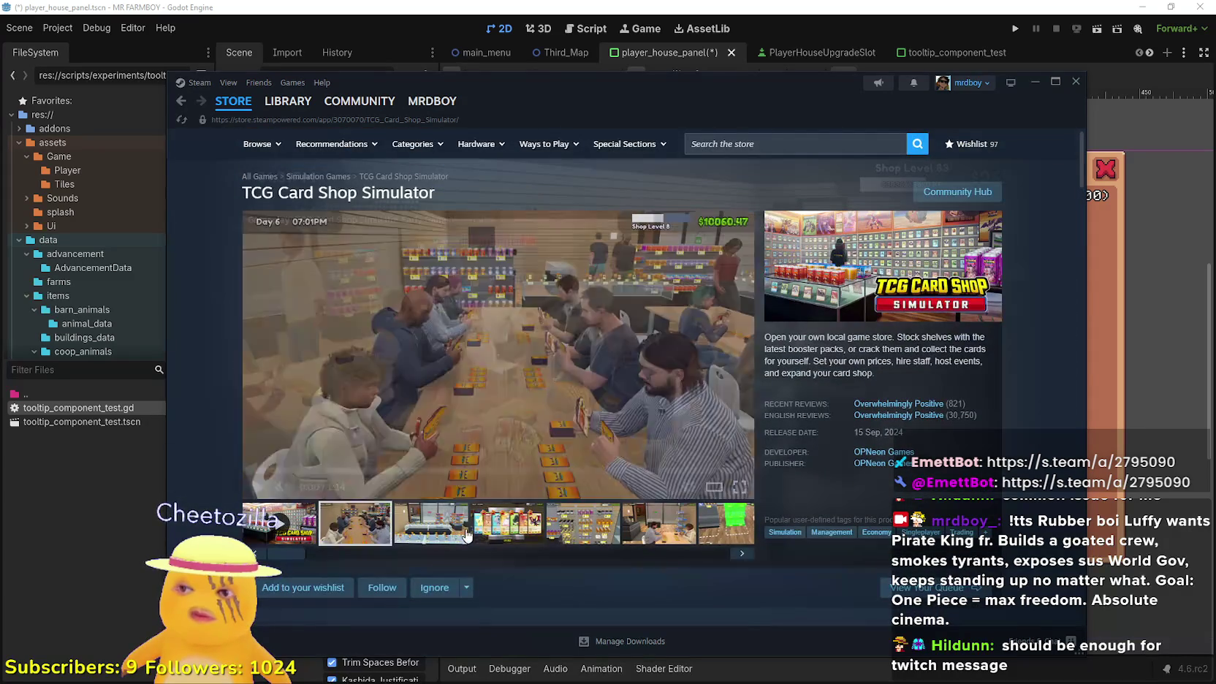
left_click(451, 533)
left_click(741, 553)
left_click(741, 553)
left_click(741, 553)
left_click(740, 553)
left_click(741, 553)
left_click(741, 553)
left_click(741, 553)
left_click(741, 553)
left_click(741, 553)
left_click(741, 553)
left_click(741, 553)
left_click(741, 553)
left_click(740, 553)
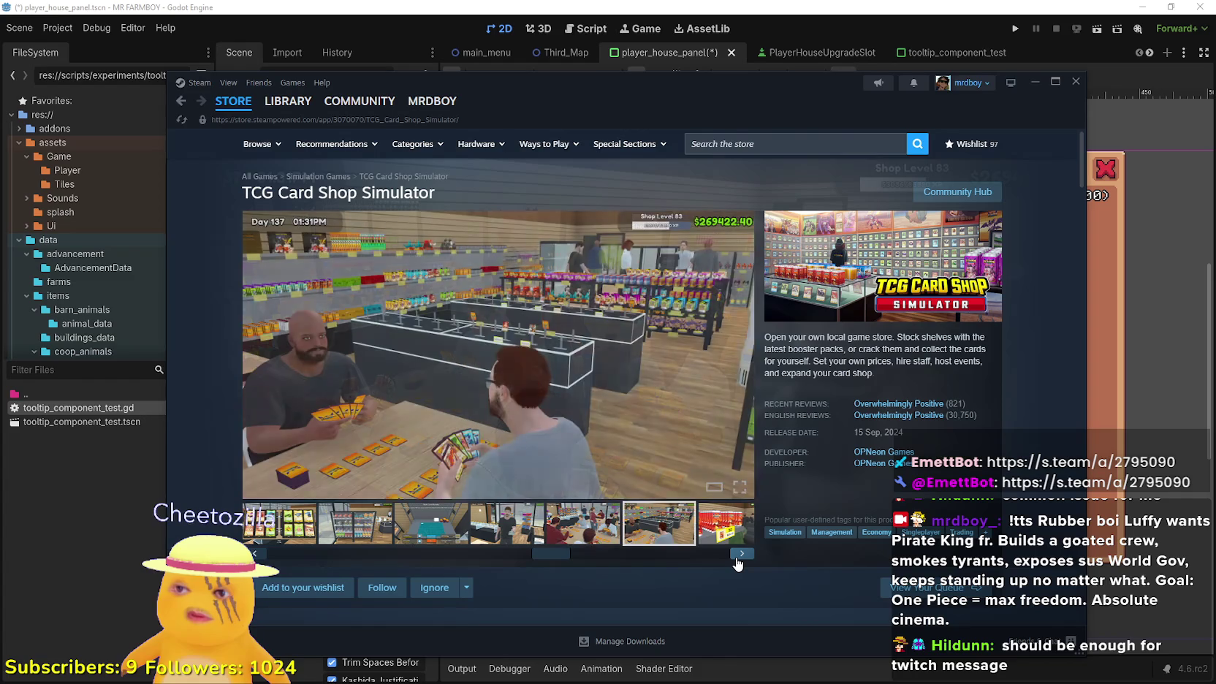
left_click(740, 553)
left_click(741, 554)
left_click(741, 553)
left_click(741, 553)
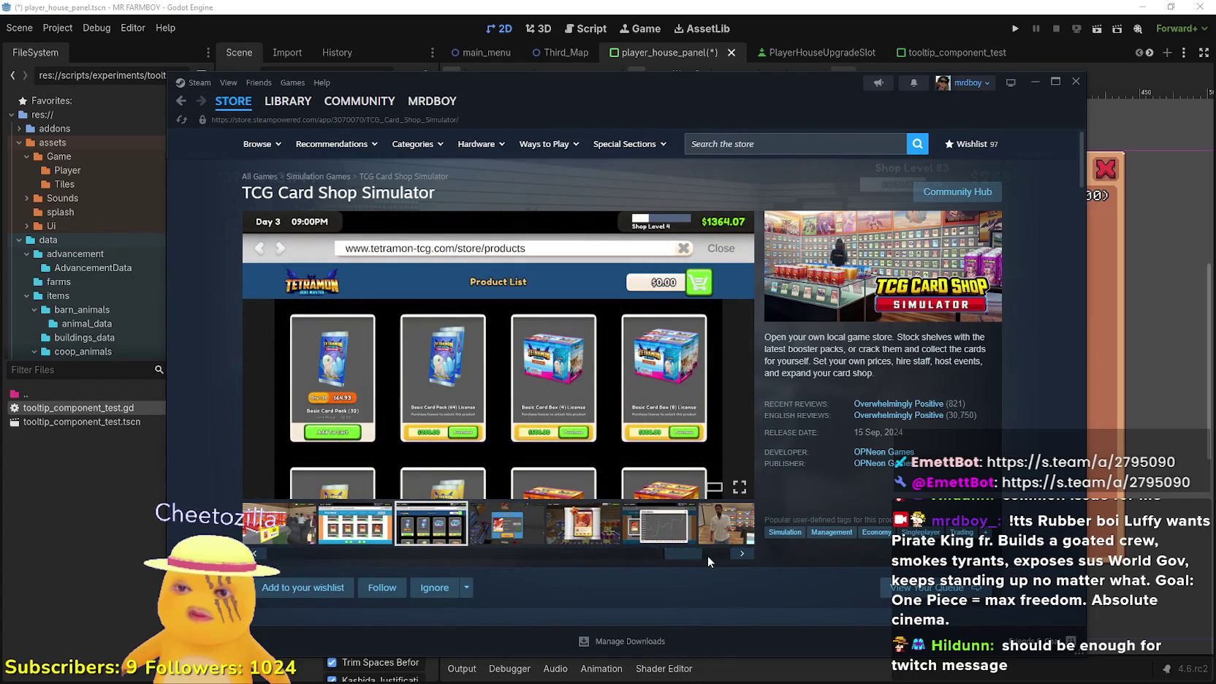
View the TCG Price, Set Price, Price History and products media, then open the community hub
left_click(356, 523)
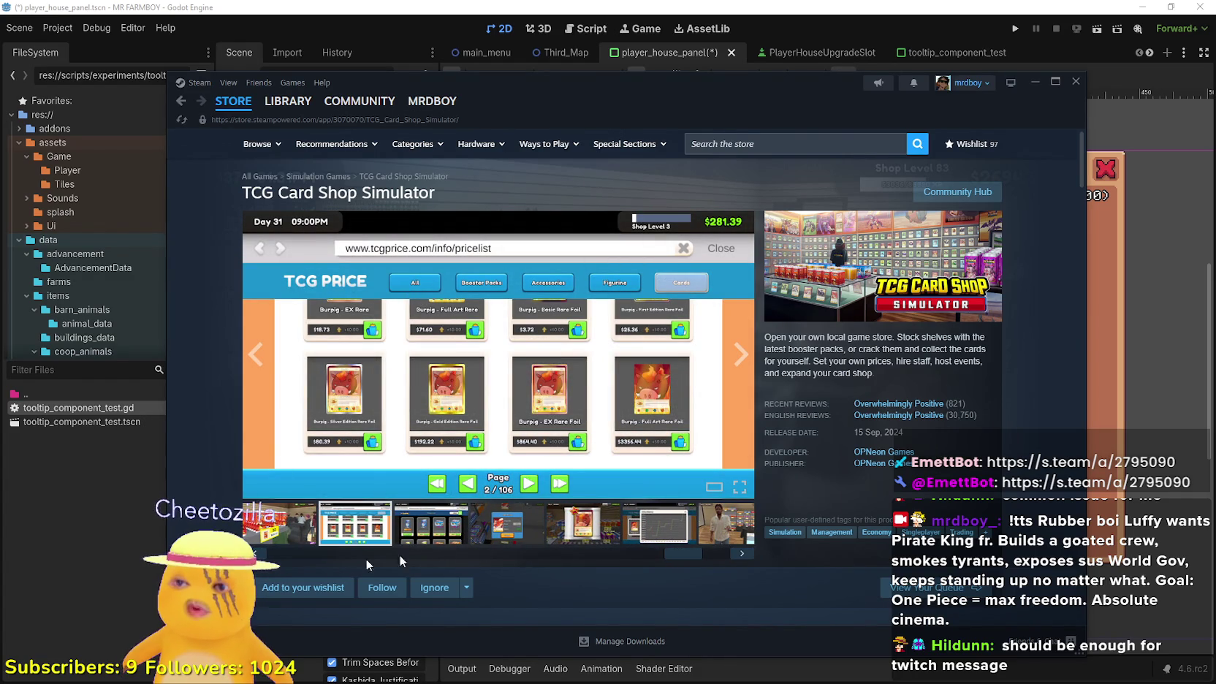
left_click(501, 525)
left_click(663, 536)
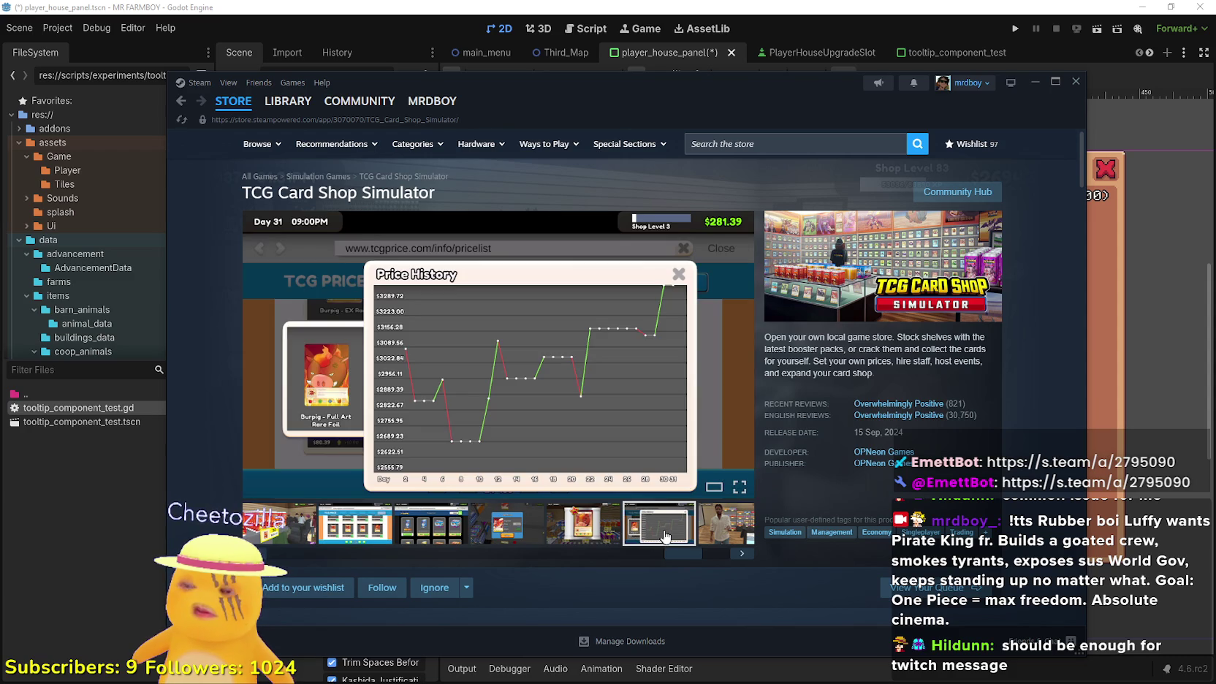
left_click(722, 542)
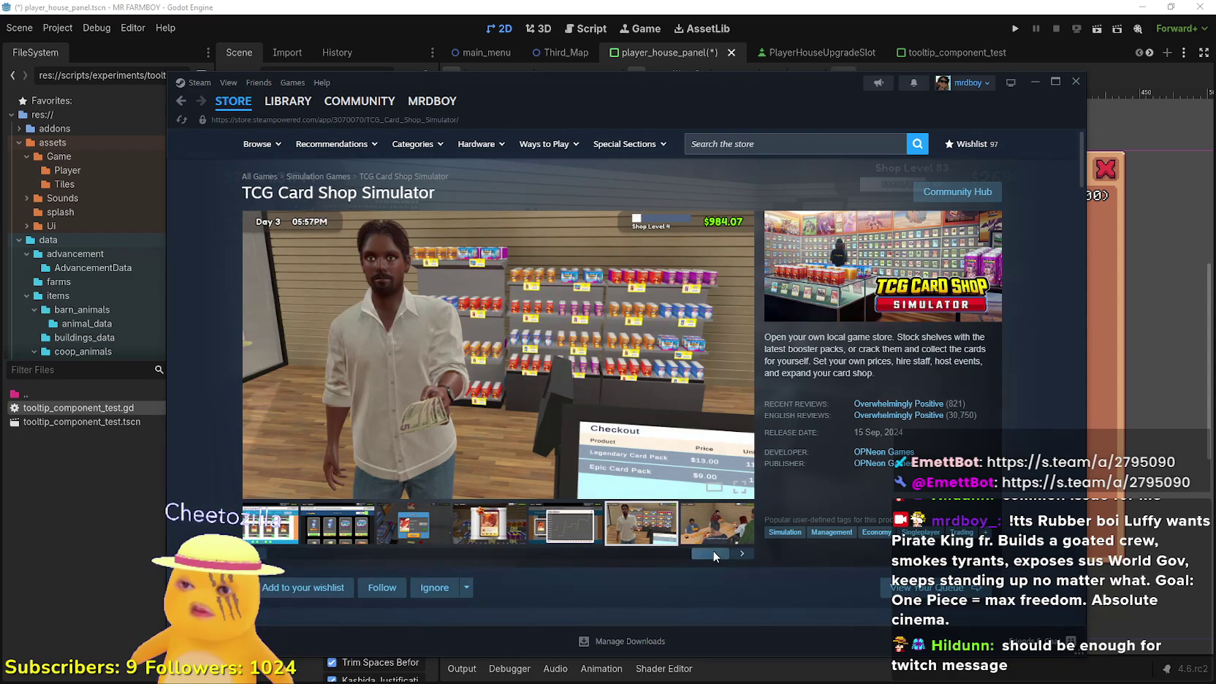
mouse_move(686, 553)
left_mouse_down()
mouse_move(423, 540)
mouse_move(621, 553)
left_mouse_up()
left_click(622, 534)
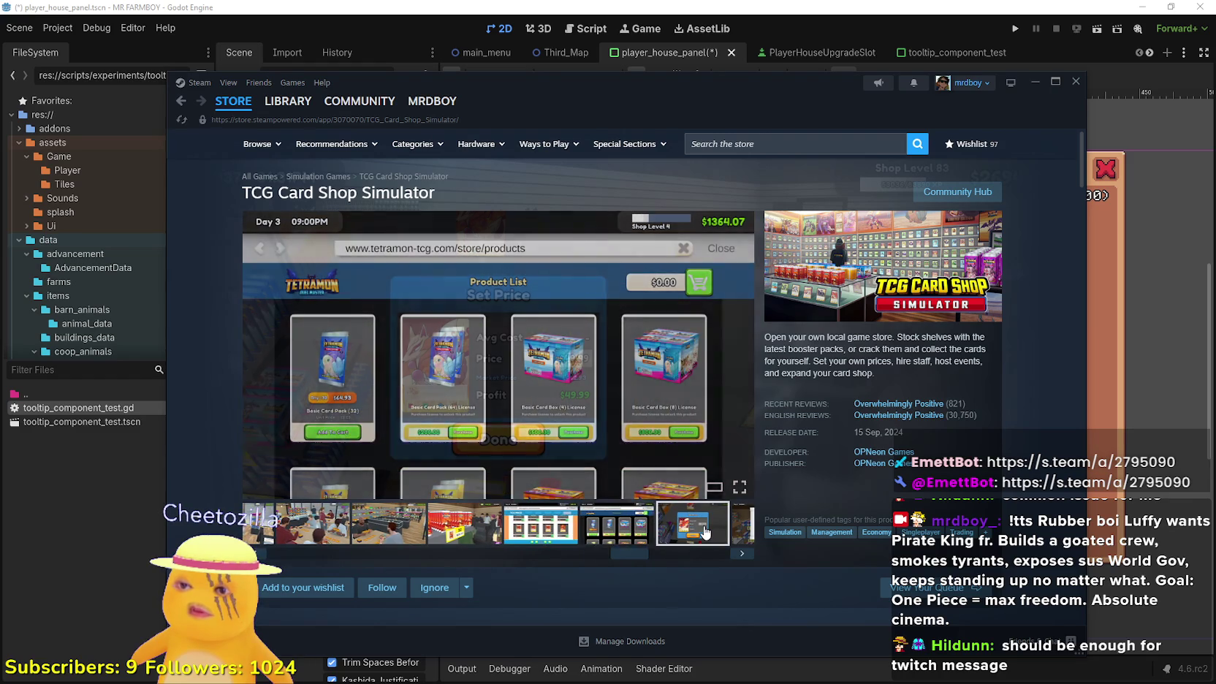
scroll(532, 397, "down", 10)
scroll(532, 397, "down", 5)
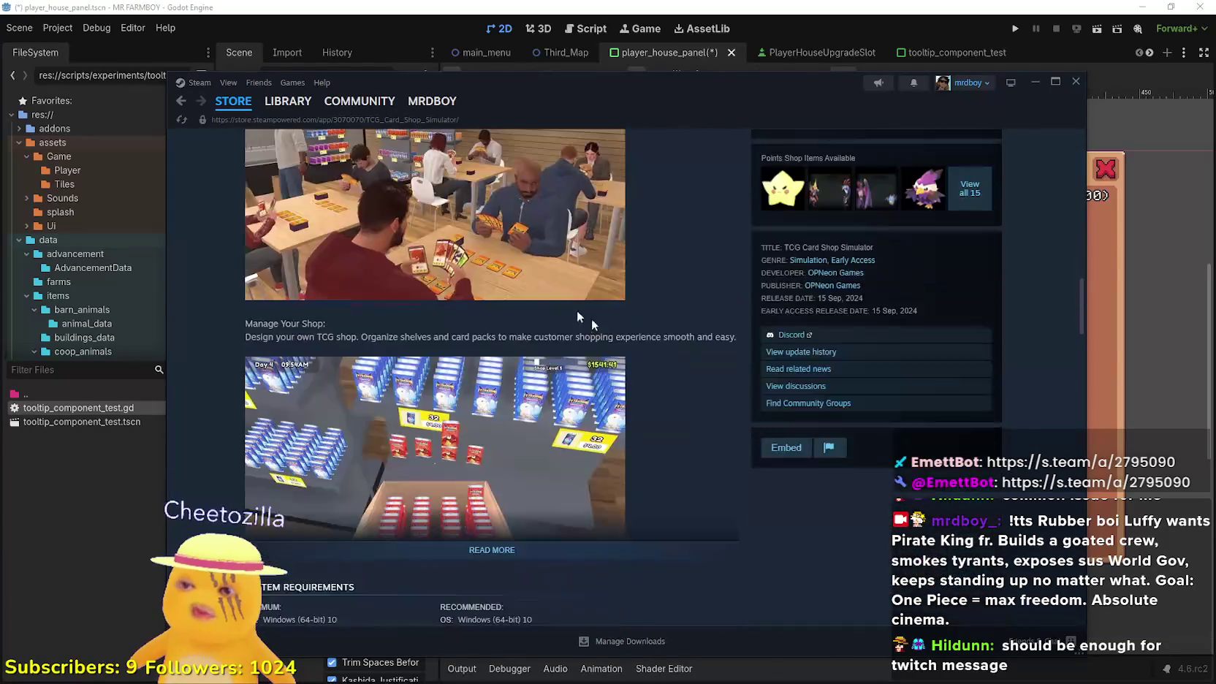
scroll(555, 298, "up", 10)
scroll(752, 363, "up", 2)
left_click(960, 191)
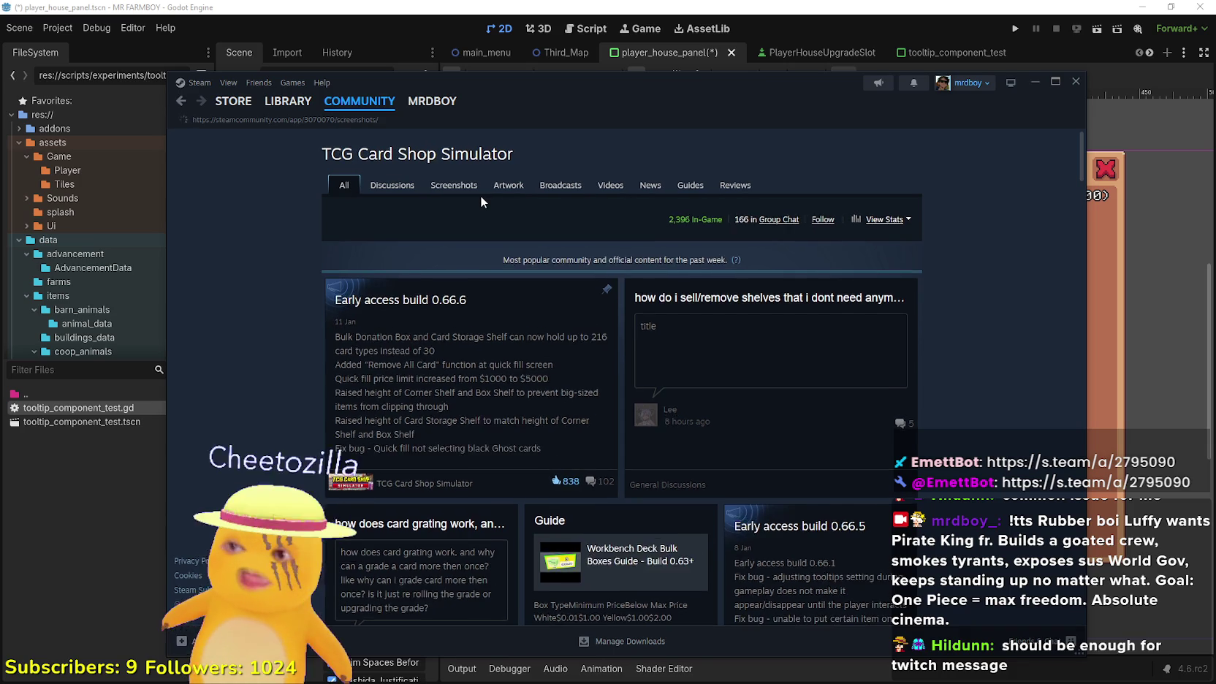
Search the community hub's screenshots for 'Menu' and scroll through the results
scroll(553, 343, "down", 10)
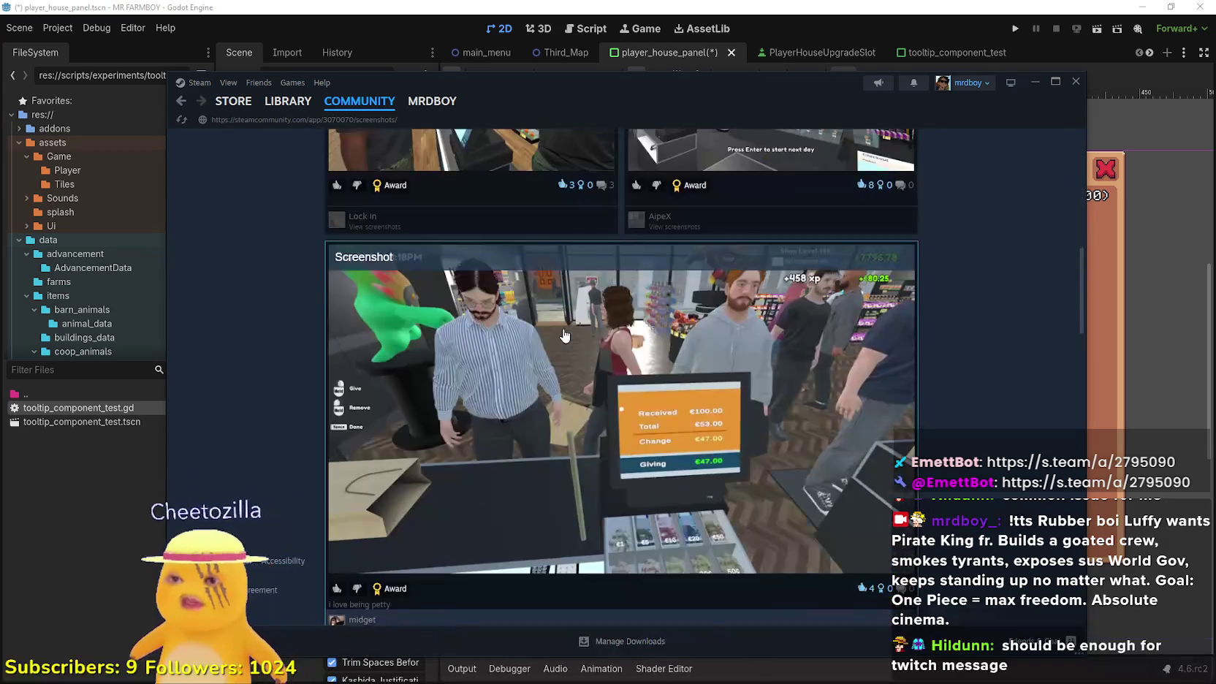
scroll(553, 343, "down", 15)
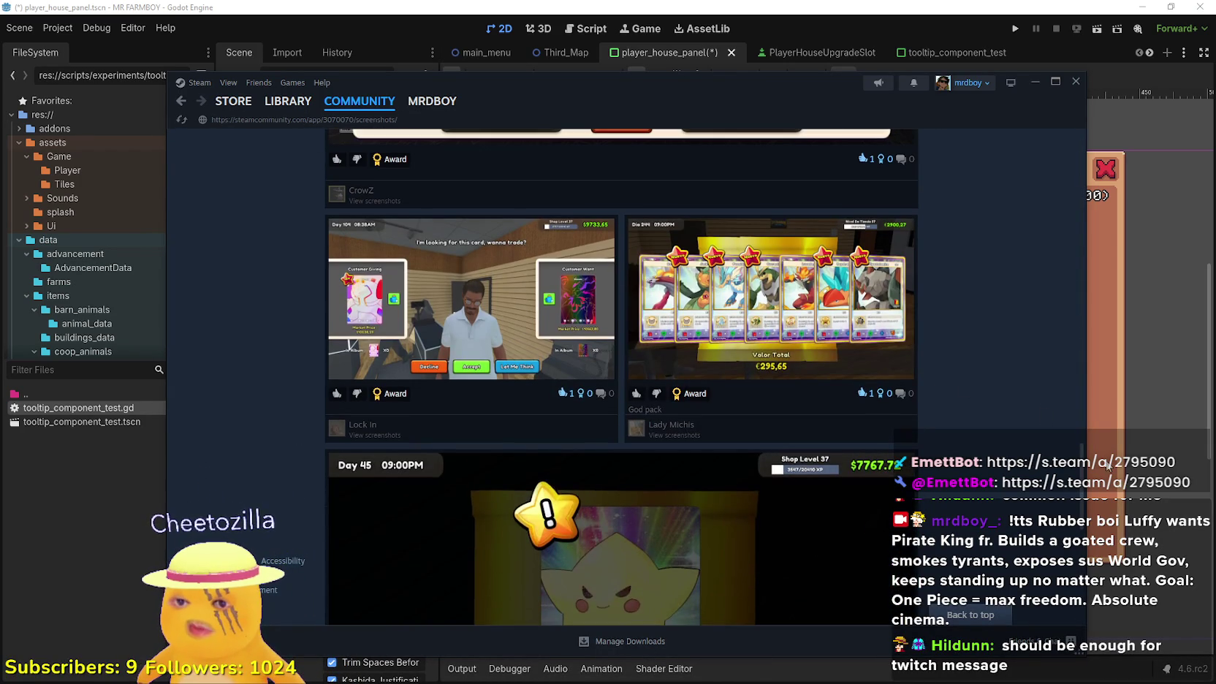
left_click_drag(1084, 467, 1064, 128)
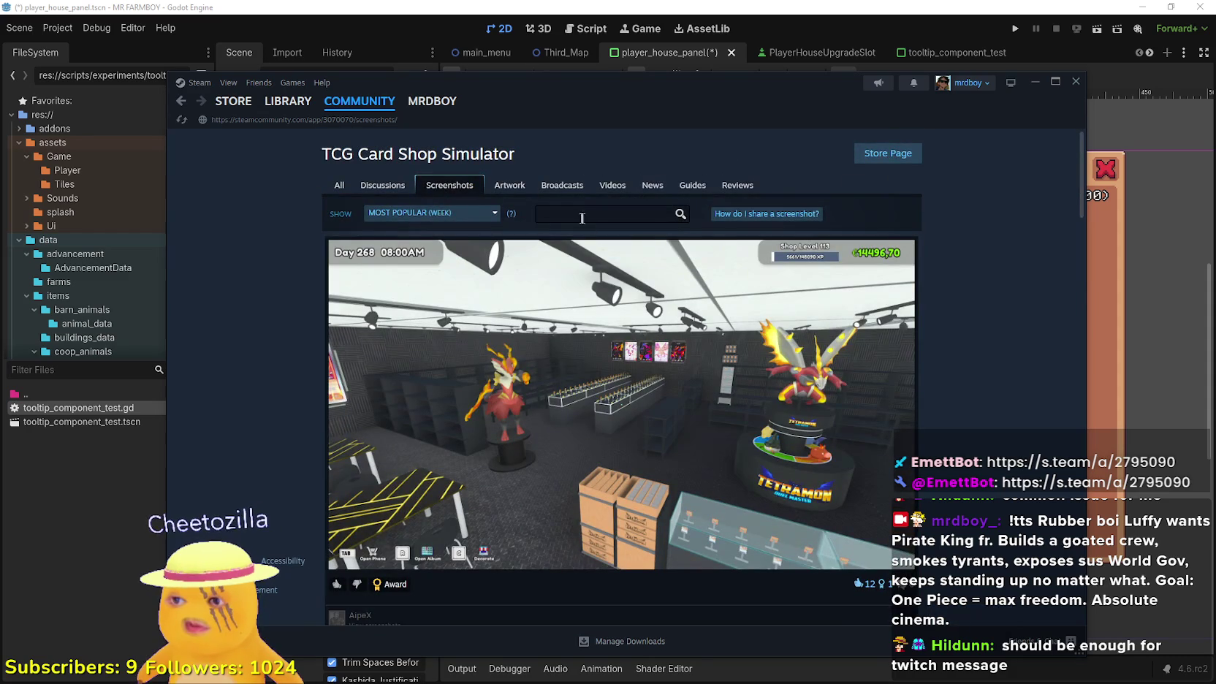
type("Mewnu")
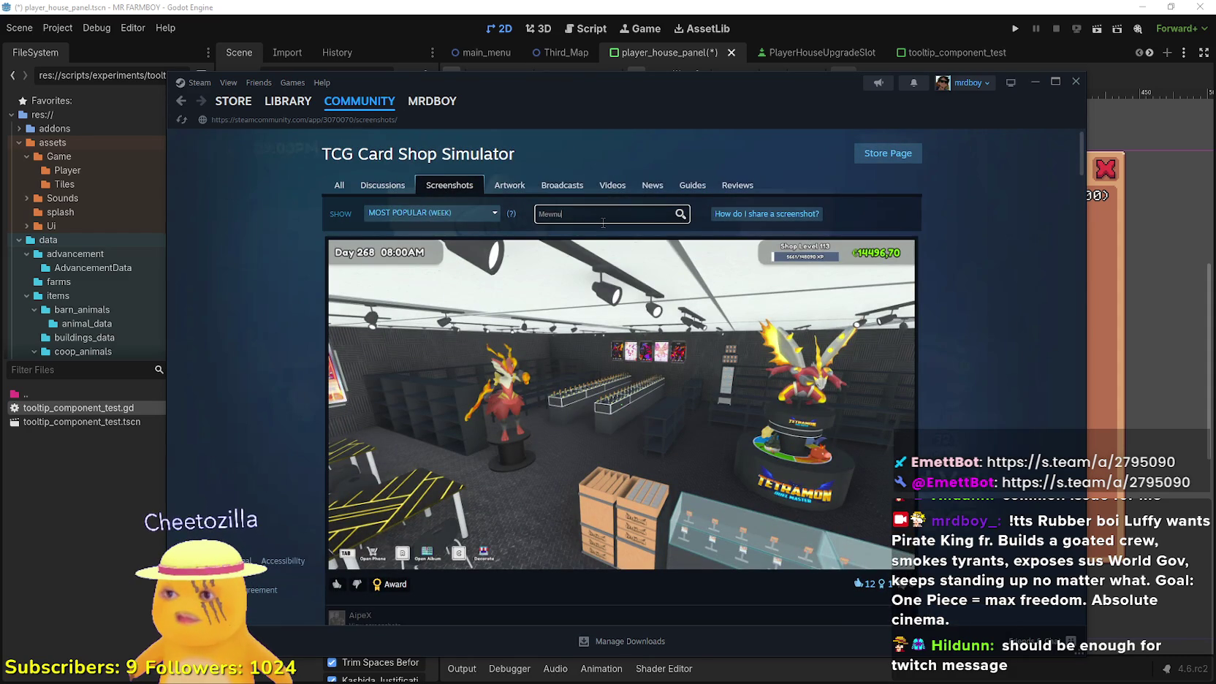
key("Return")
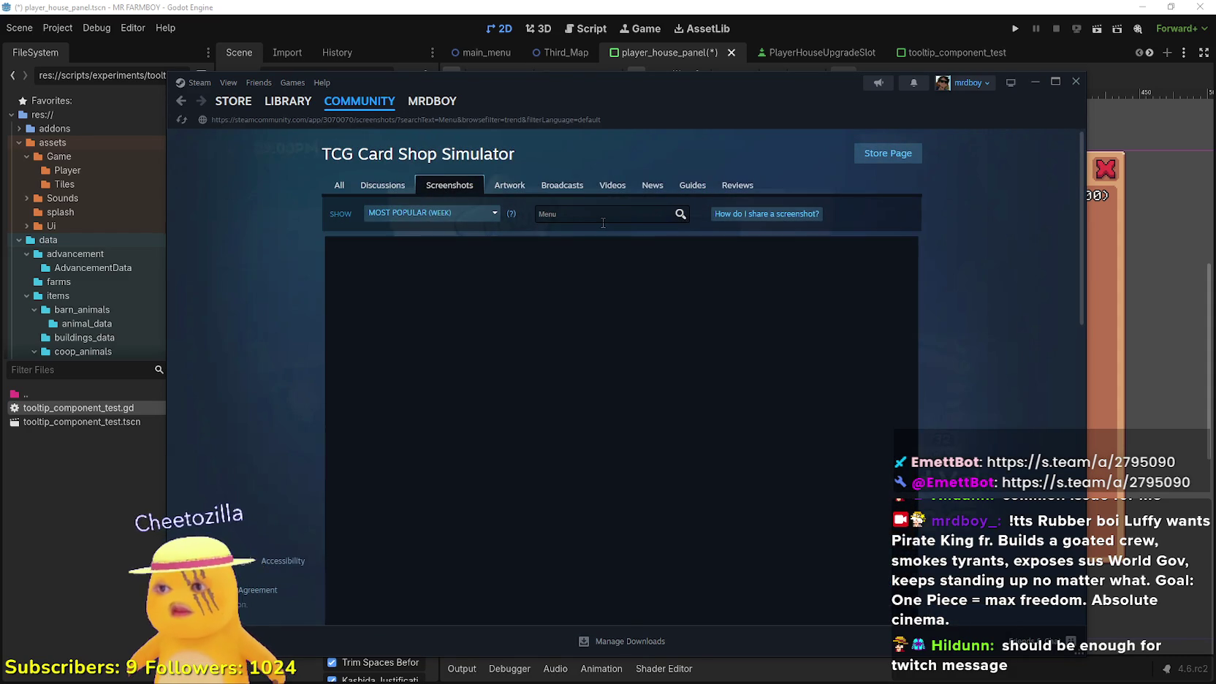
scroll(824, 504, "down", 9)
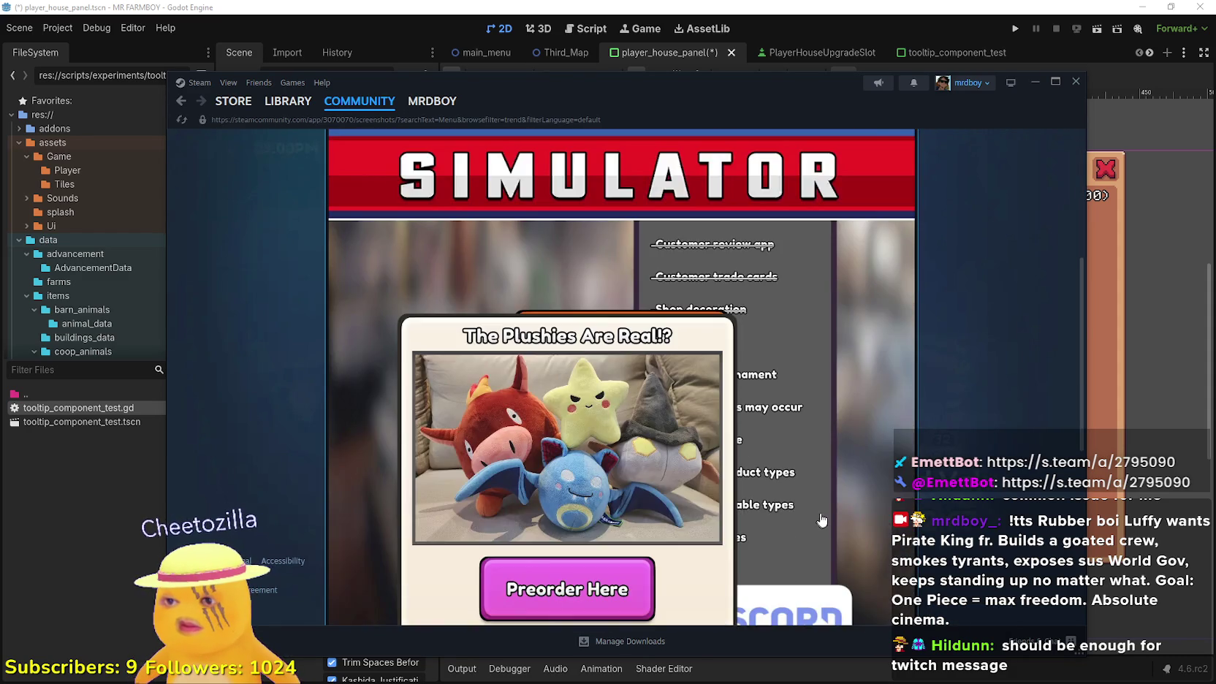
scroll(818, 439, "up", 7)
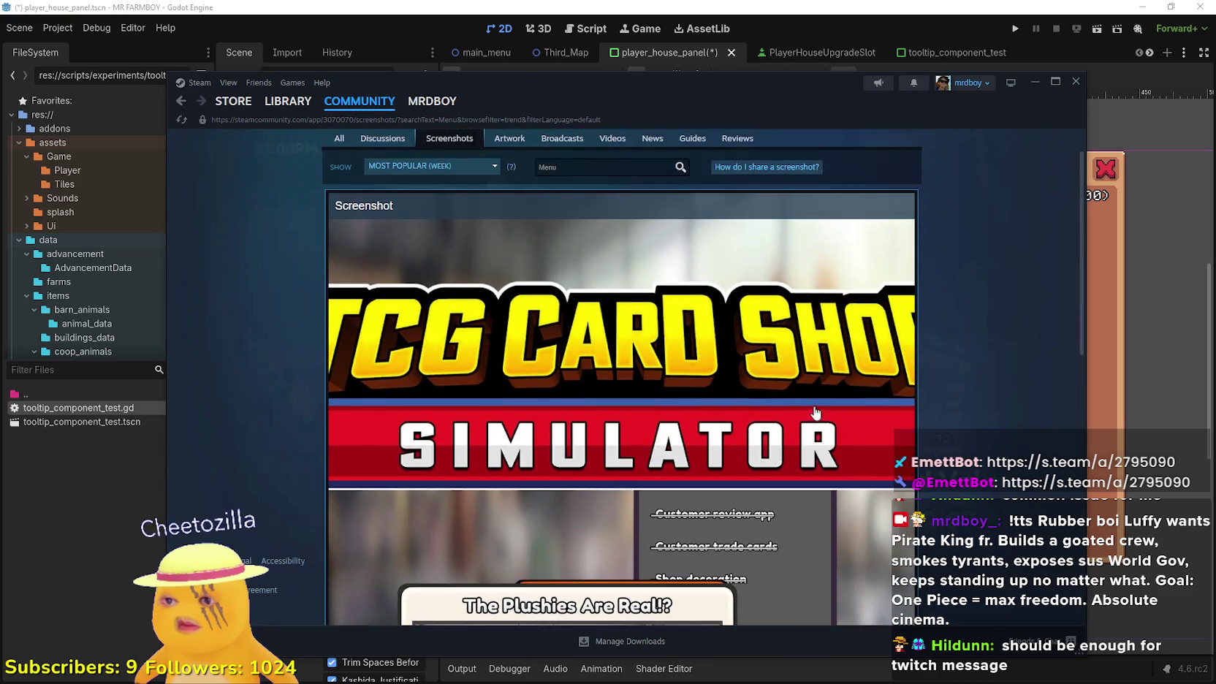
scroll(447, 234, "up", 2)
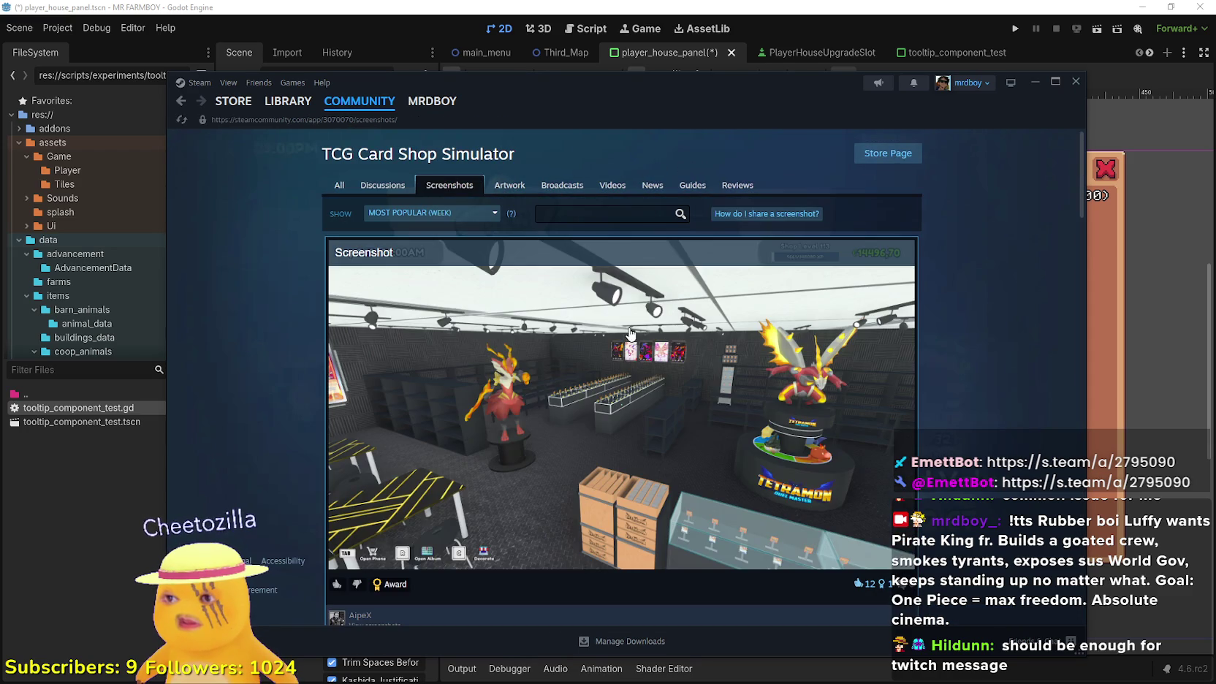
Scroll far down the TCG Card Shop Simulator community screenshots in Steam
scroll(800, 420, "down", 10)
scroll(800, 419, "down", 10)
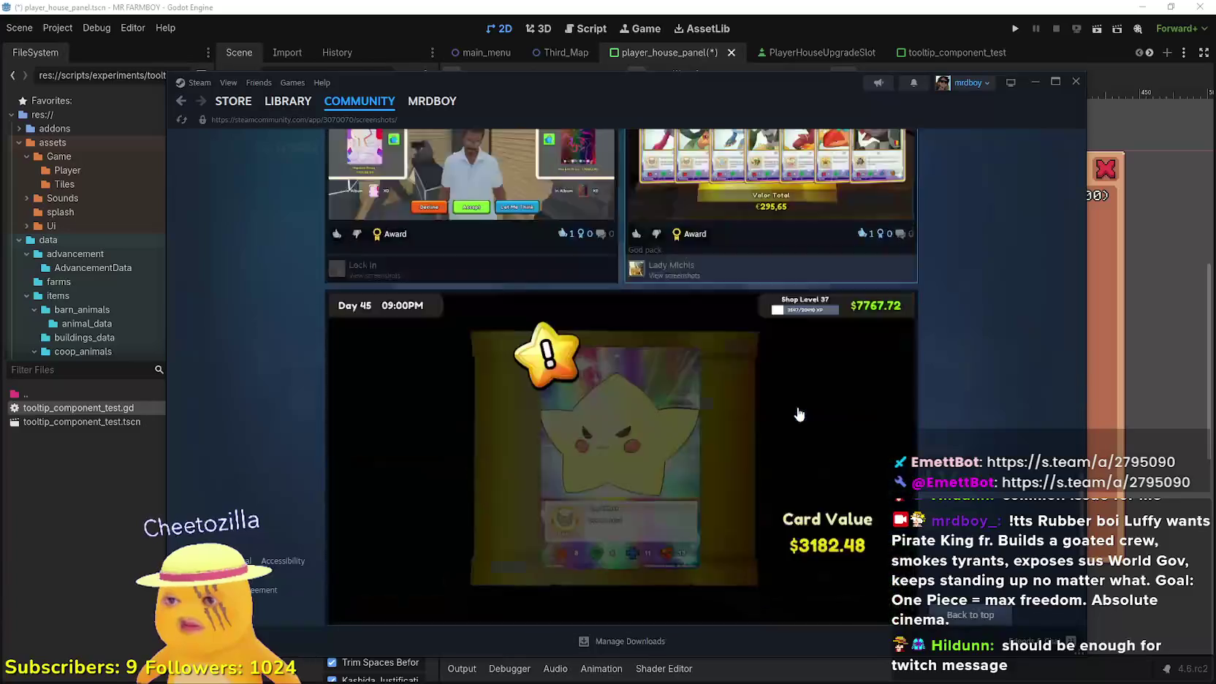
scroll(600, 394, "up", 3)
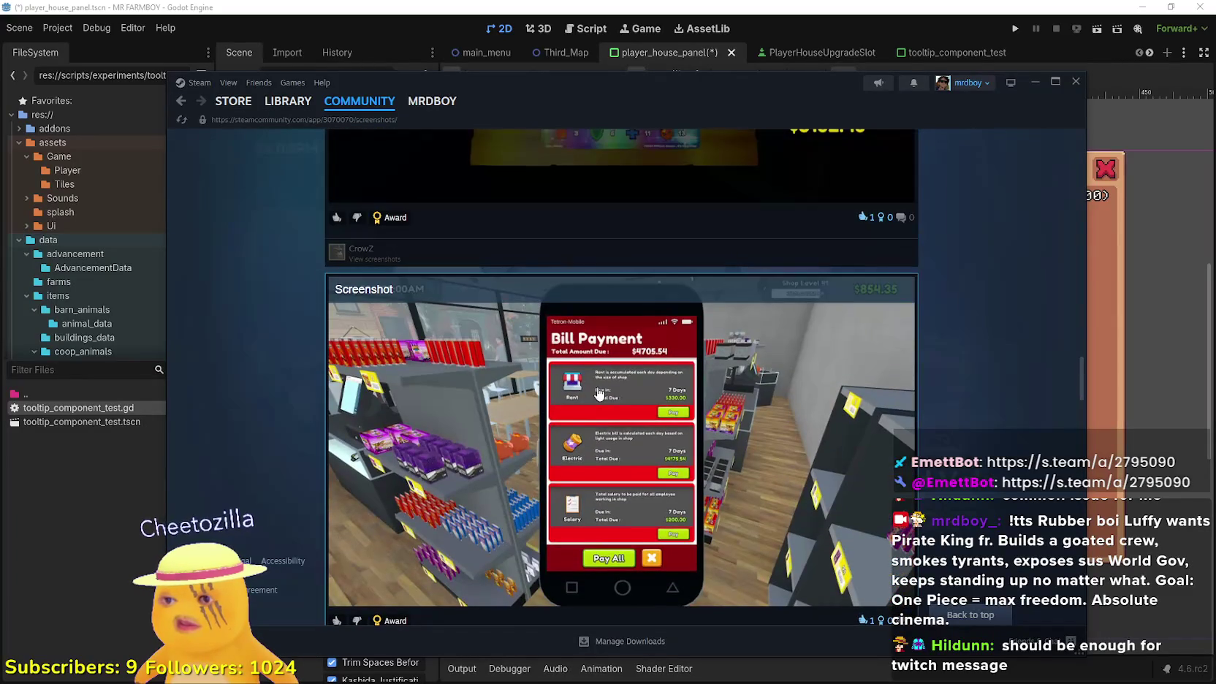
scroll(596, 341, "down", 6)
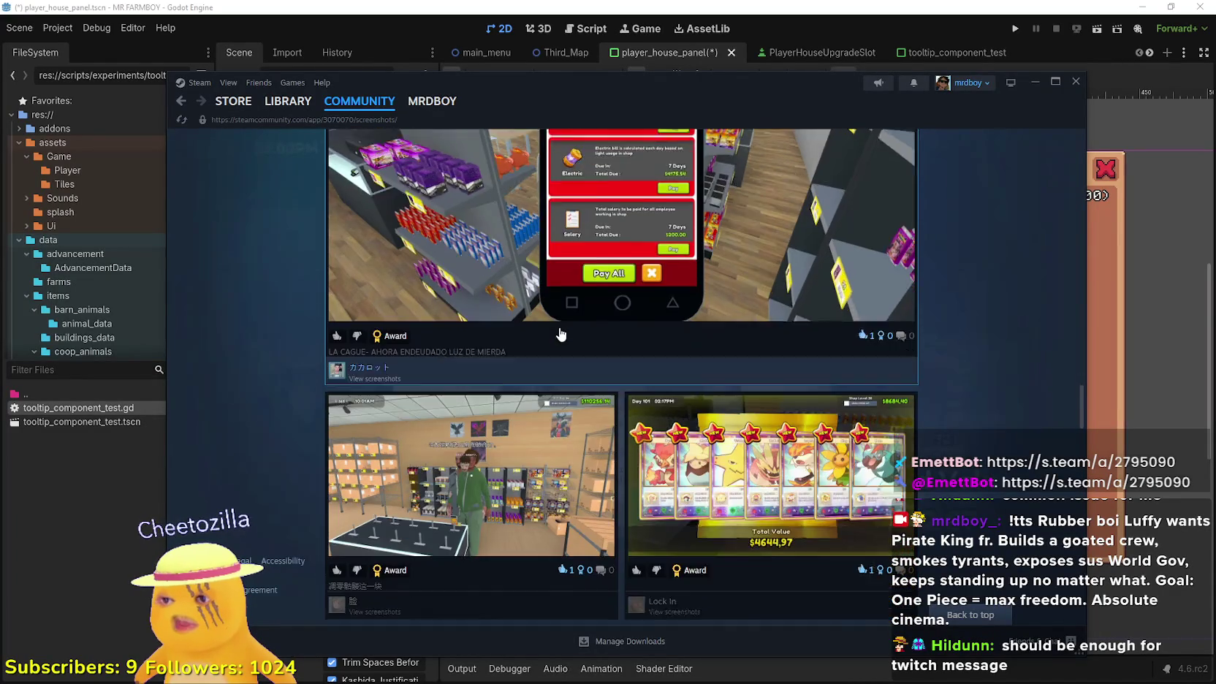
scroll(723, 393, "down", 10)
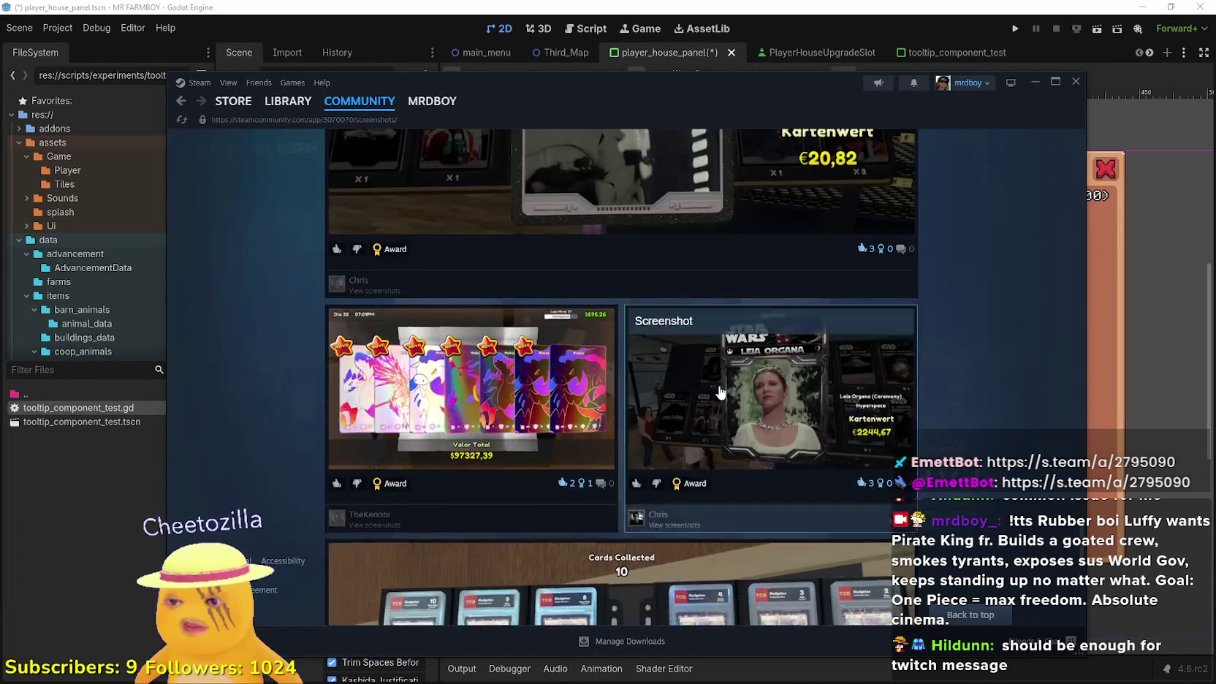
scroll(716, 387, "down", 15)
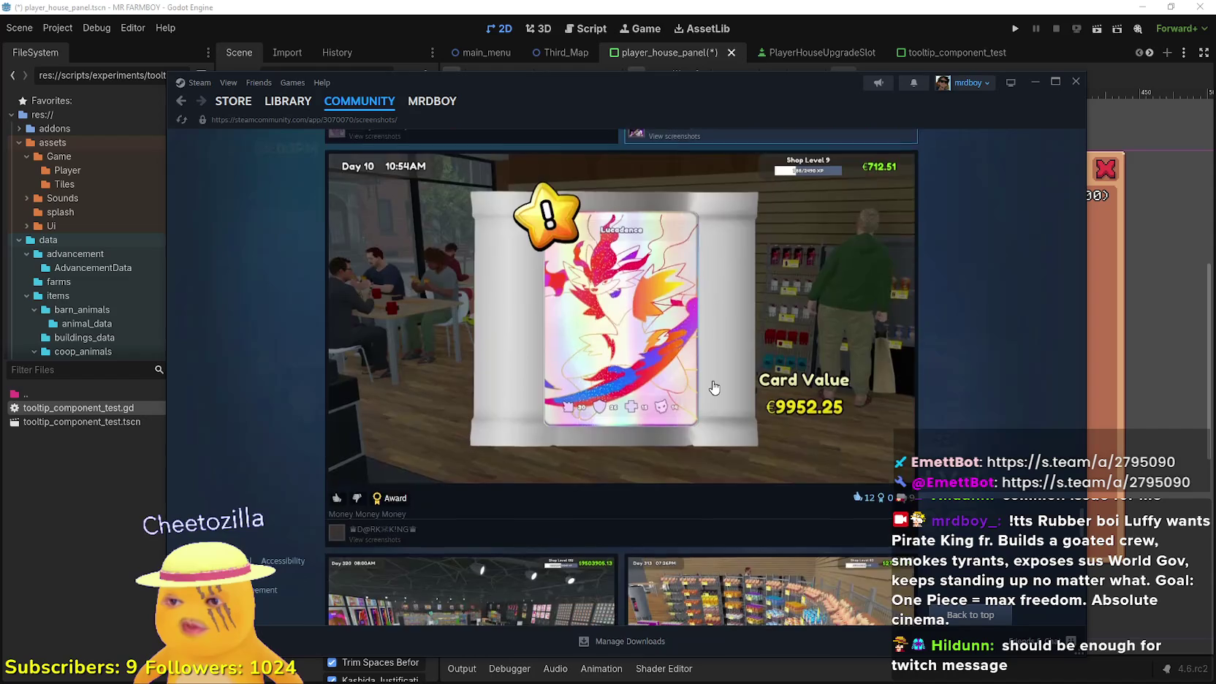
scroll(707, 385, "up", 5)
scroll(705, 380, "down", 7)
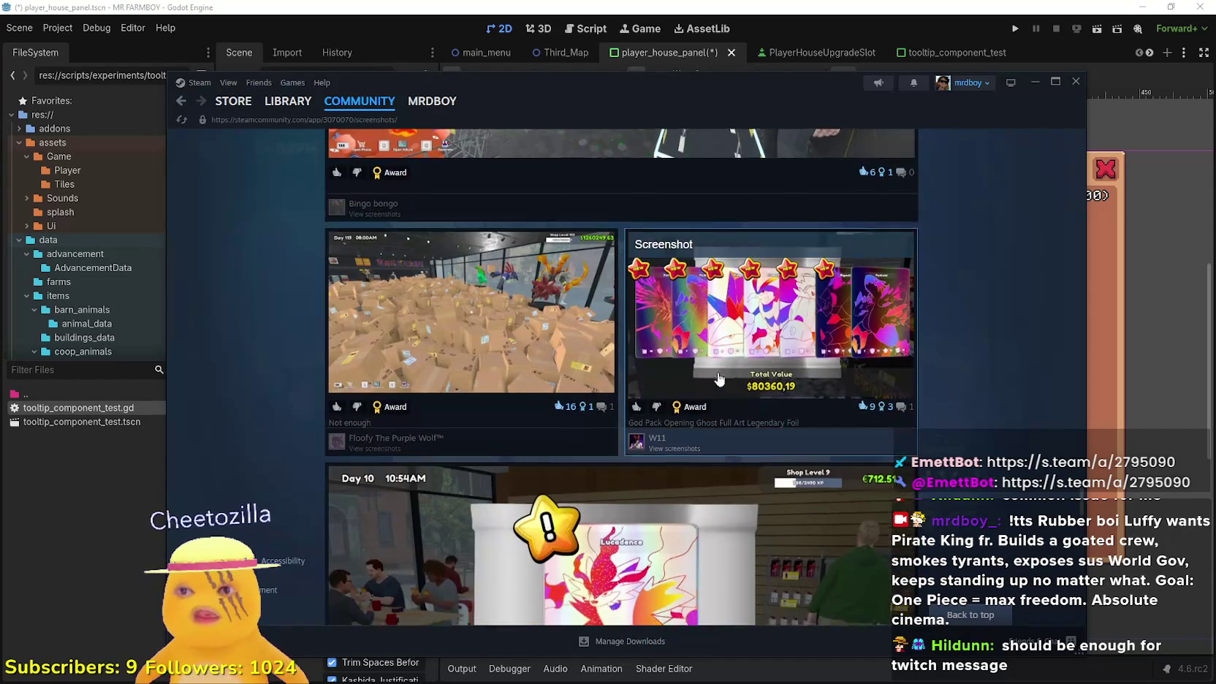
scroll(703, 373, "down", 5)
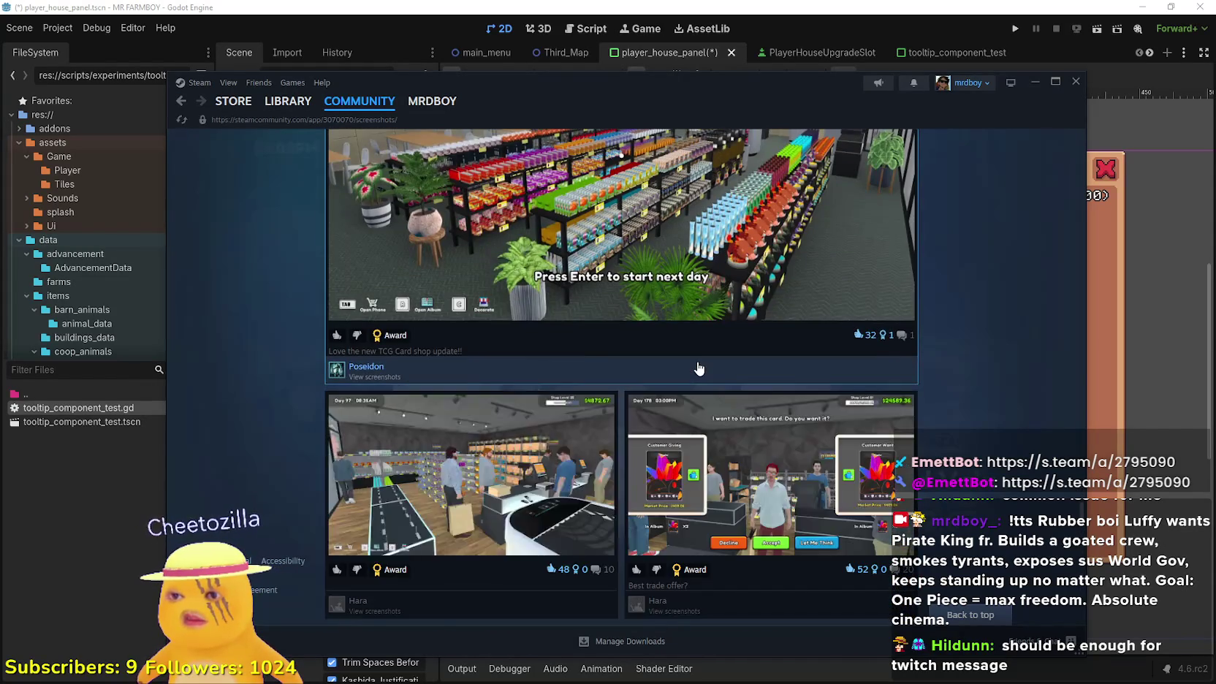
scroll(698, 367, "down", 5)
scroll(698, 367, "down", 15)
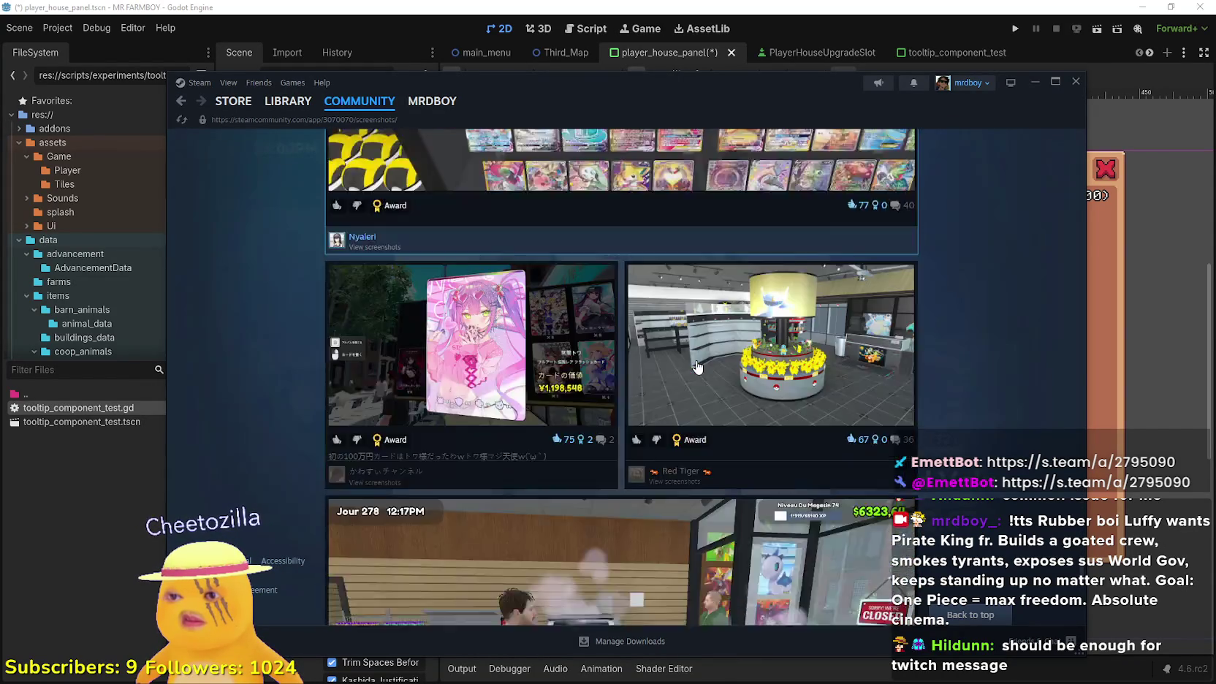
scroll(694, 363, "down", 15)
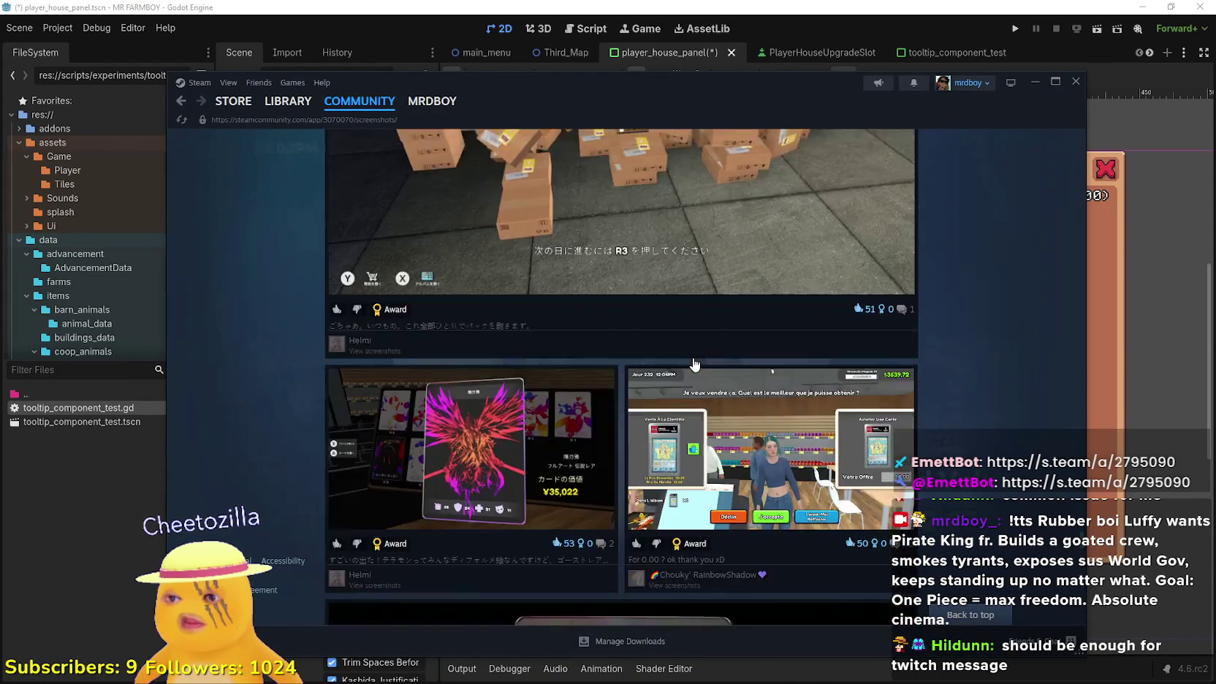
scroll(694, 361, "down", 15)
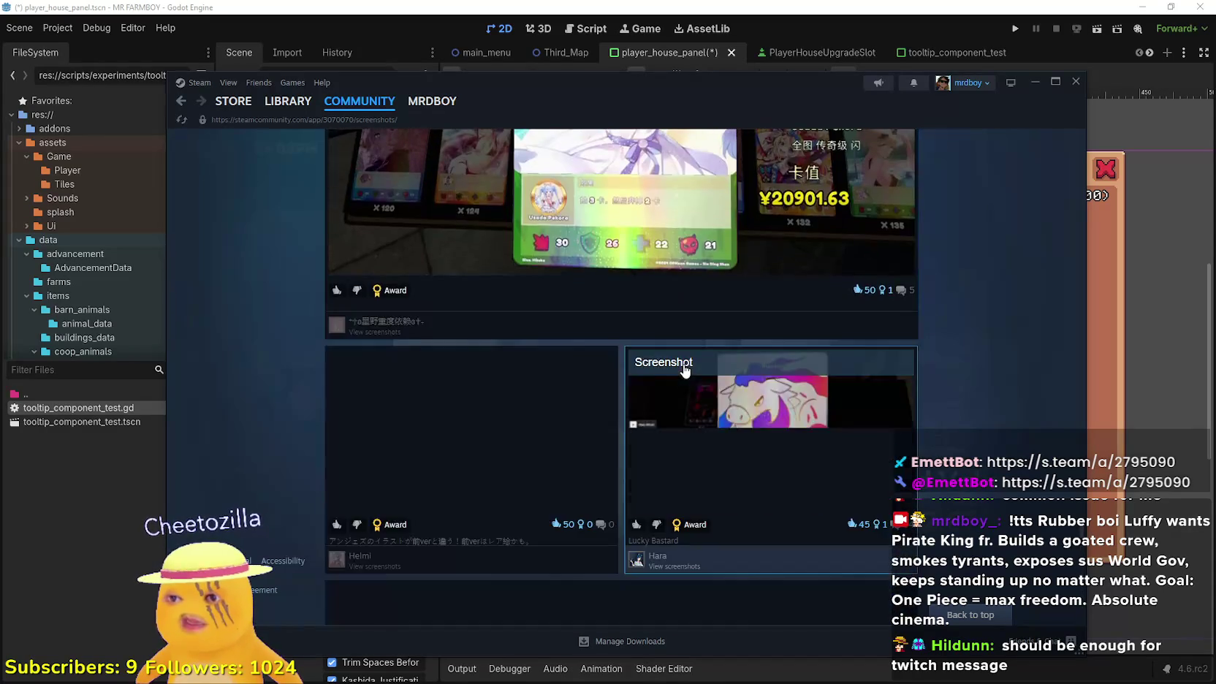
scroll(683, 354, "down", 15)
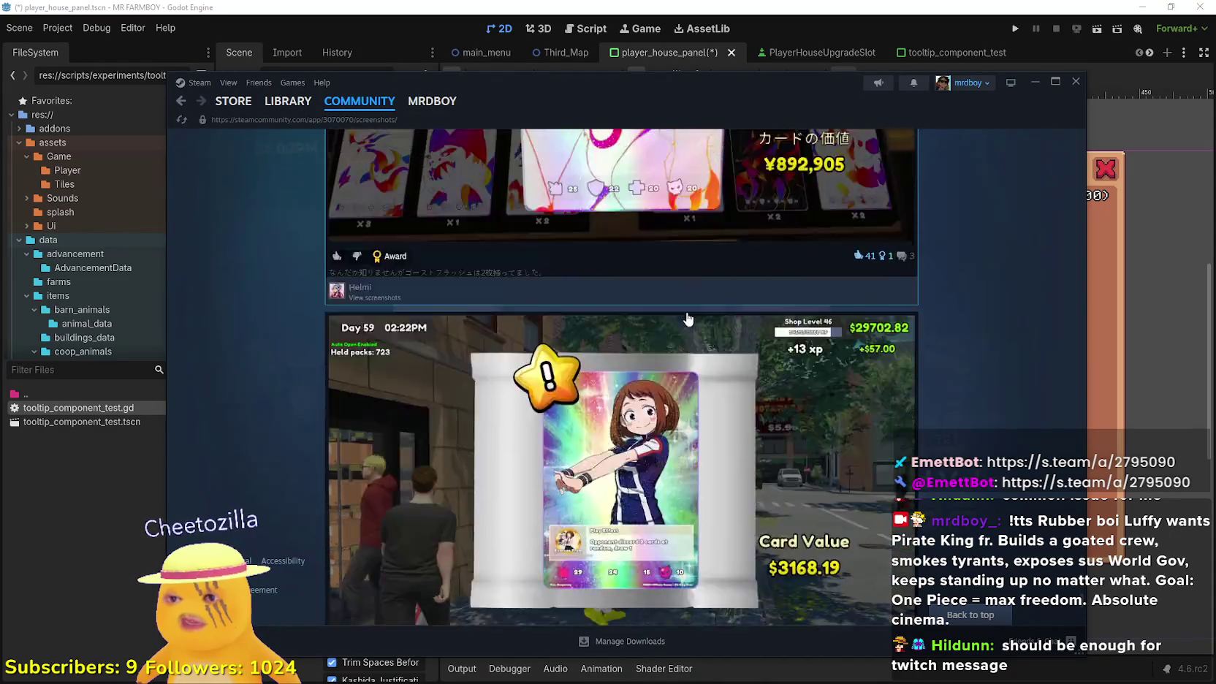
scroll(677, 329, "down", 15)
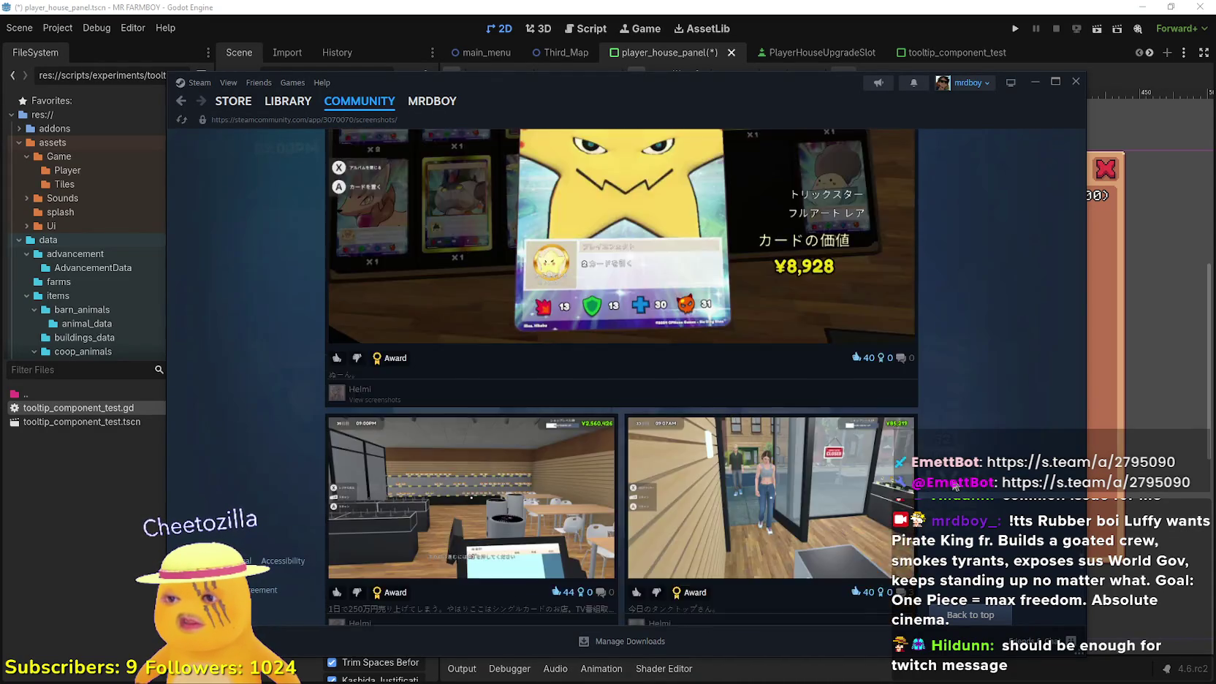
scroll(941, 487, "up", 3)
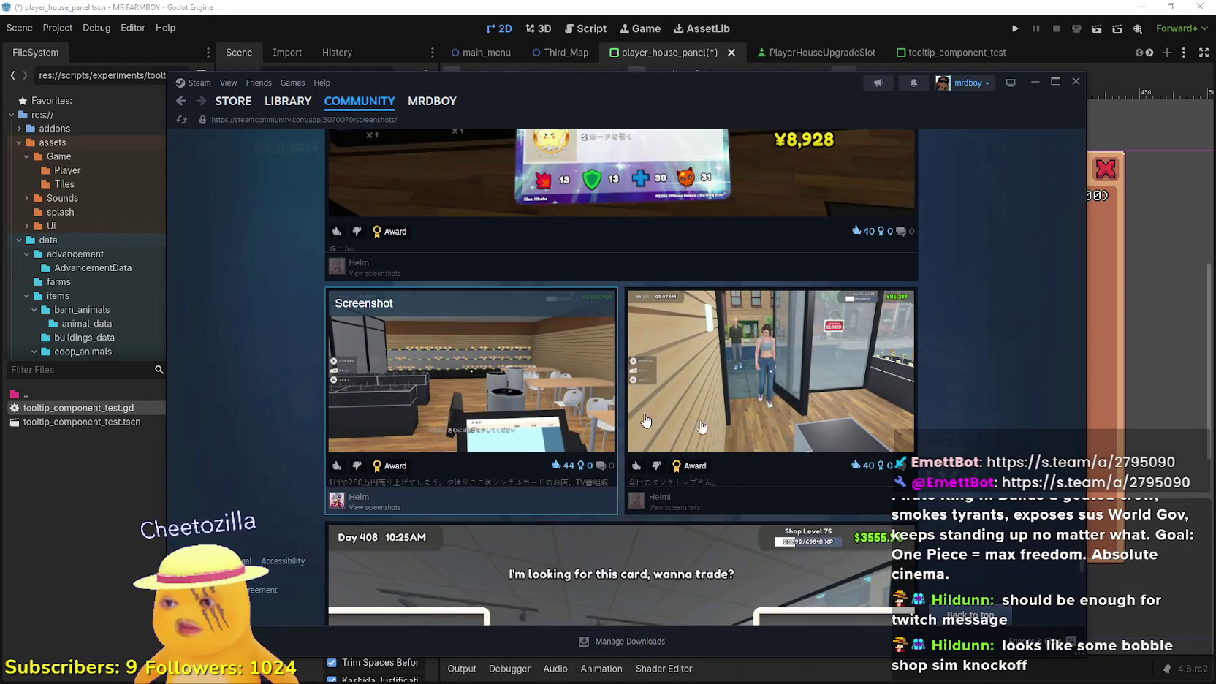
scroll(604, 416, "down", 5)
scroll(545, 385, "down", 20)
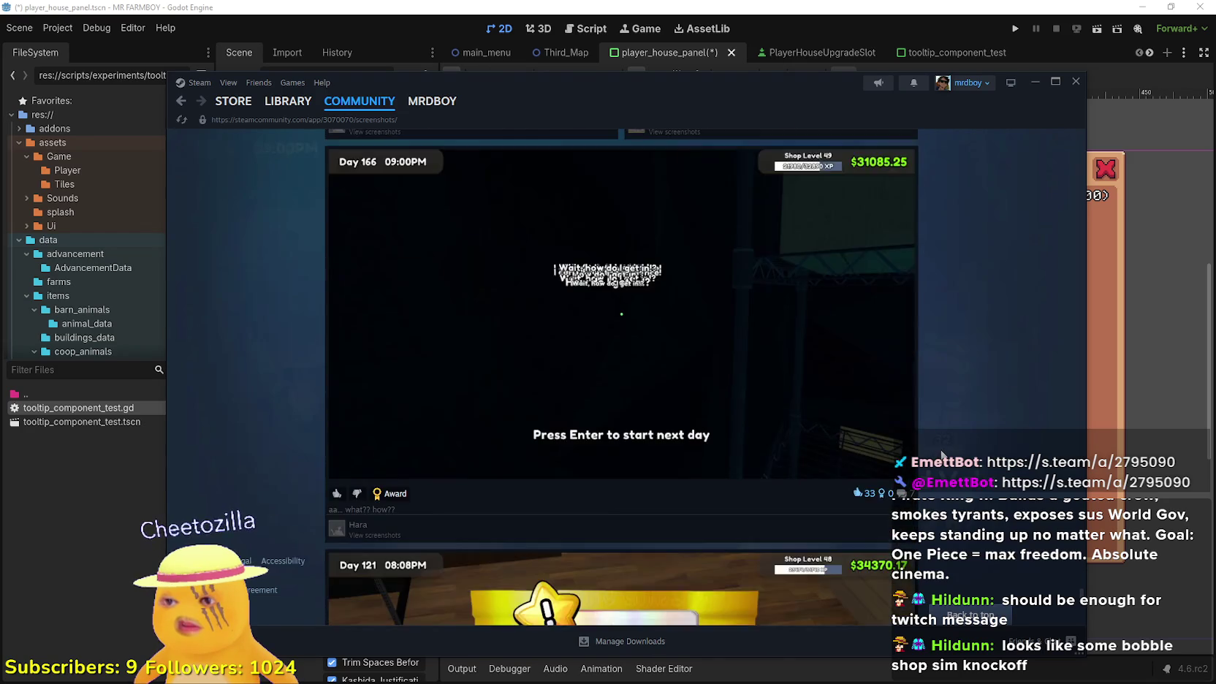
scroll(899, 438, "down", 15)
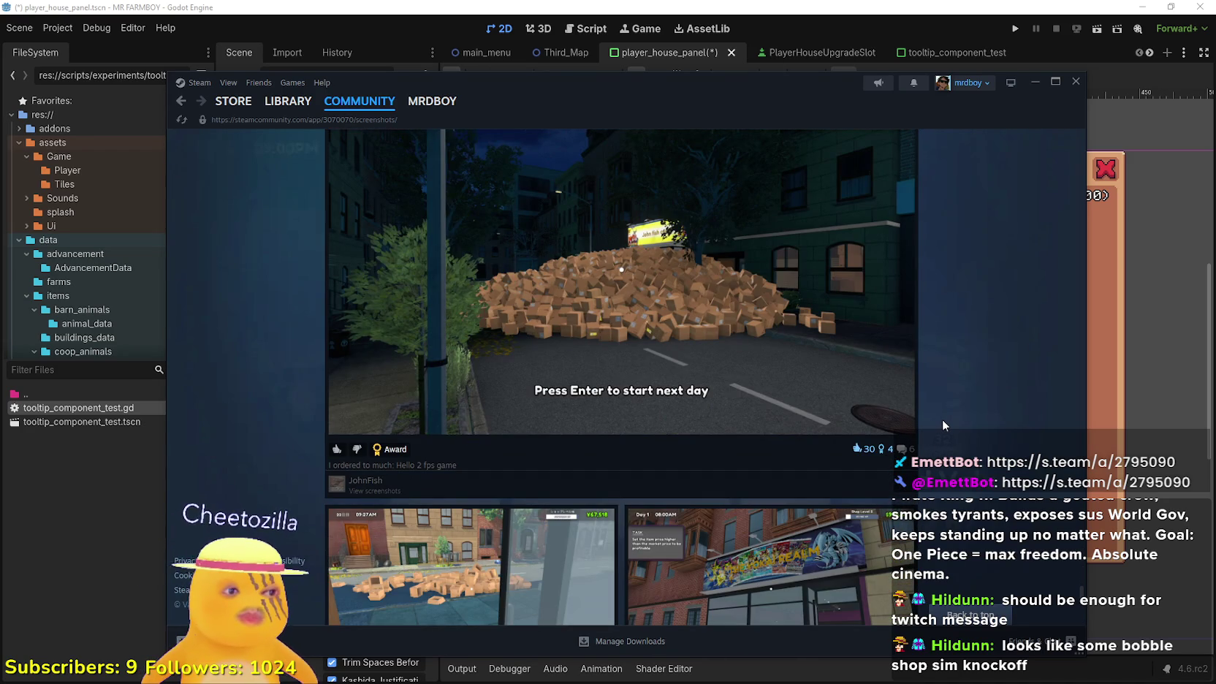
scroll(943, 420, "down", 10)
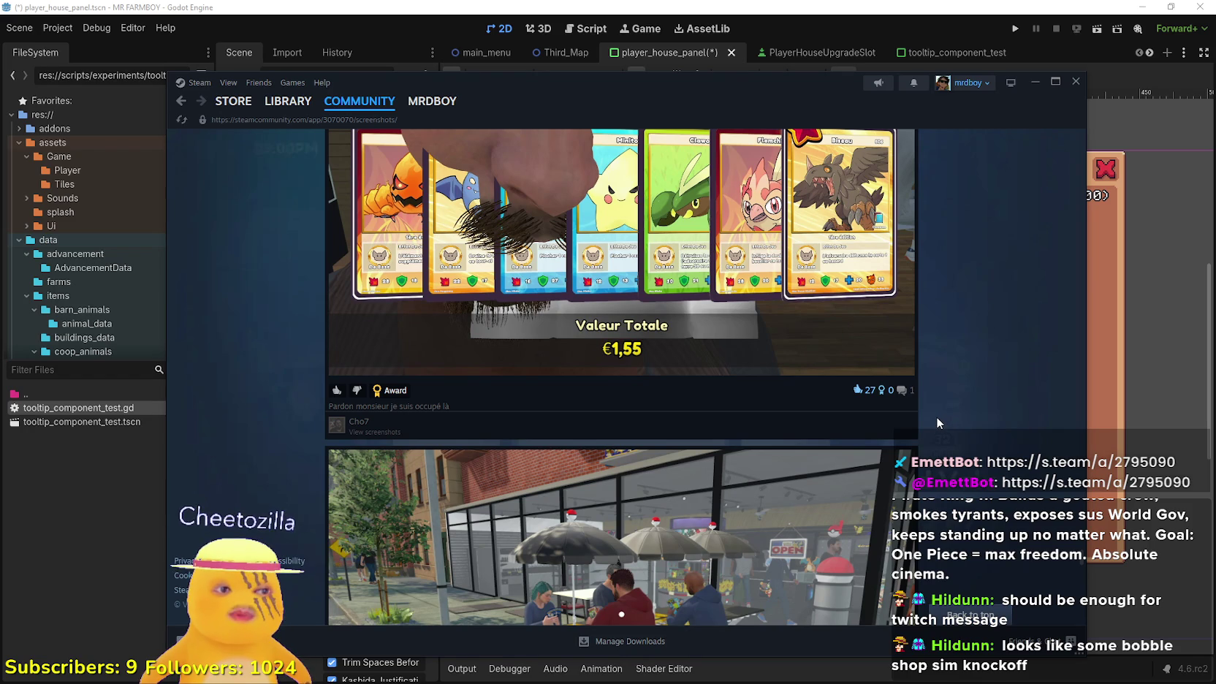
scroll(935, 420, "down", 12)
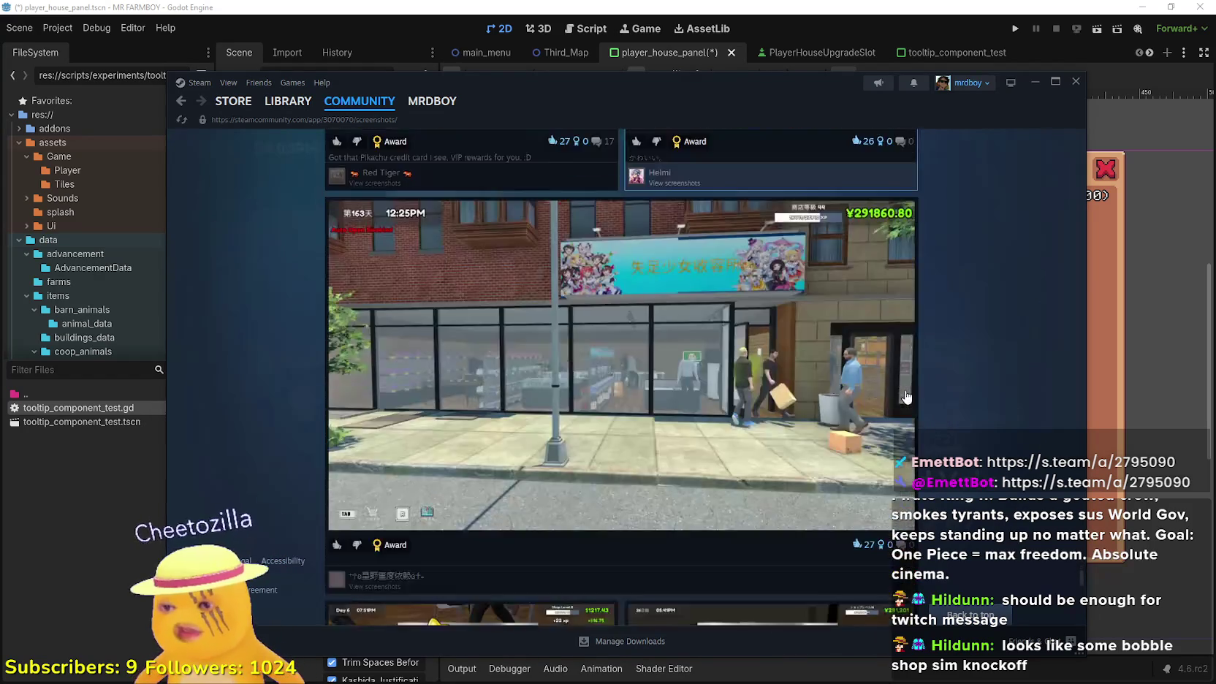
scroll(907, 390, "down", 5)
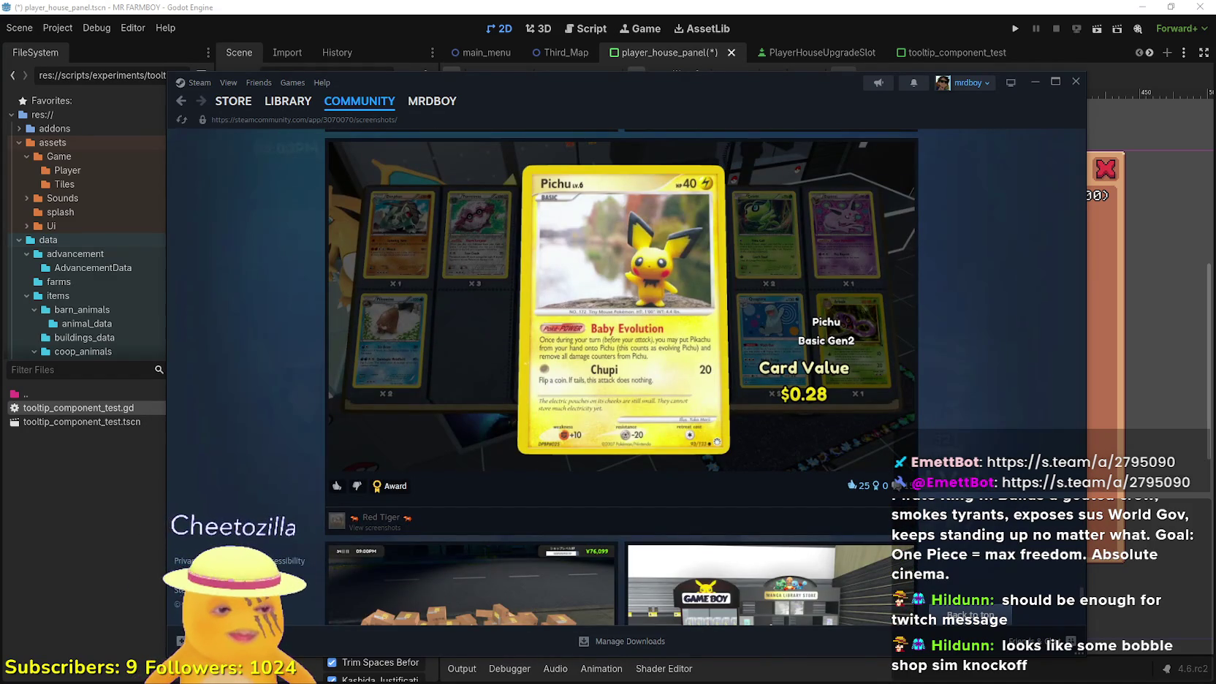
Resume the paused YouTube Music video with Yes on 'Continue watching?' and minimize Chrome
key("alt+Tab")
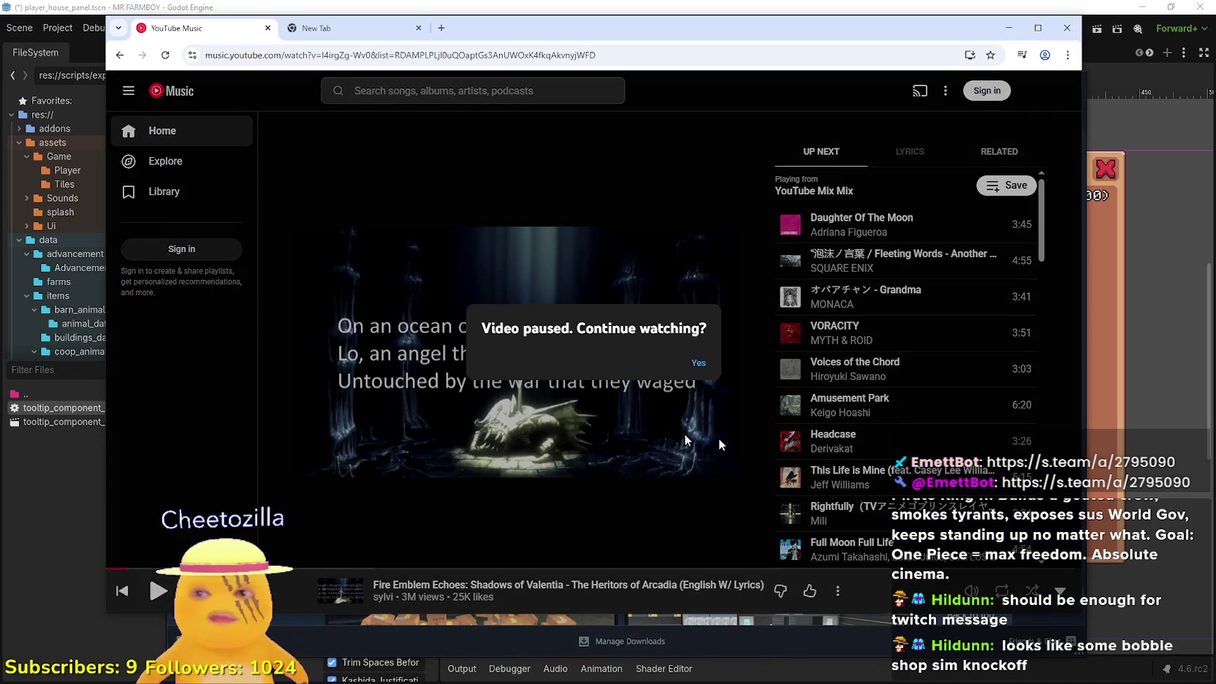
left_click(696, 363)
left_click(1009, 28)
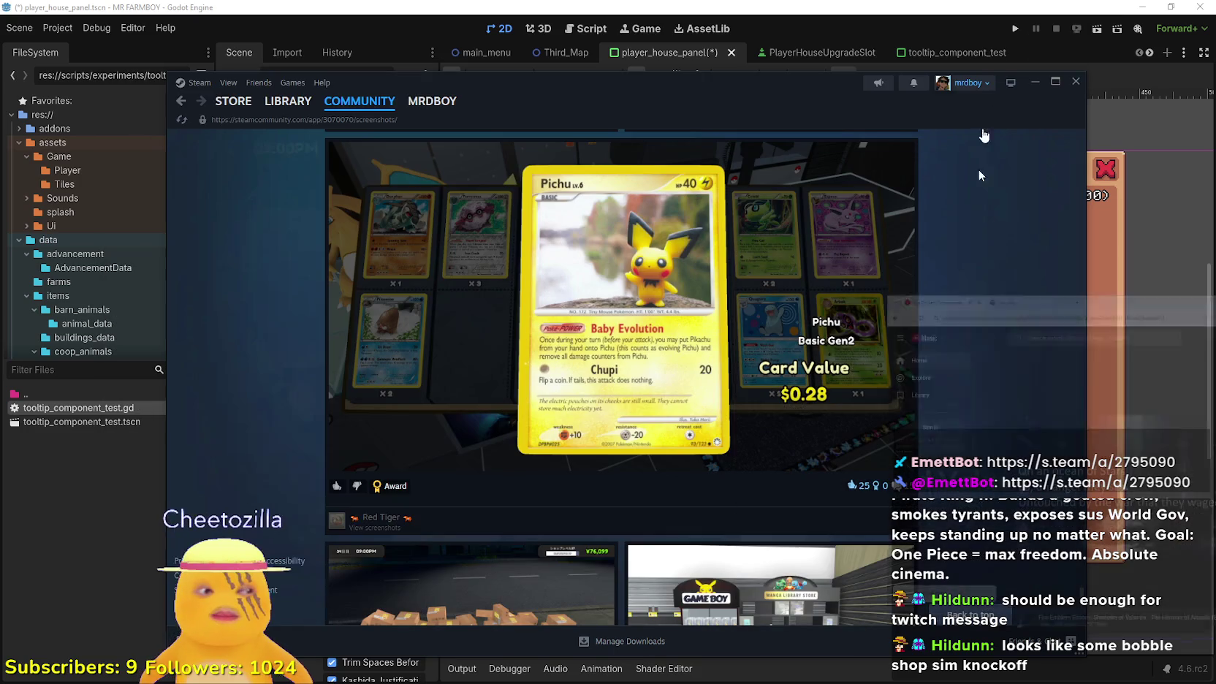
Scroll further through the screenshots feed, then go to the TCG Card Shop Simulator store page
scroll(975, 412, "down", 10)
scroll(973, 406, "down", 10)
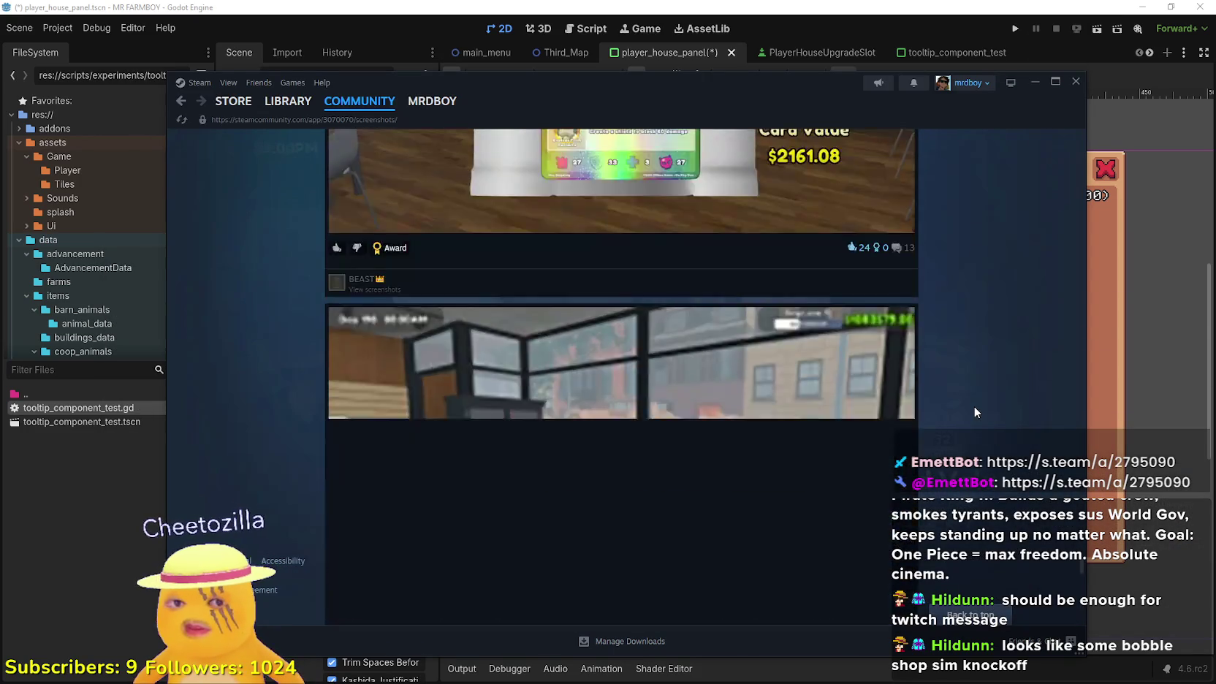
scroll(976, 333, "down", 15)
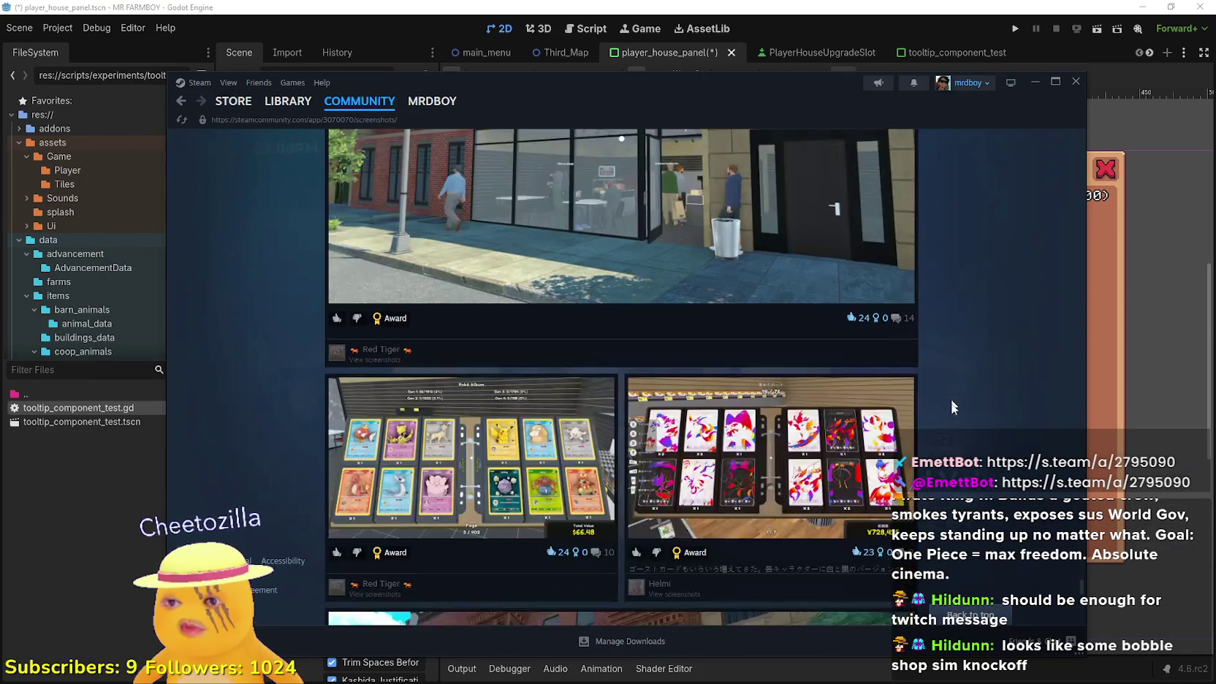
scroll(947, 409, "down", 10)
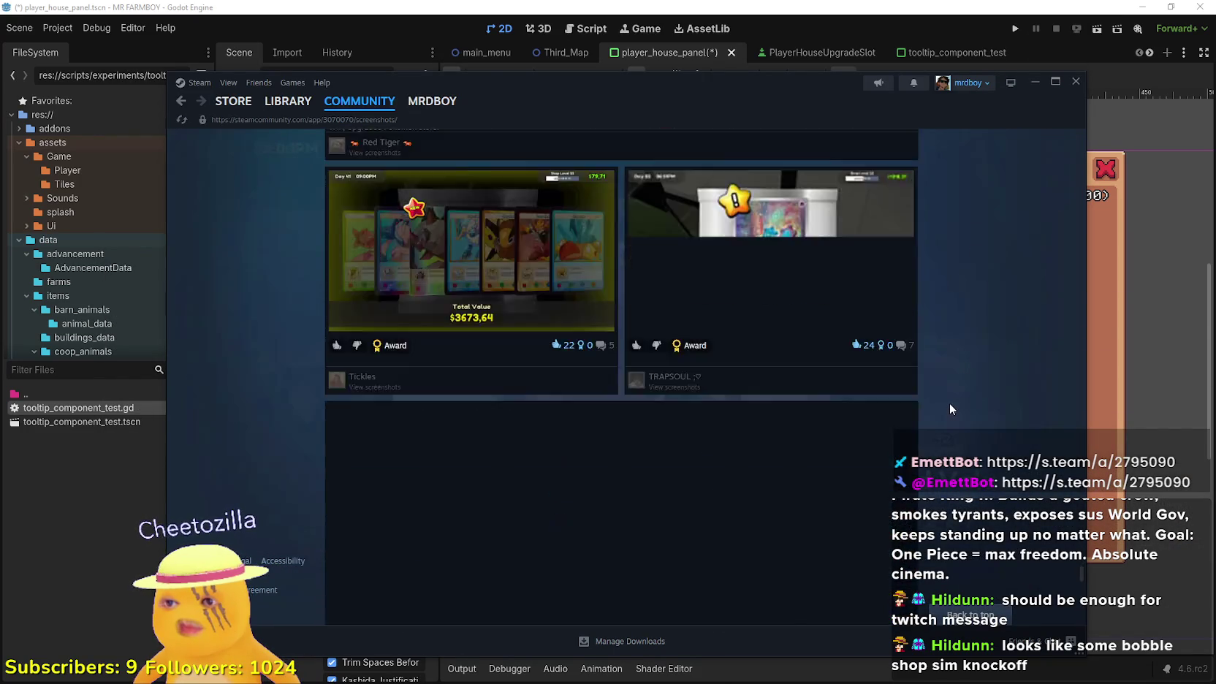
scroll(734, 495, "down", 10)
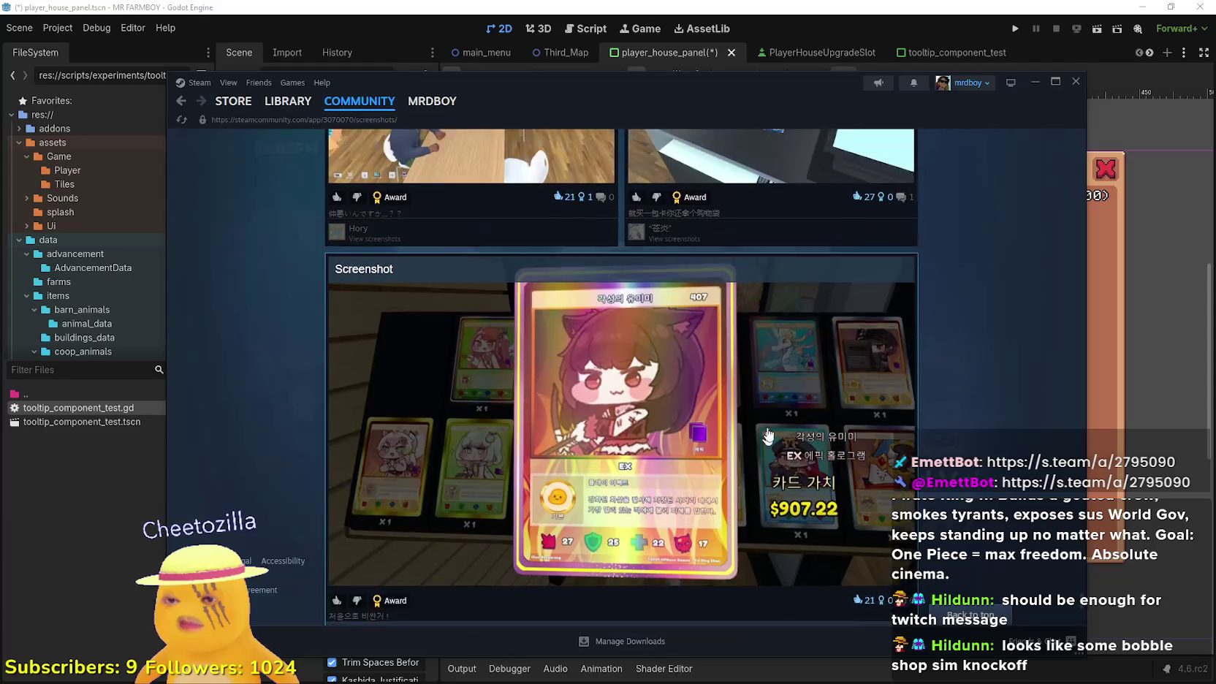
scroll(735, 495, "down", 10)
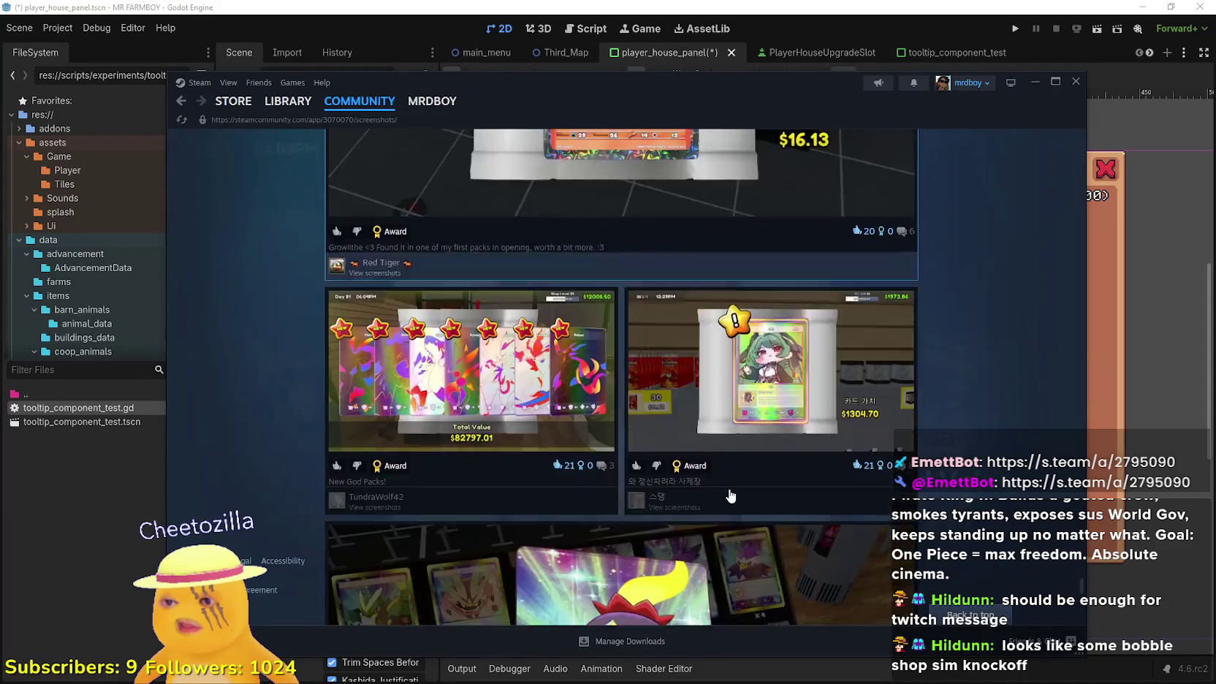
scroll(730, 494, "down", 10)
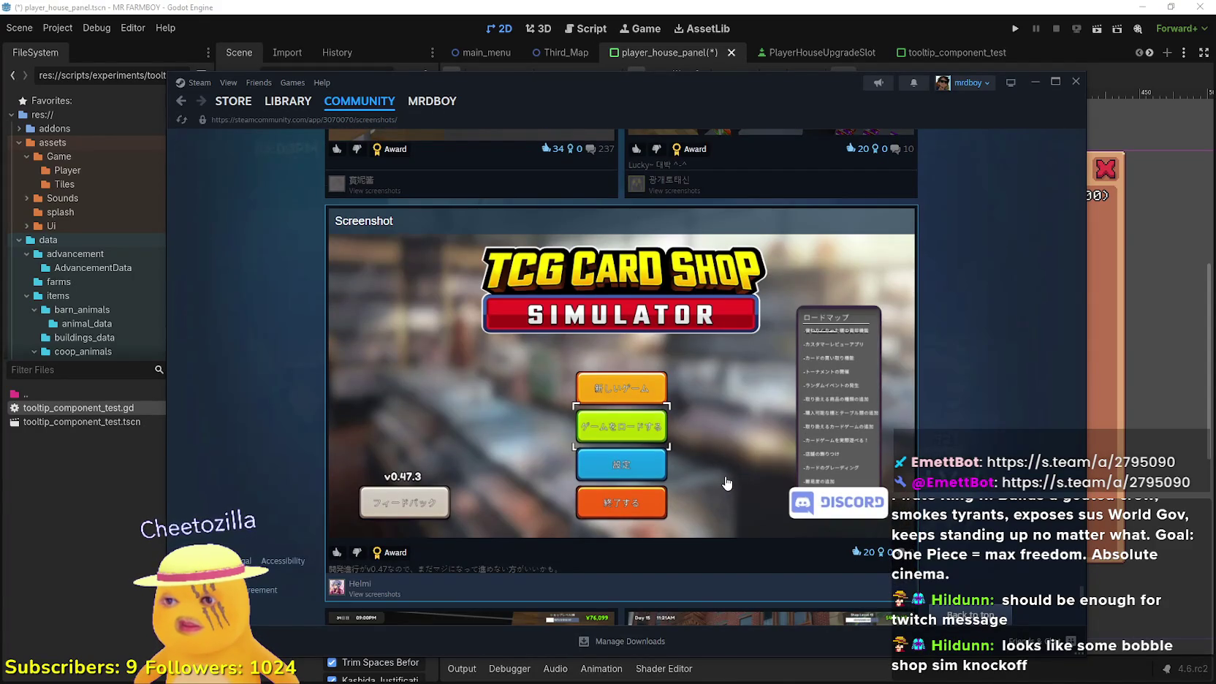
scroll(727, 482, "down", 10)
scroll(727, 480, "down", 10)
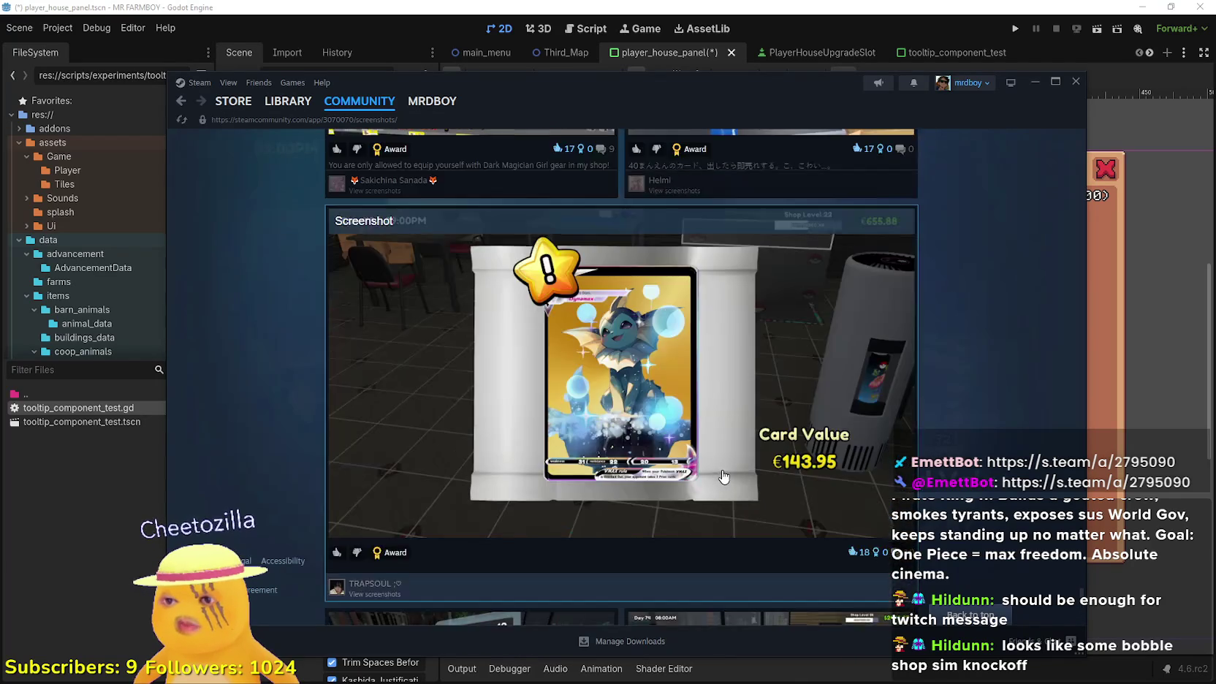
scroll(723, 476, "down", 10)
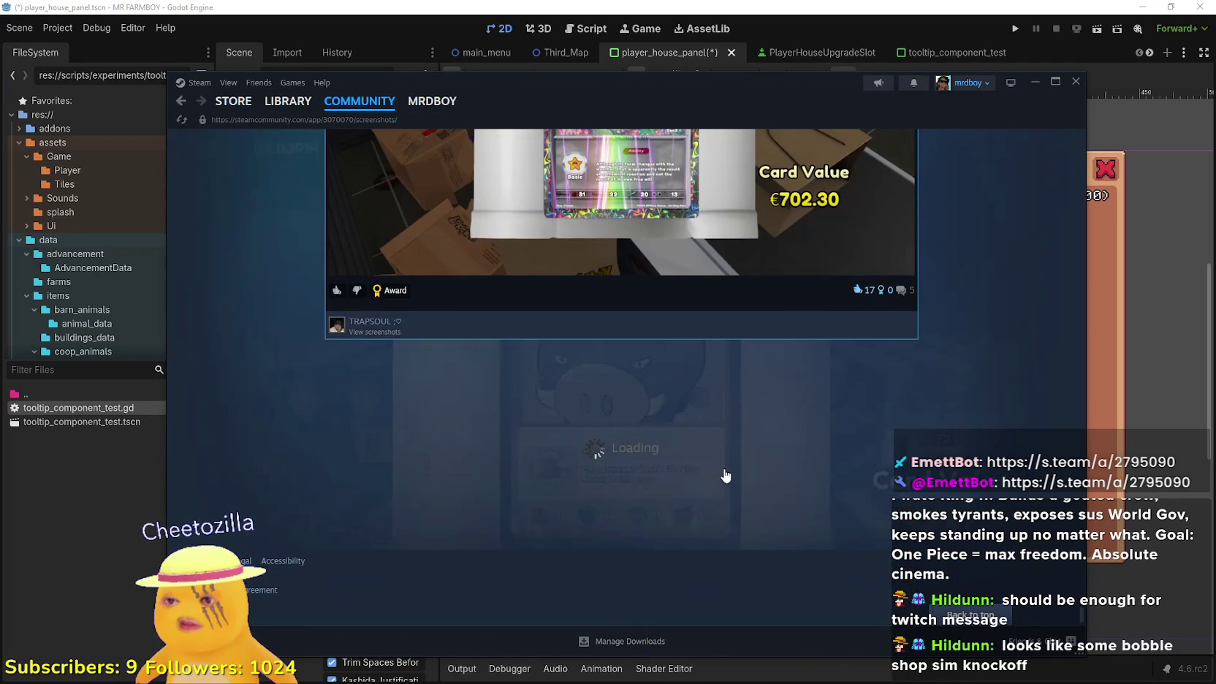
scroll(994, 423, "down", 6)
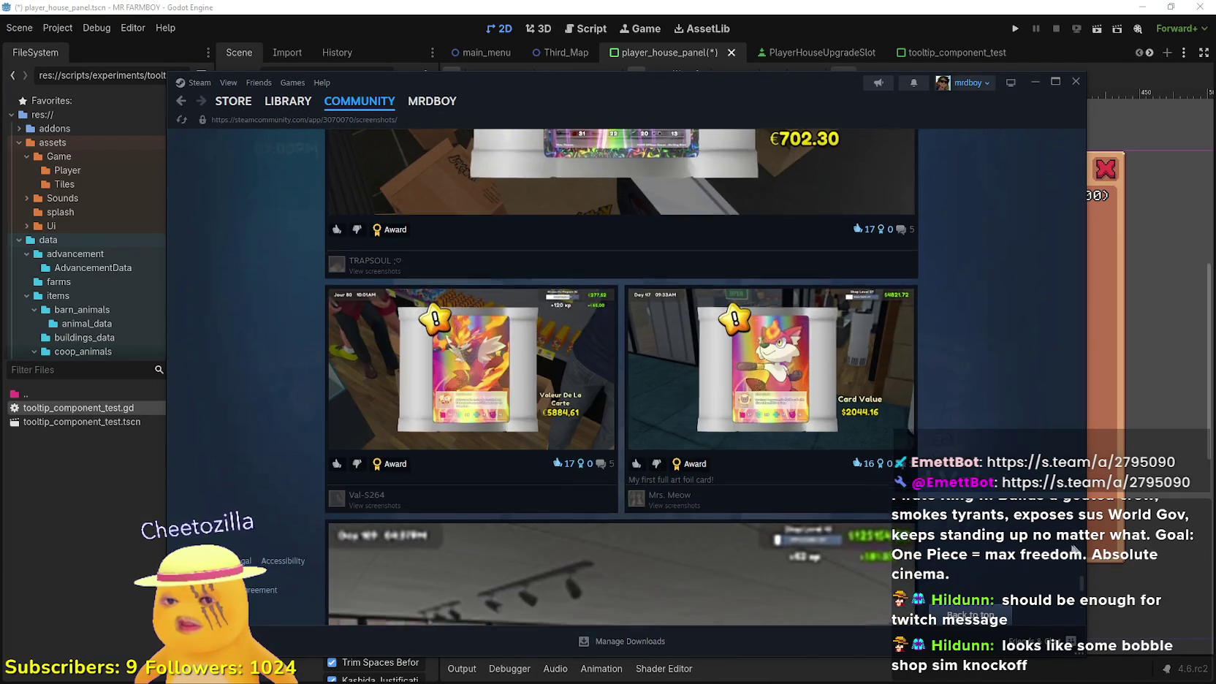
scroll(1001, 494, "down", 10)
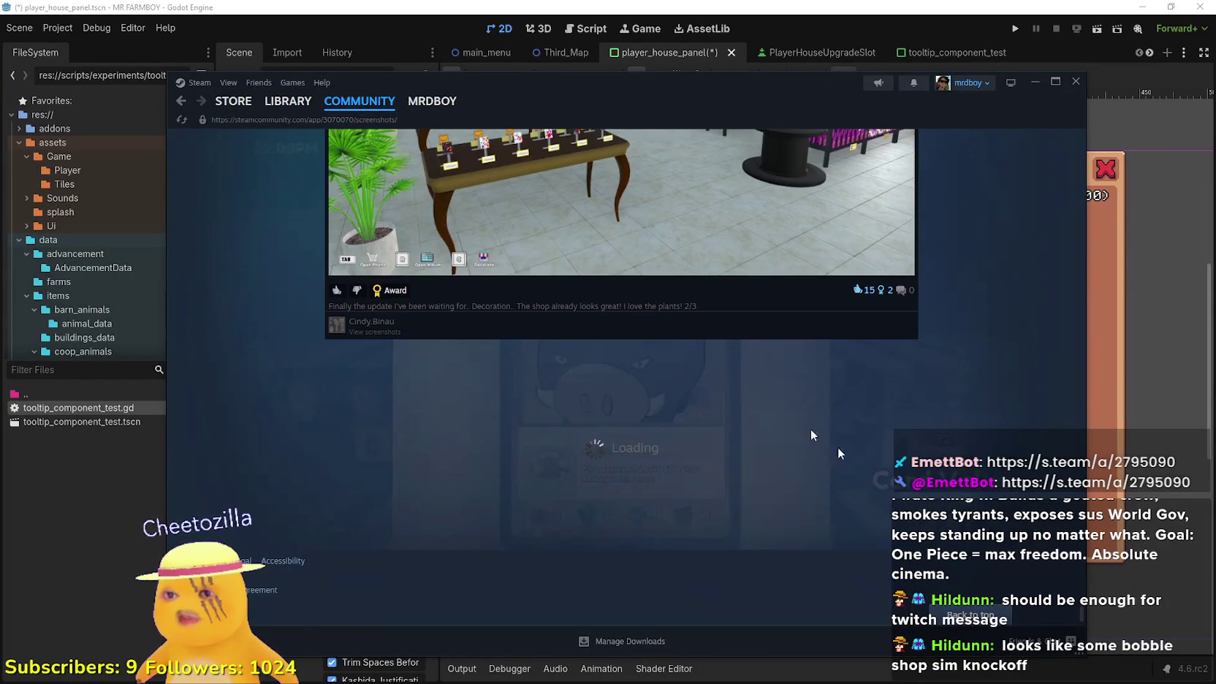
scroll(755, 424, "down", 3)
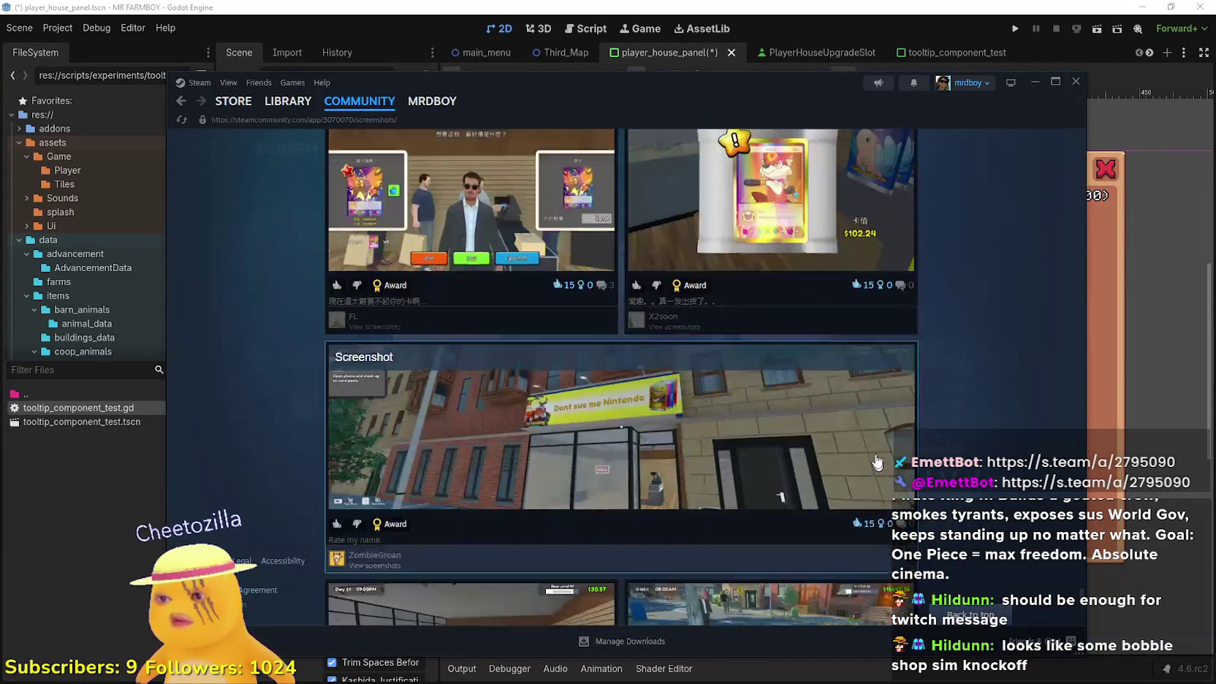
scroll(871, 457, "up", 4)
scroll(567, 358, "down", 5)
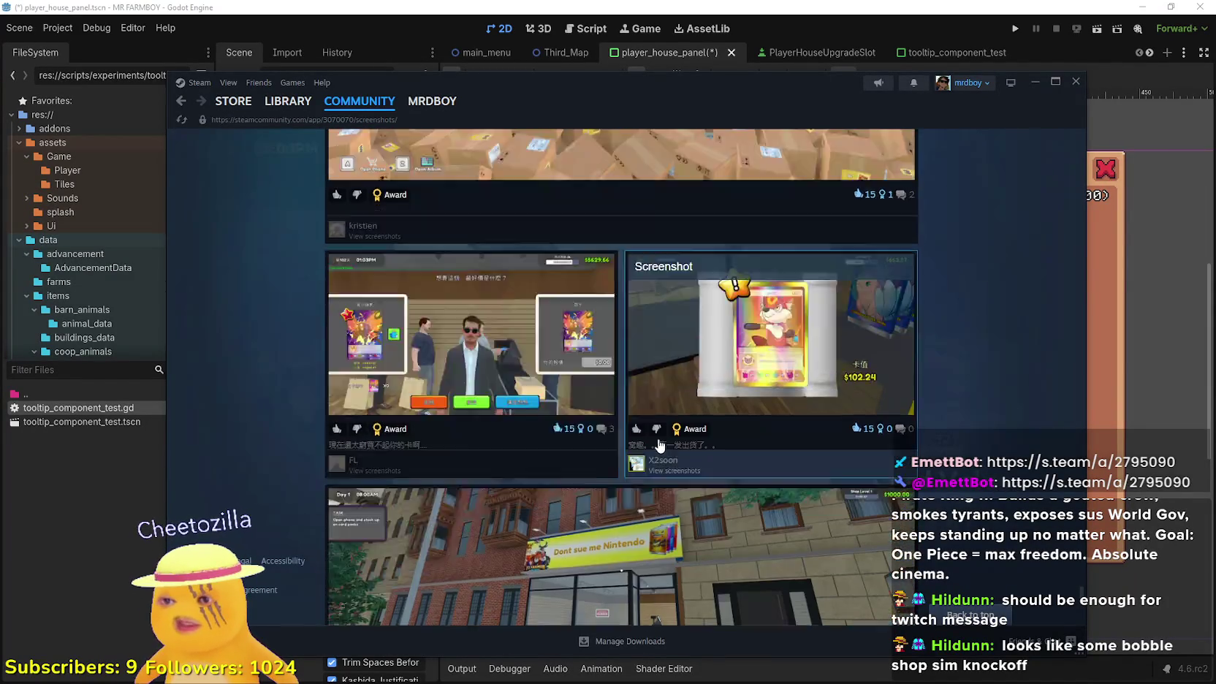
scroll(623, 335, "down", 10)
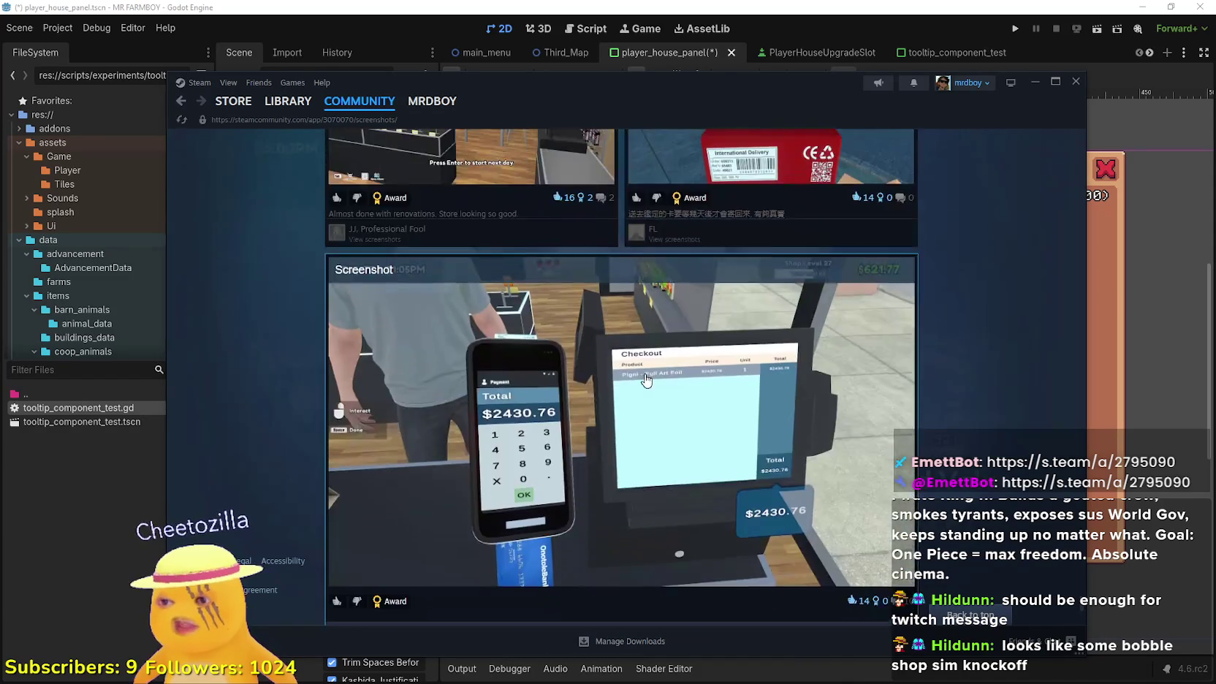
scroll(702, 402, "down", 10)
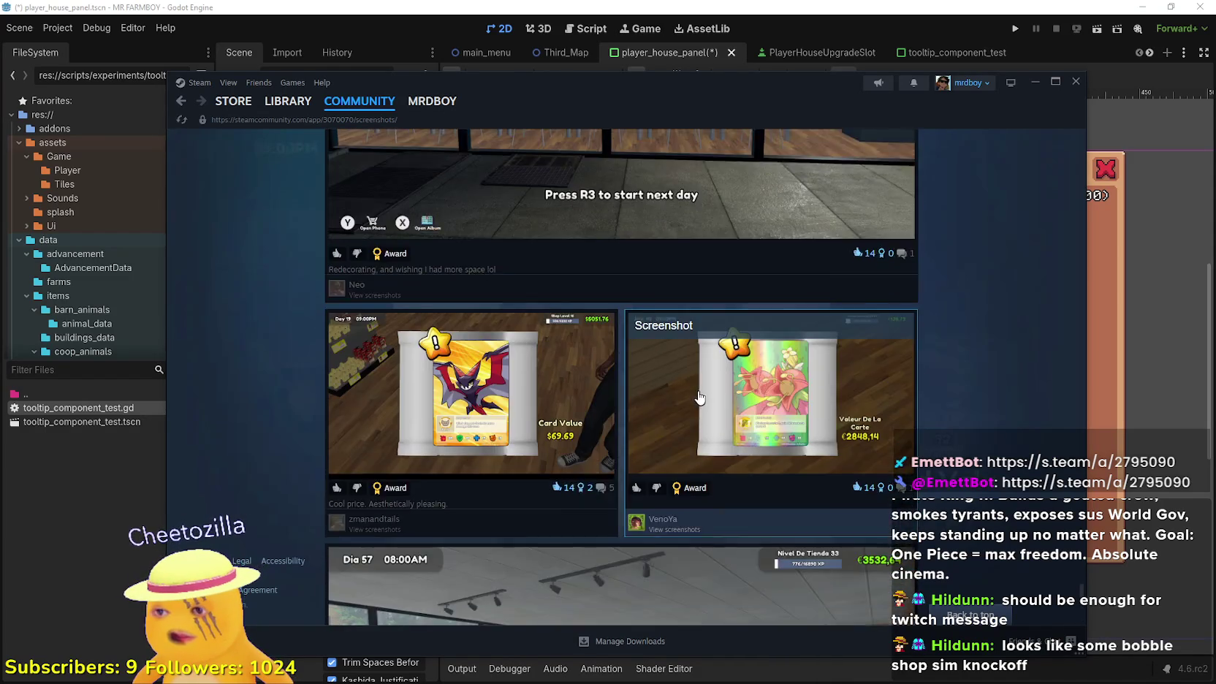
scroll(693, 400, "down", 10)
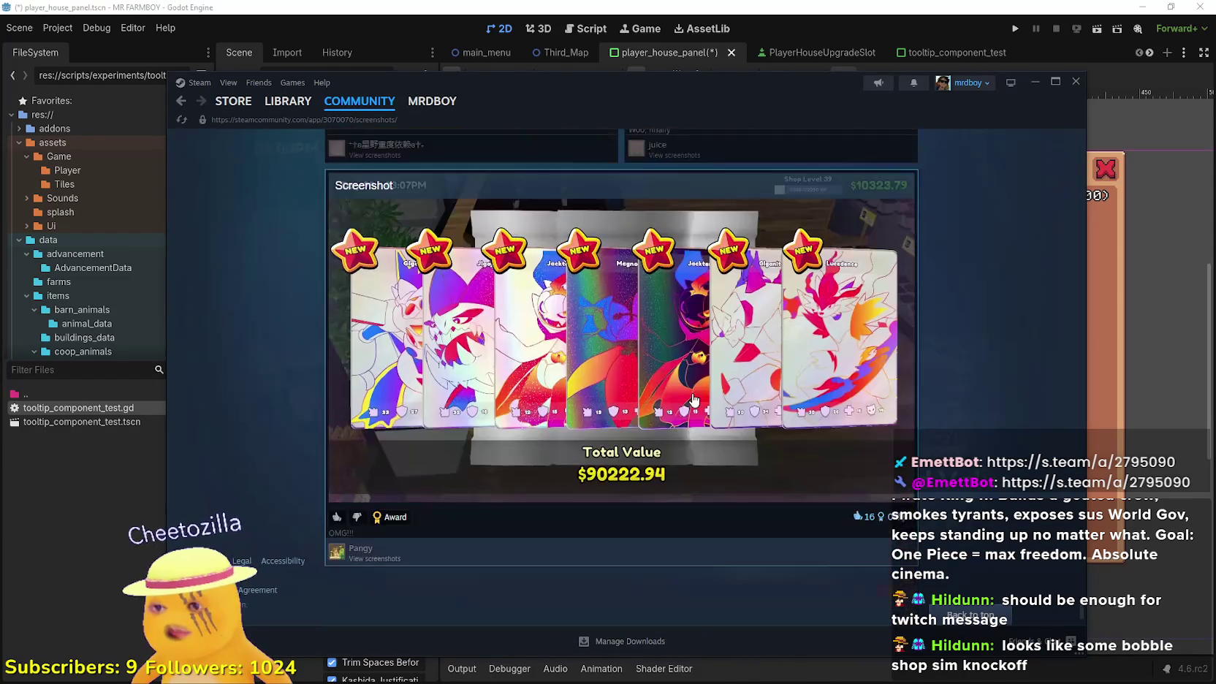
scroll(694, 400, "down", 10)
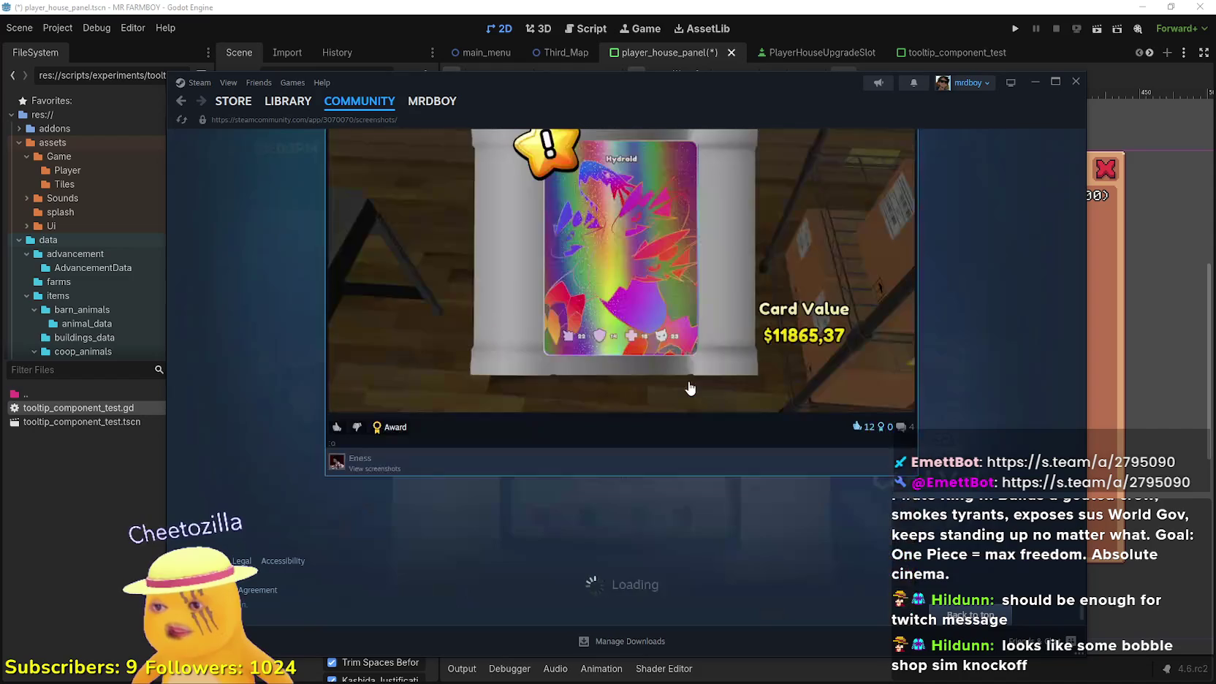
scroll(690, 388, "down", 2)
mouse_move(278, 114)
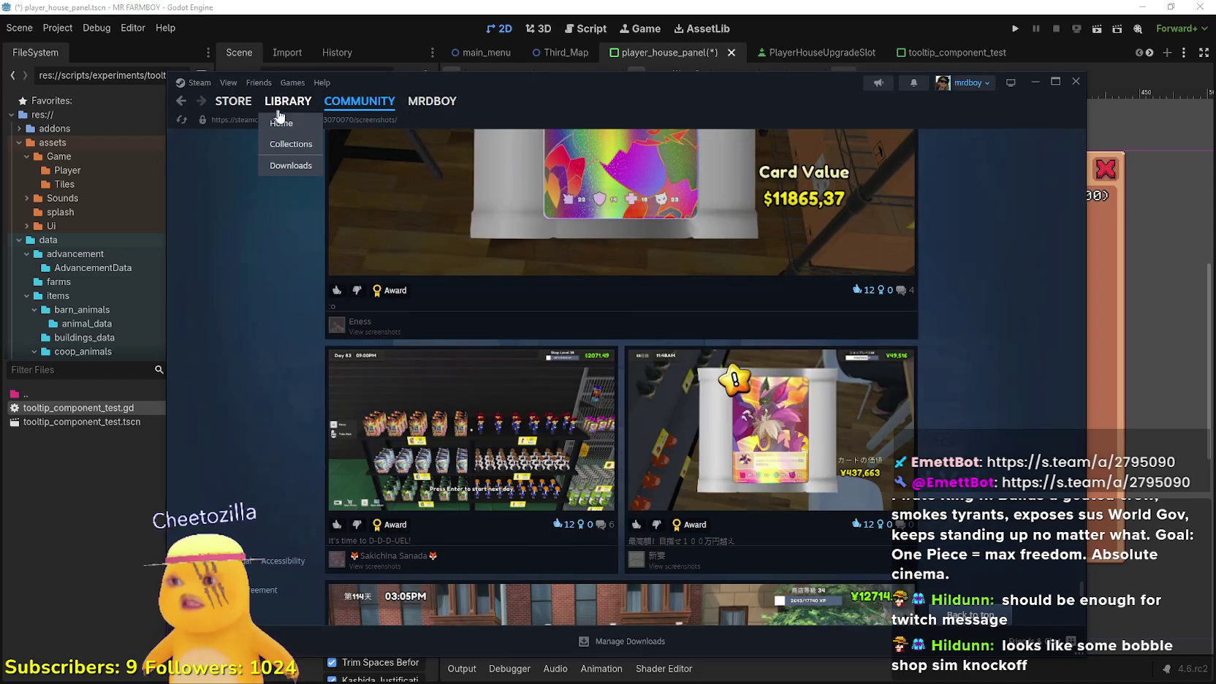
left_click(232, 101)
Back in Godot, delete 'Order' from the buildingYourInv label text so it reads 'Merchant'
left_click(1030, 92)
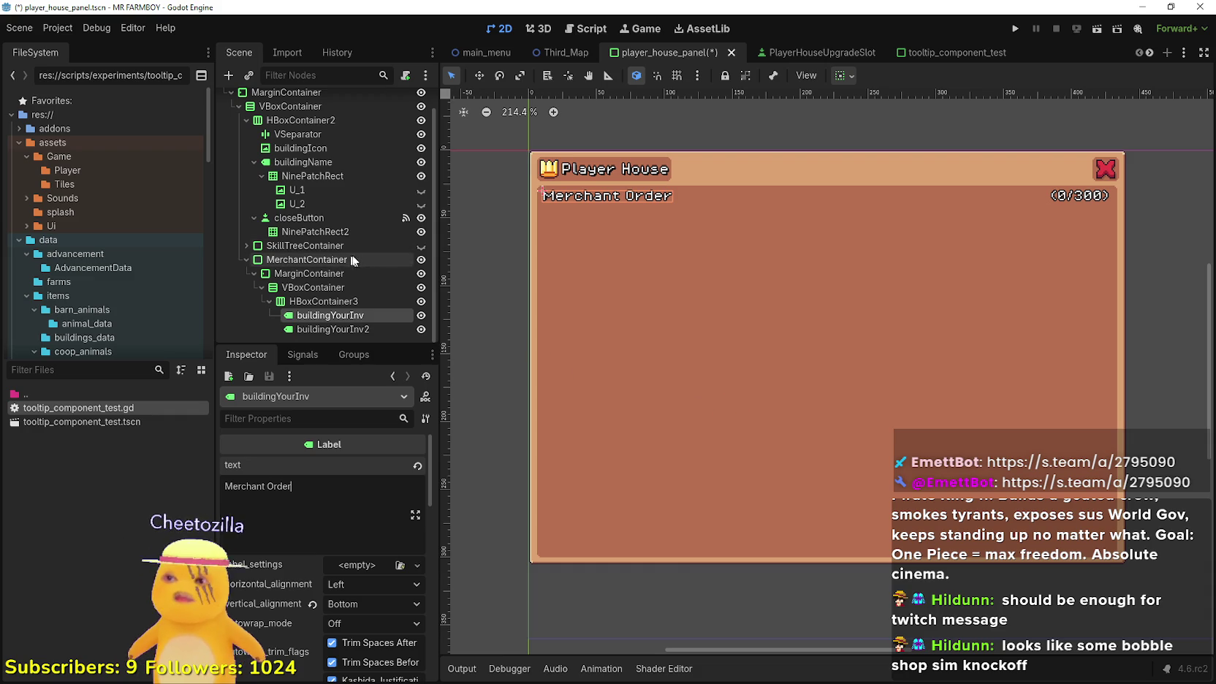
left_click(327, 329)
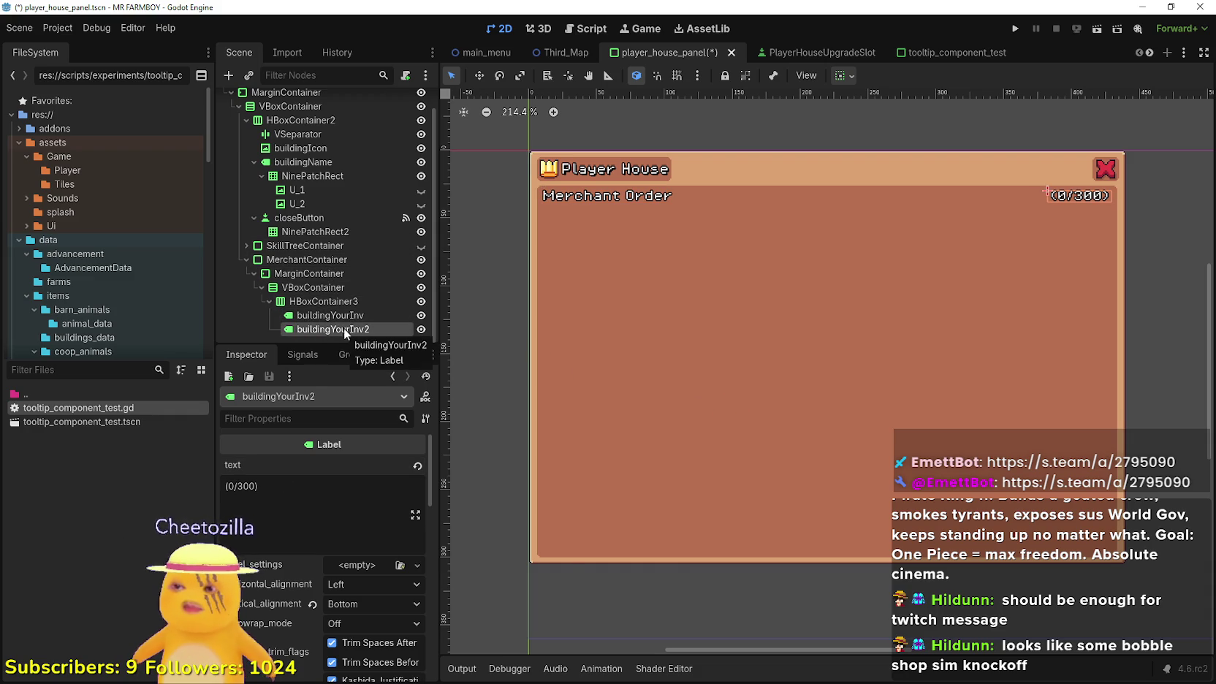
right_click(346, 326)
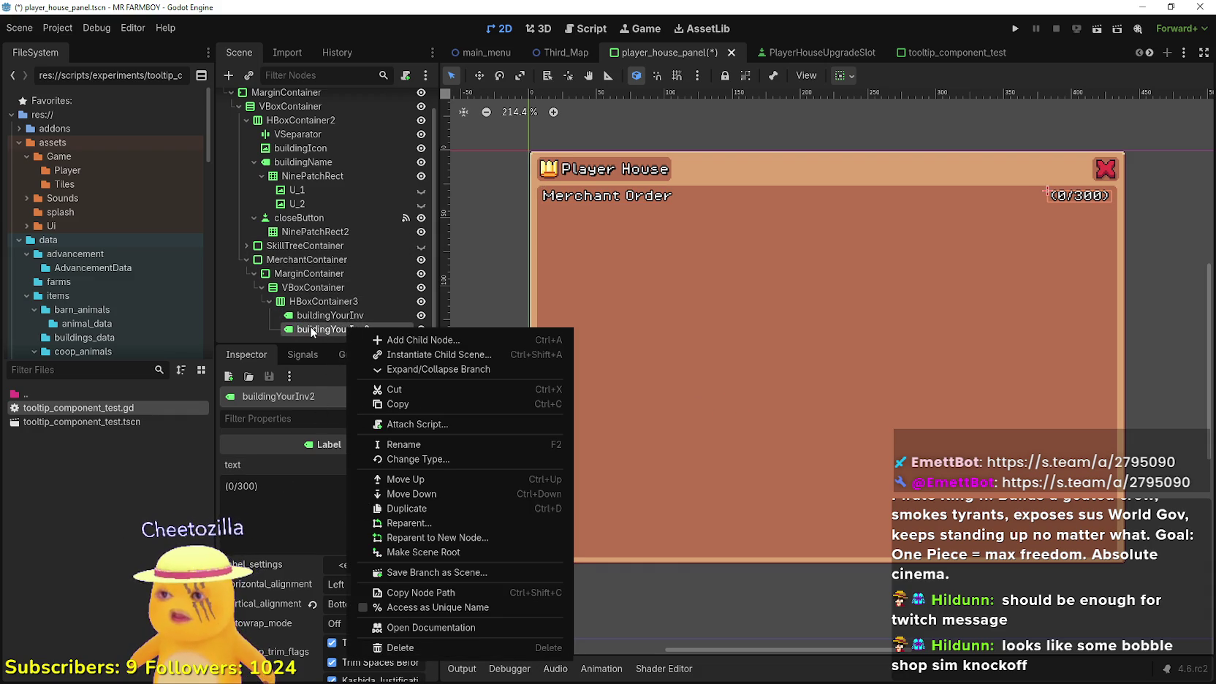
key("Escape")
left_click(354, 315)
left_click(291, 493)
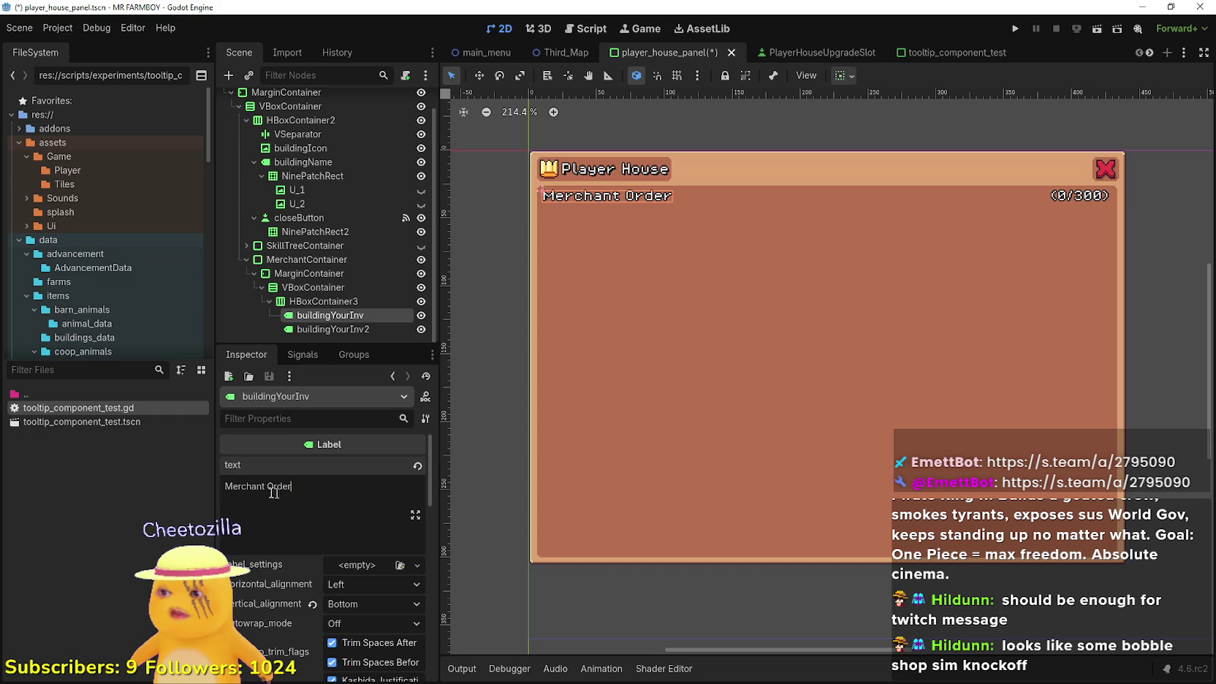
key("BackSpace")
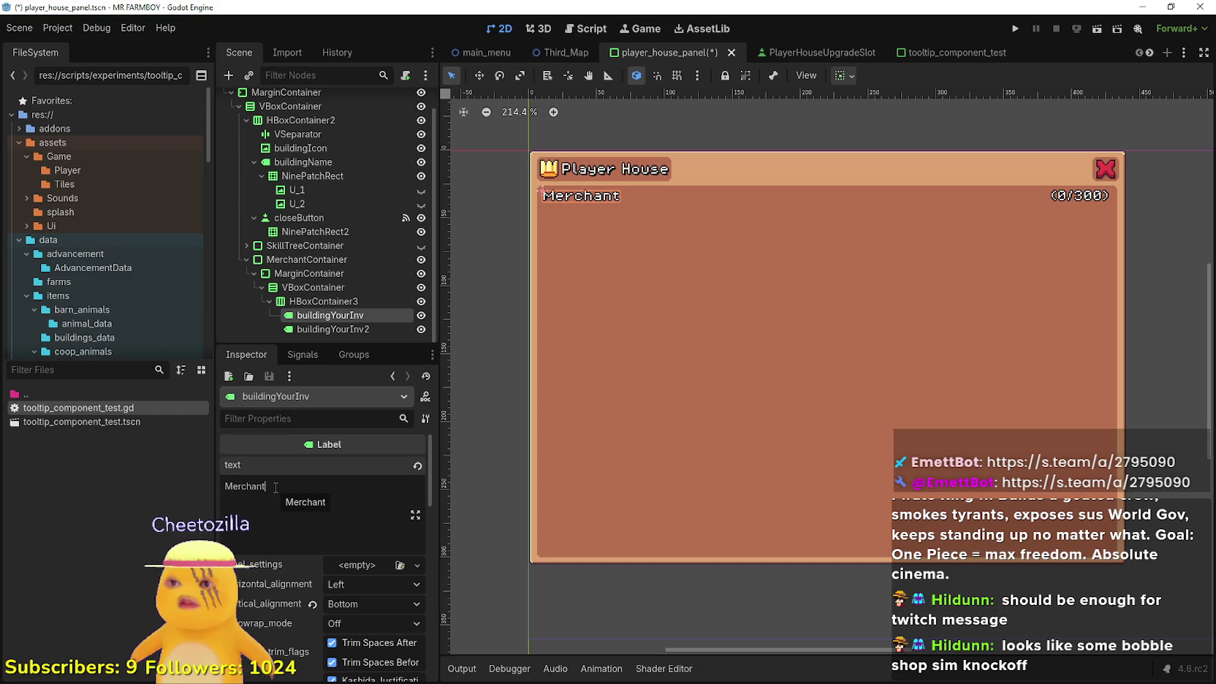
Inspect MerchantContainer, the counter label and the Merchant label, ending on their shared row container
left_click(330, 260)
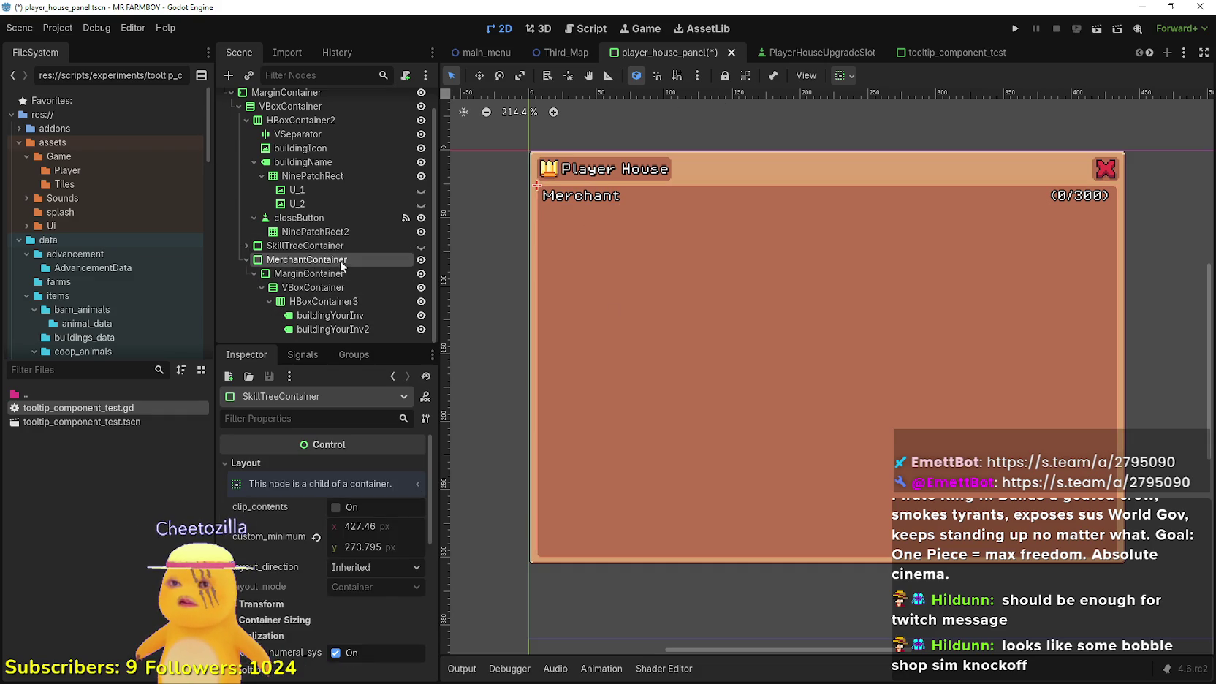
left_click(356, 329)
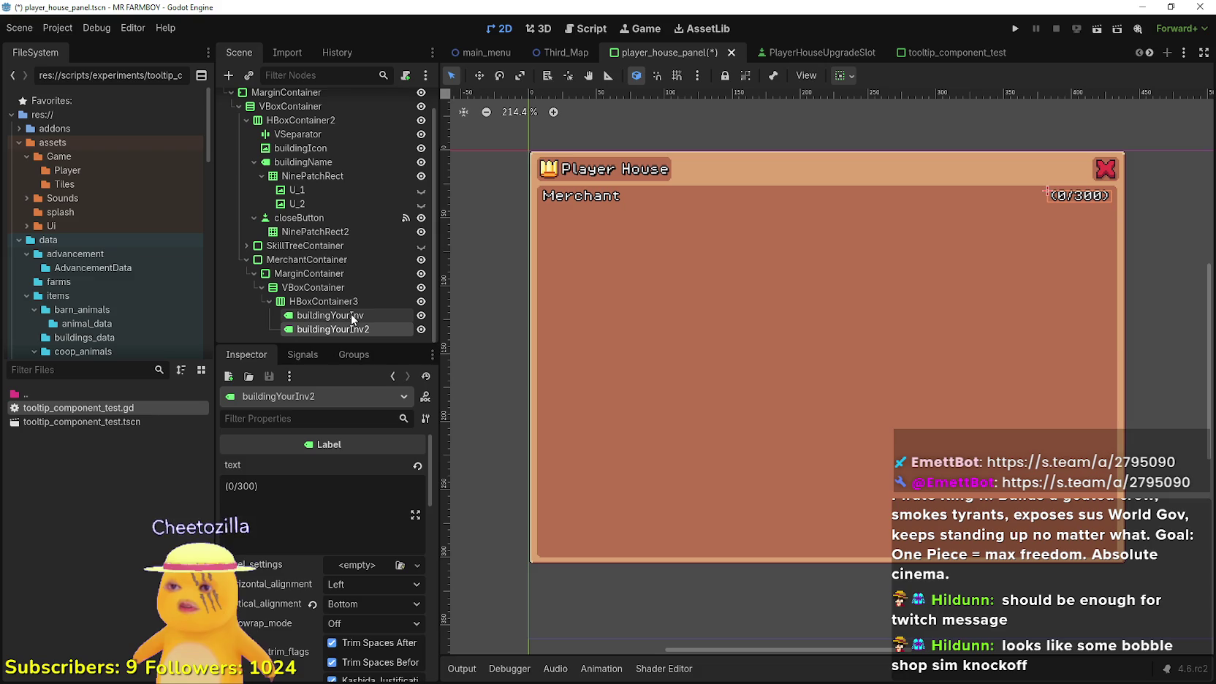
left_click(276, 495)
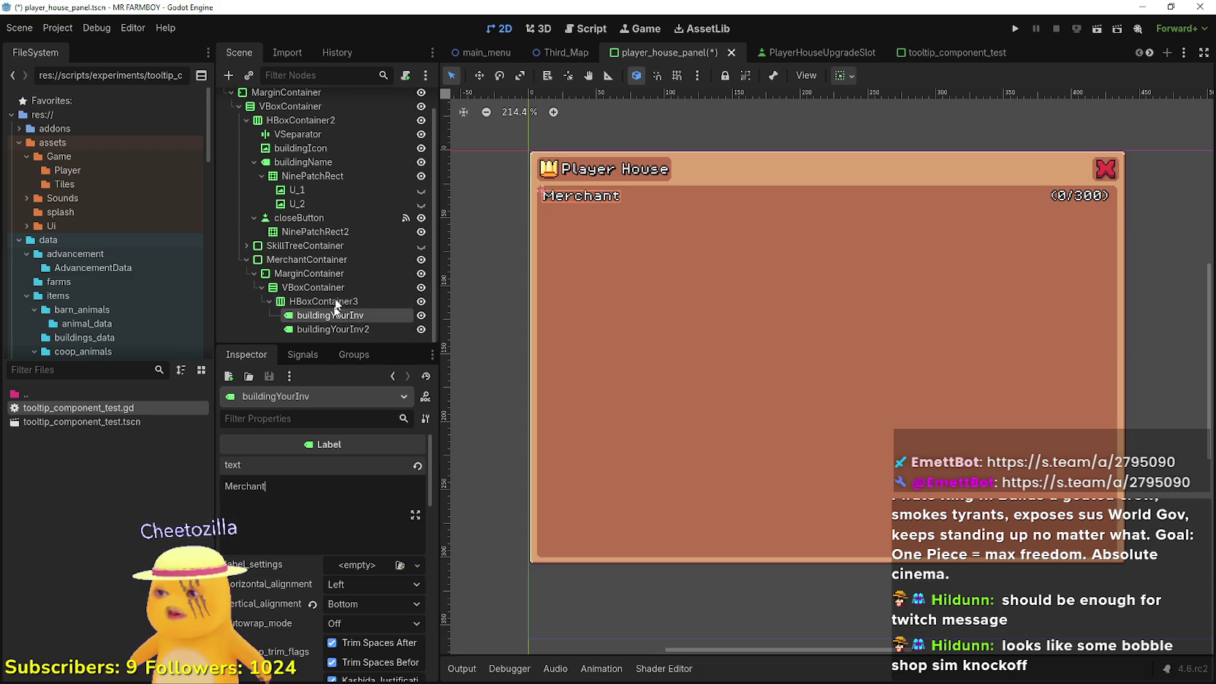
left_click(319, 302)
left_click(316, 316)
left_click(320, 305)
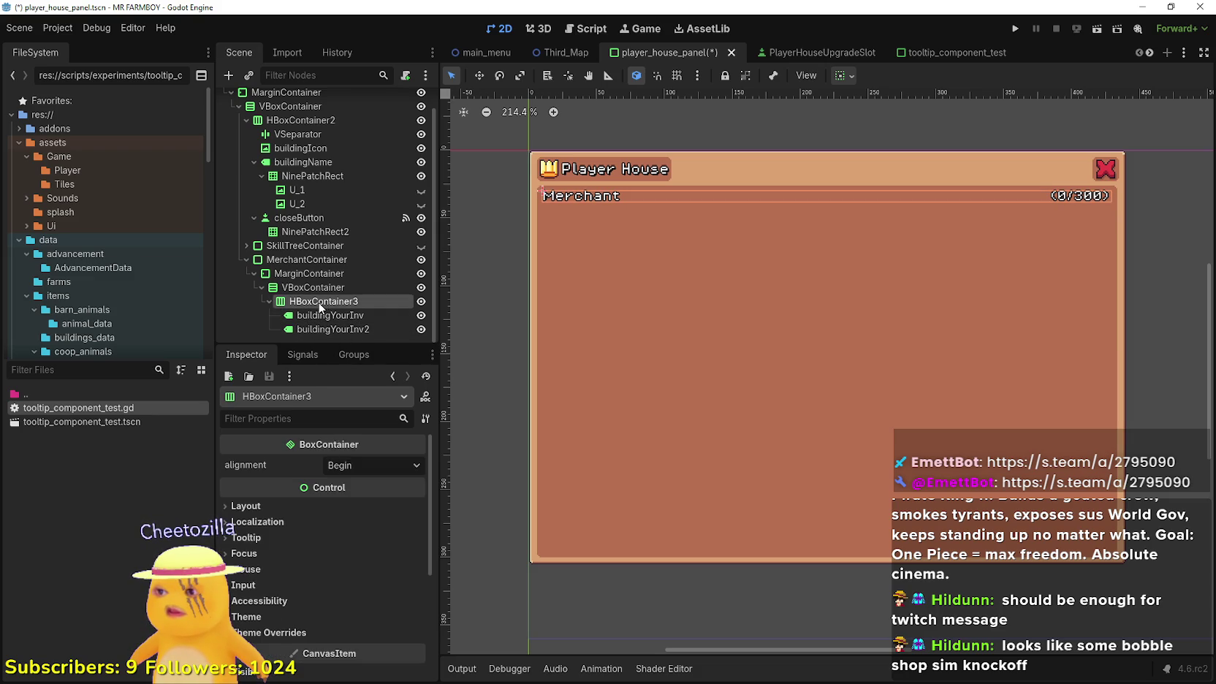
Add a TextureRect child to HBoxContainer3 and move it above the Merchant label
right_click(319, 305)
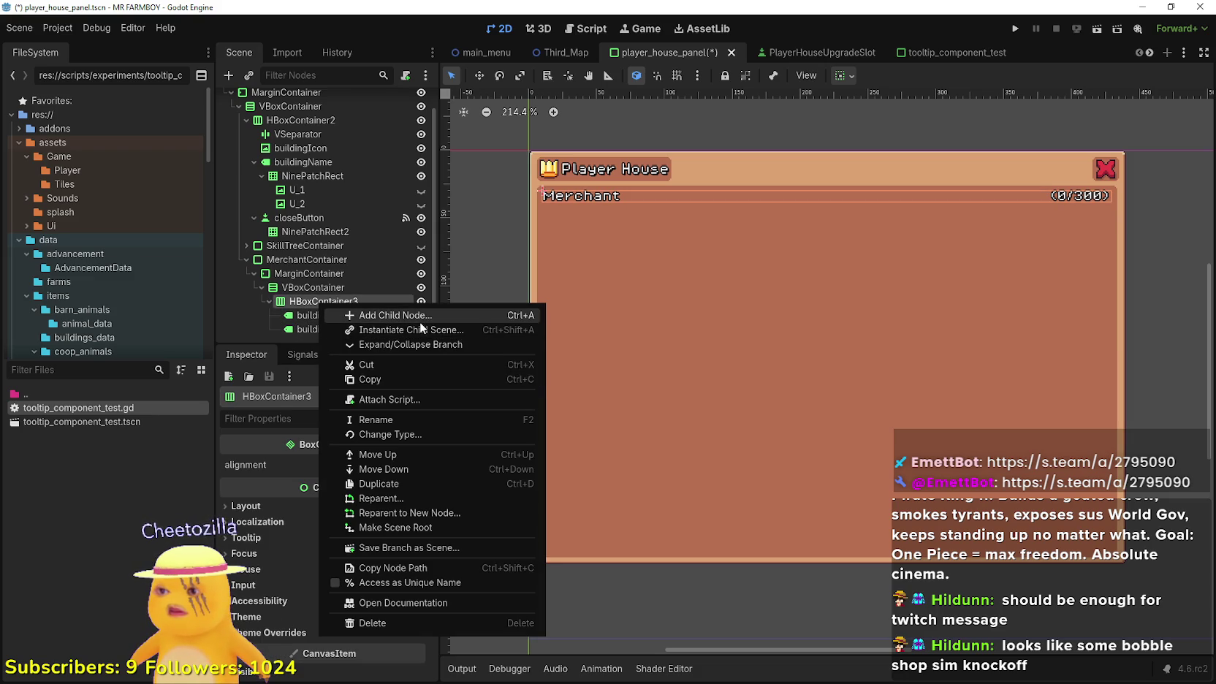
left_click(420, 320)
type("textu")
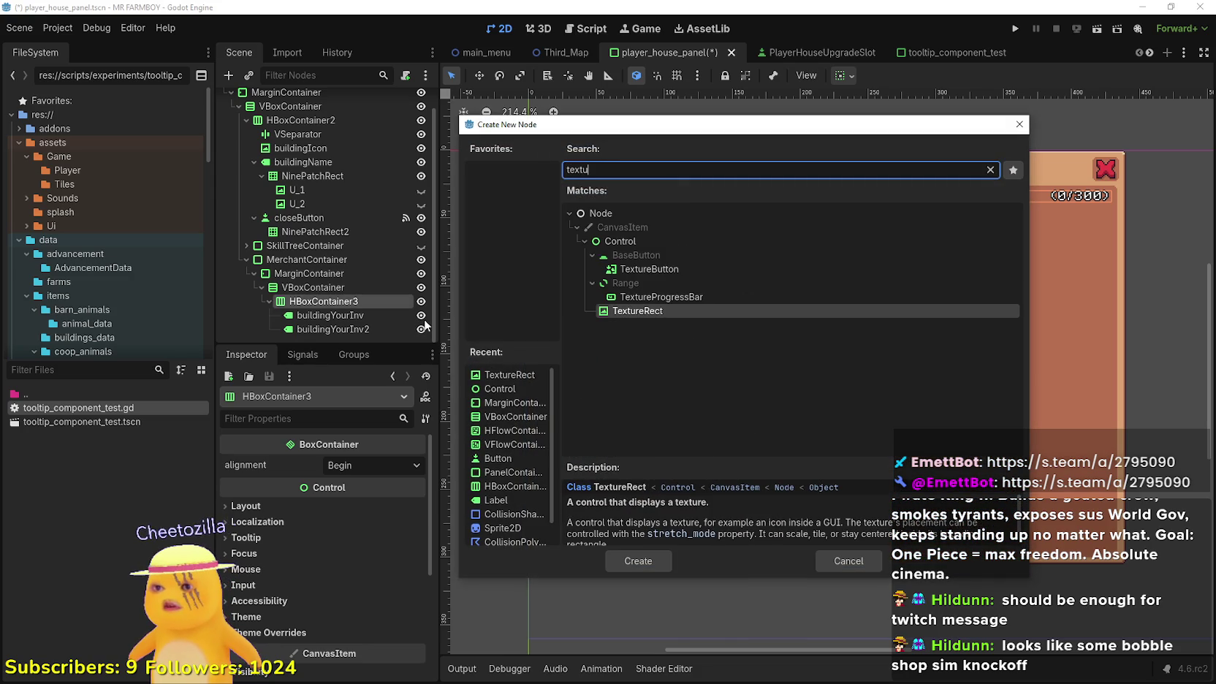
key("Return")
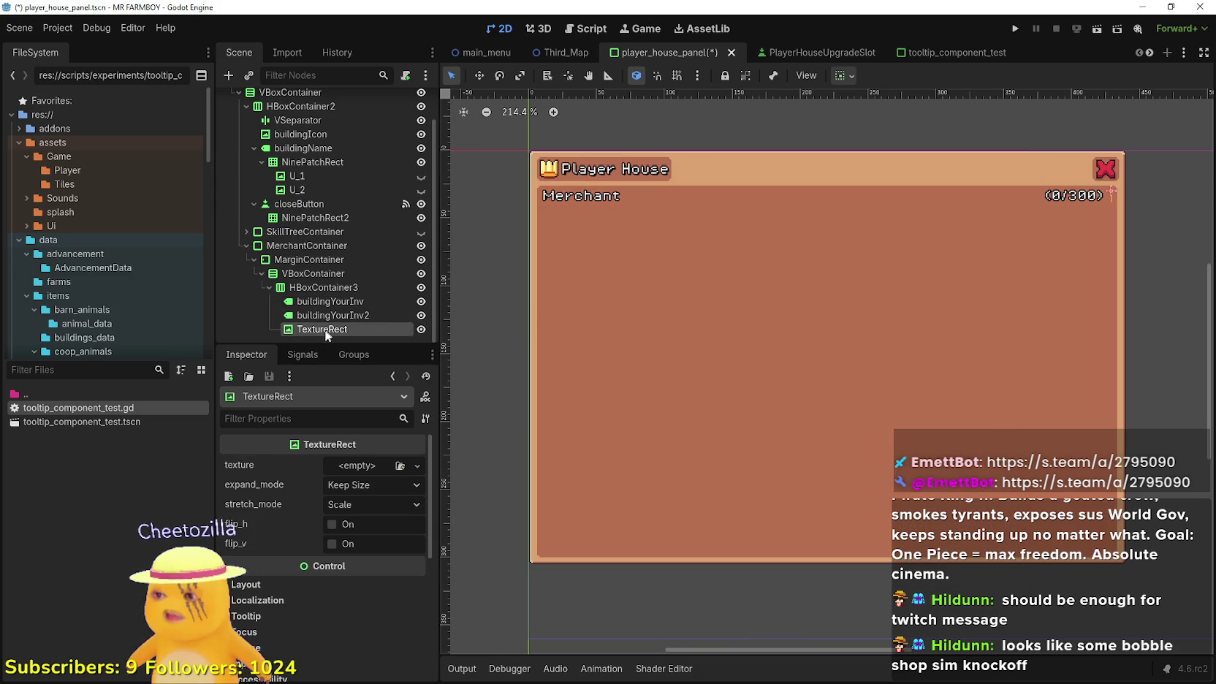
left_click_drag(325, 310, 327, 297)
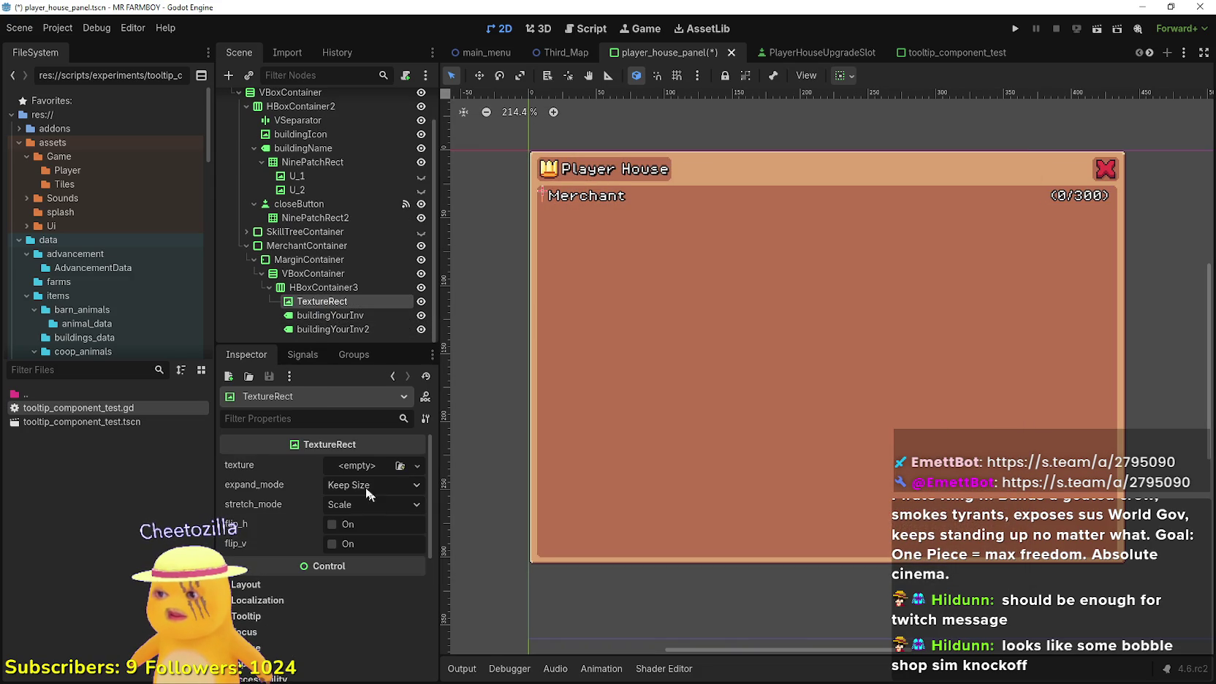
Assign a new AtlasTexture to the TextureRect's texture property
left_click(350, 467)
left_click(352, 464)
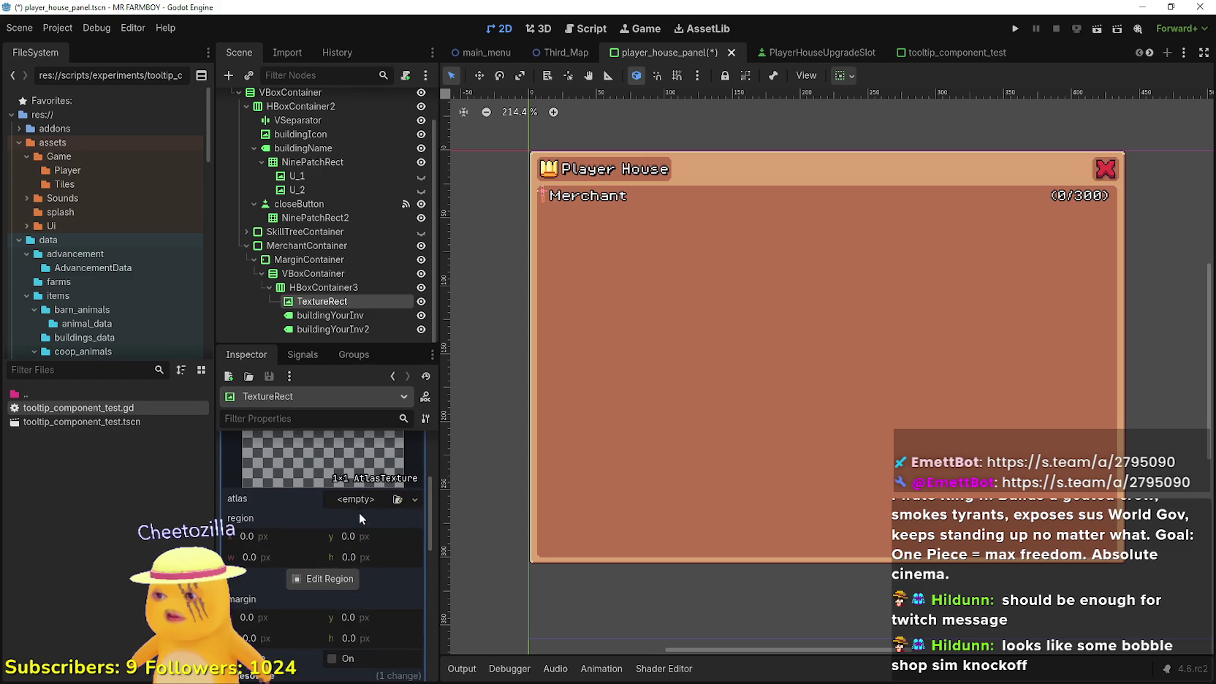
left_click(355, 505)
Load Player.png into the atlas and mark a 16 px sprite cell as the icon region
left_click(357, 655)
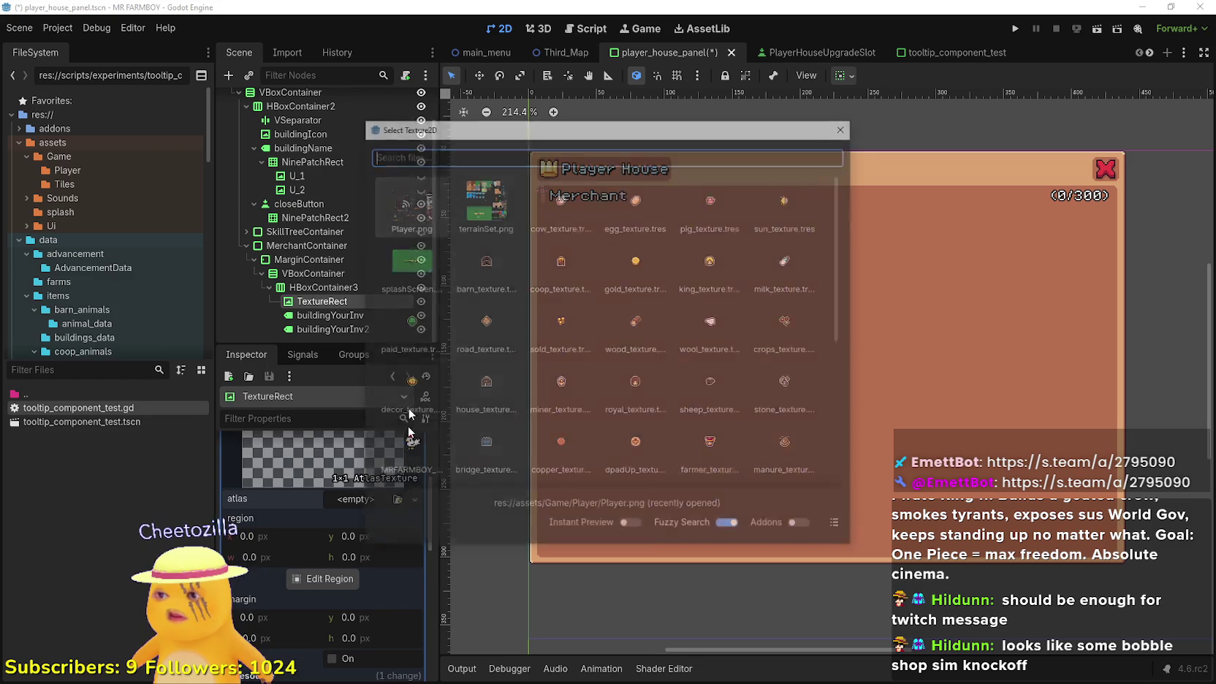
double_click(433, 200)
left_click(321, 601)
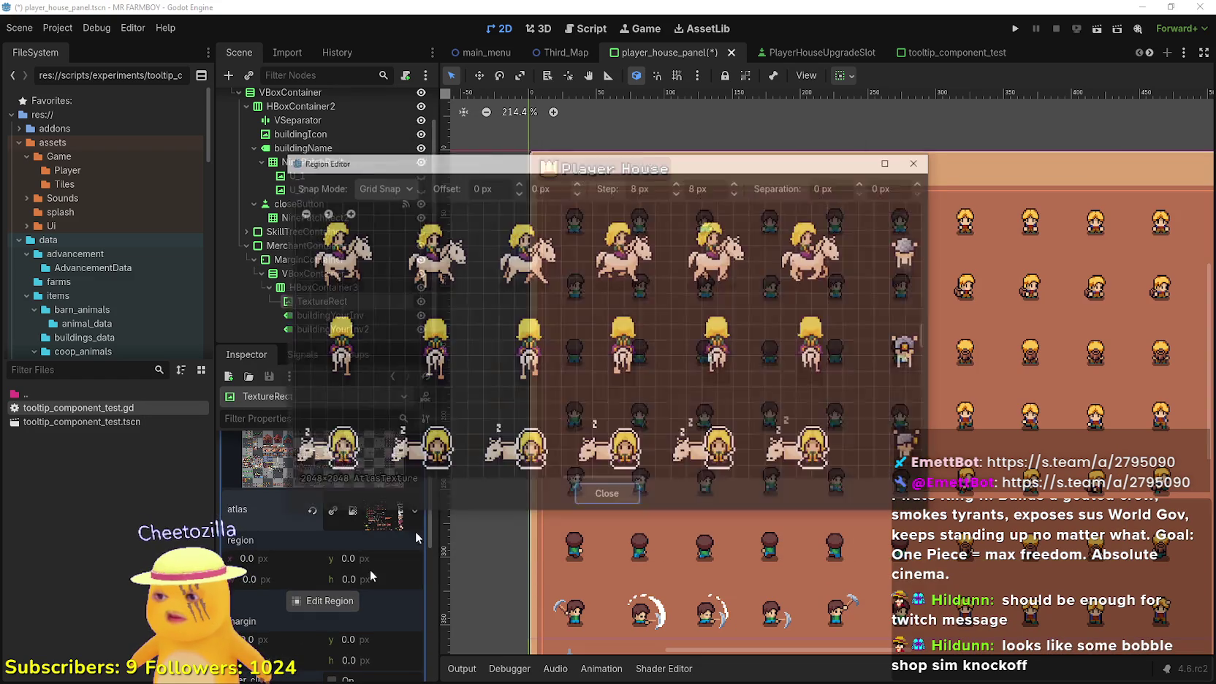
scroll(594, 376, "down", 4)
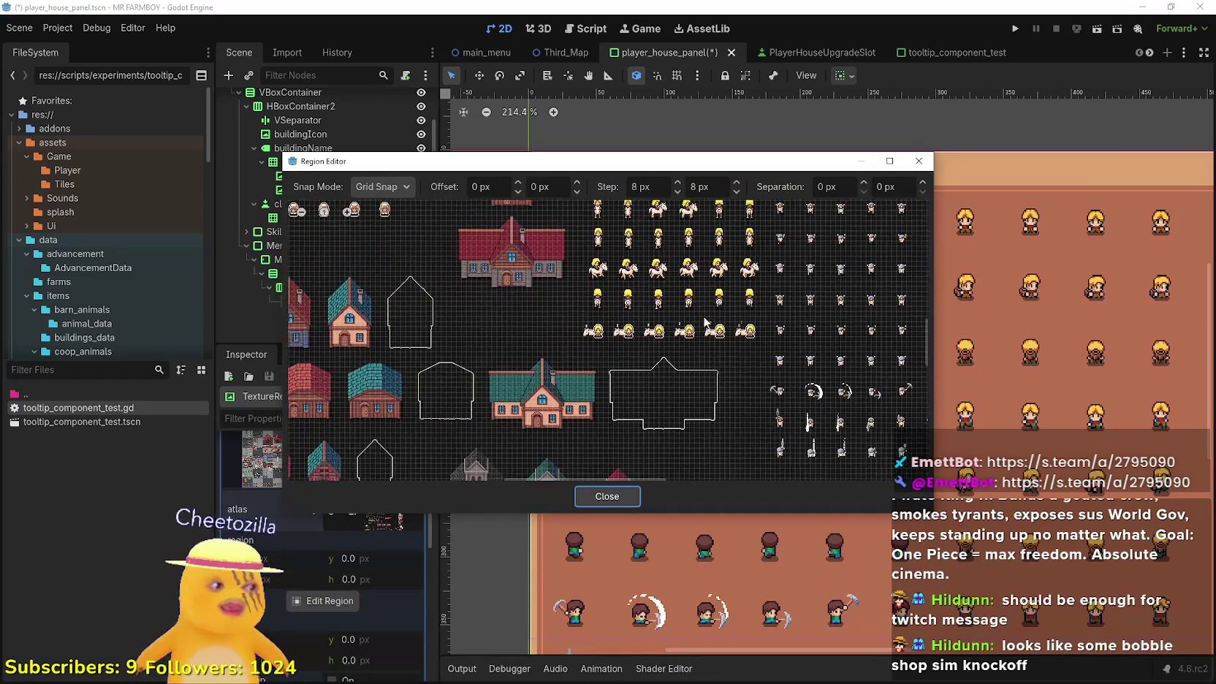
scroll(726, 361, "down", 6)
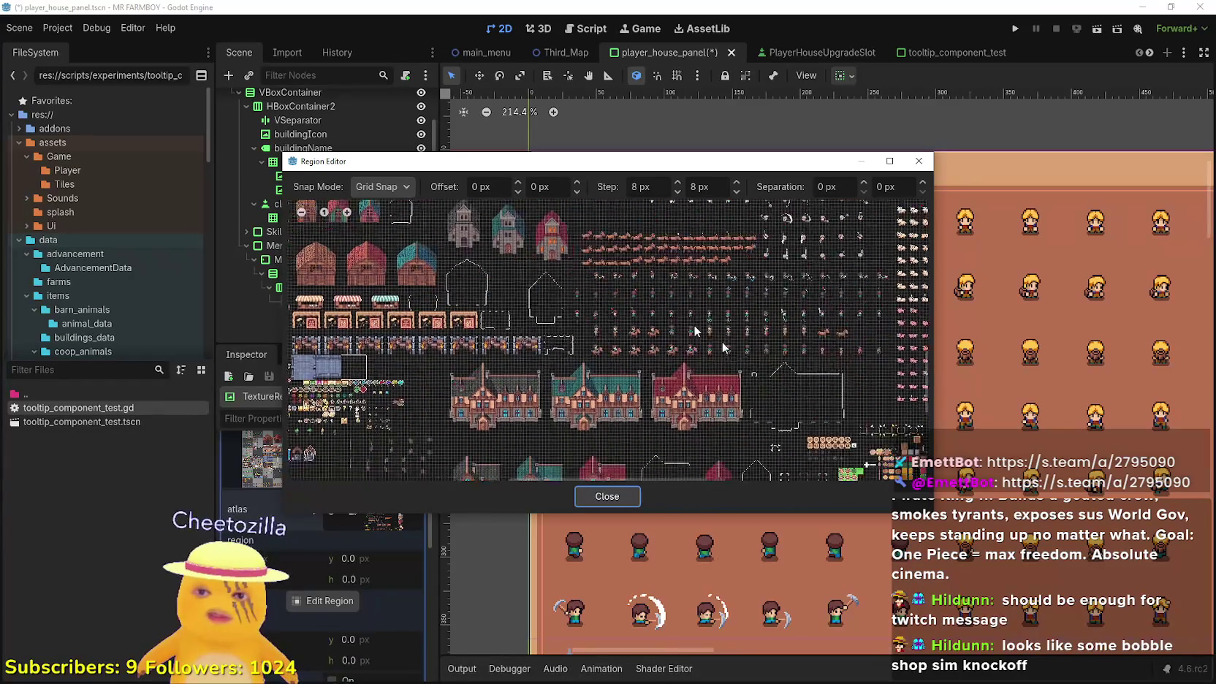
scroll(707, 352, "up", 6)
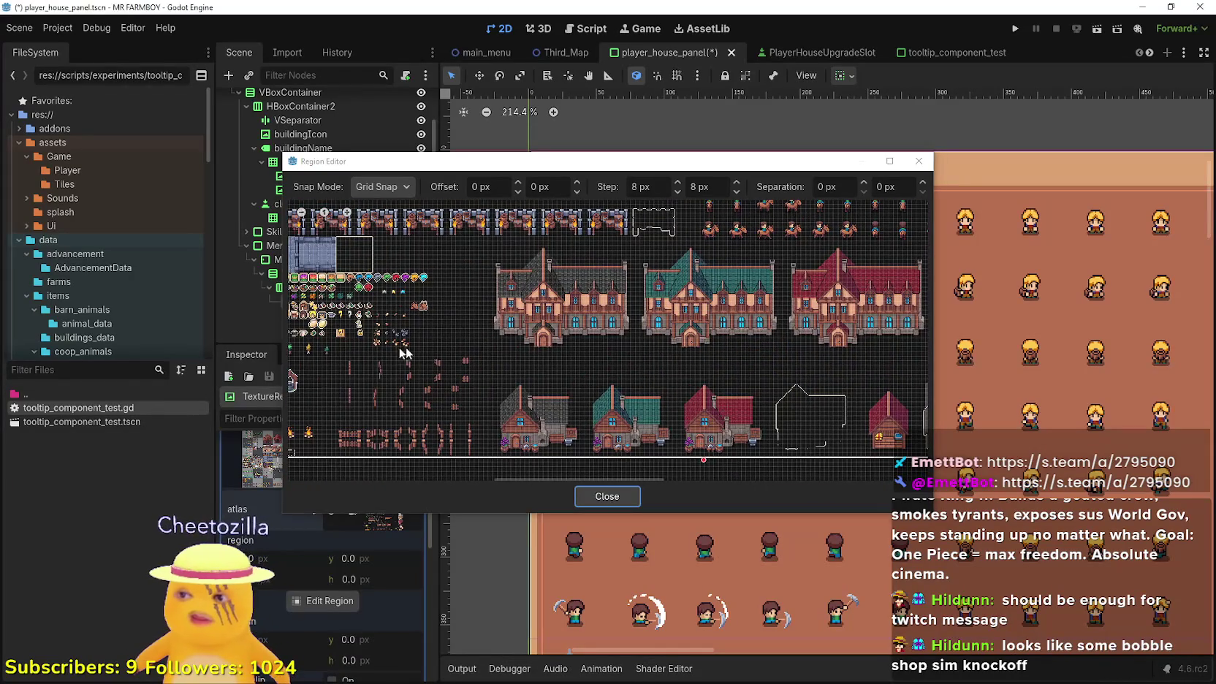
scroll(483, 340, "up", 3)
left_click_drag(452, 299, 480, 333)
left_click(620, 490)
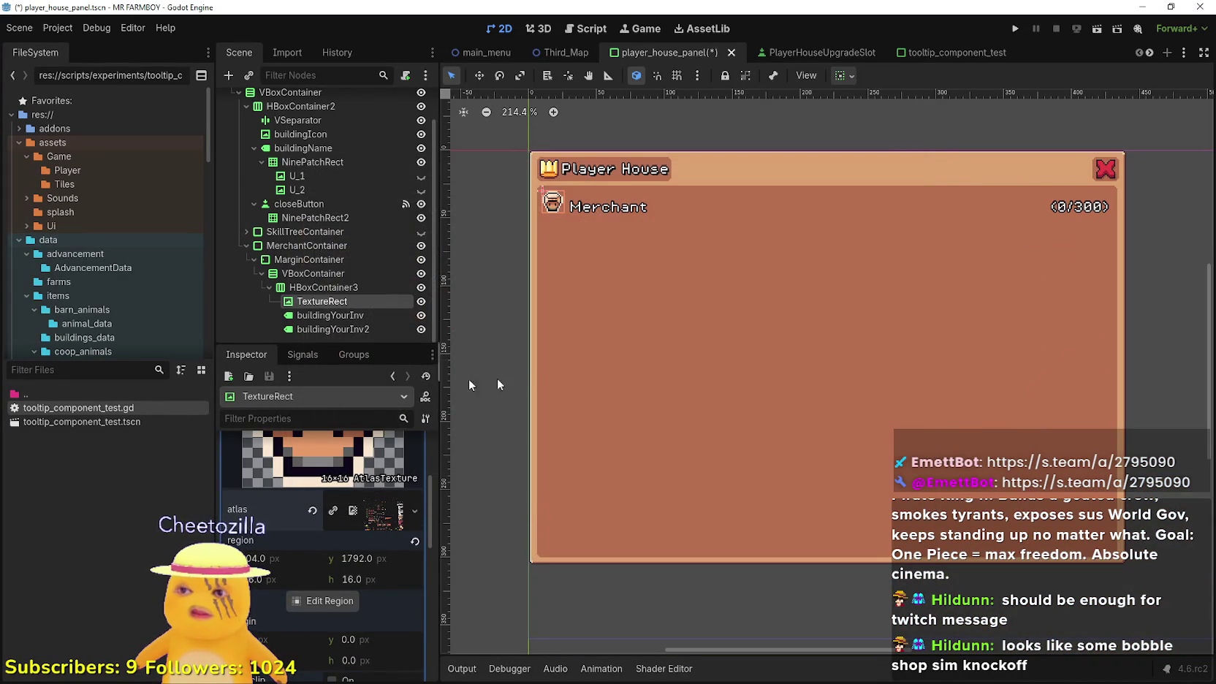
Change the Merchant label's vertical_alignment from Bottom to Center
scroll(680, 255, "up", 1)
scroll(680, 257, "down", 3)
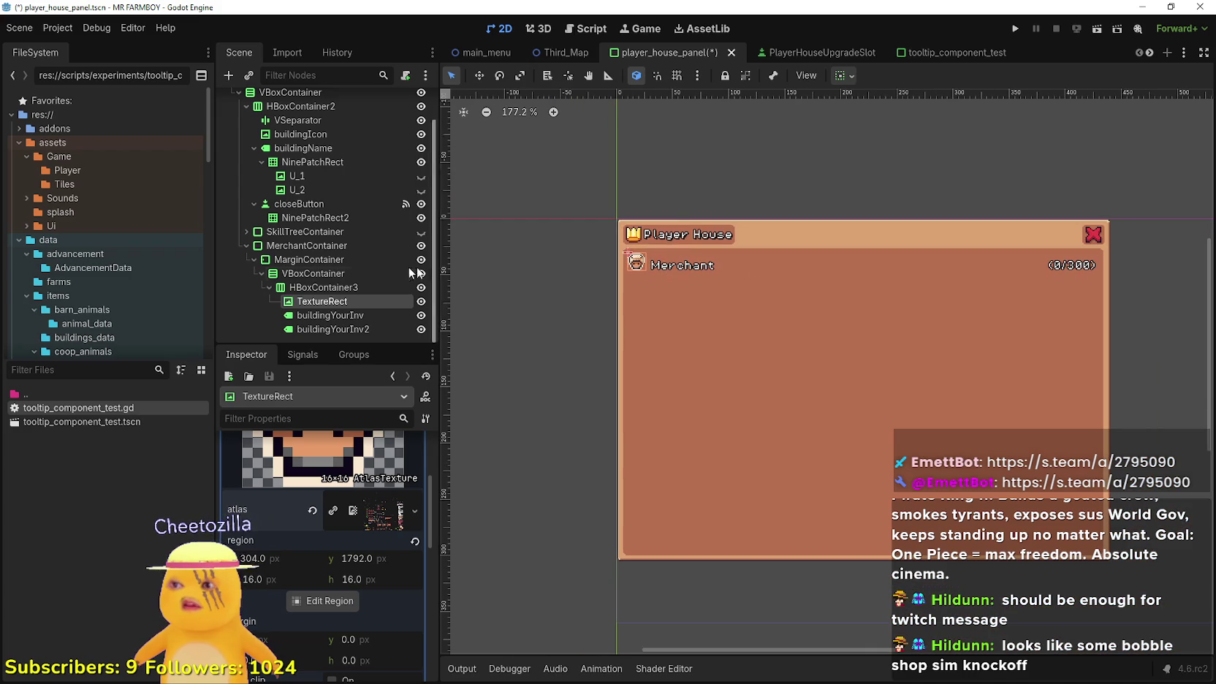
left_click(352, 315)
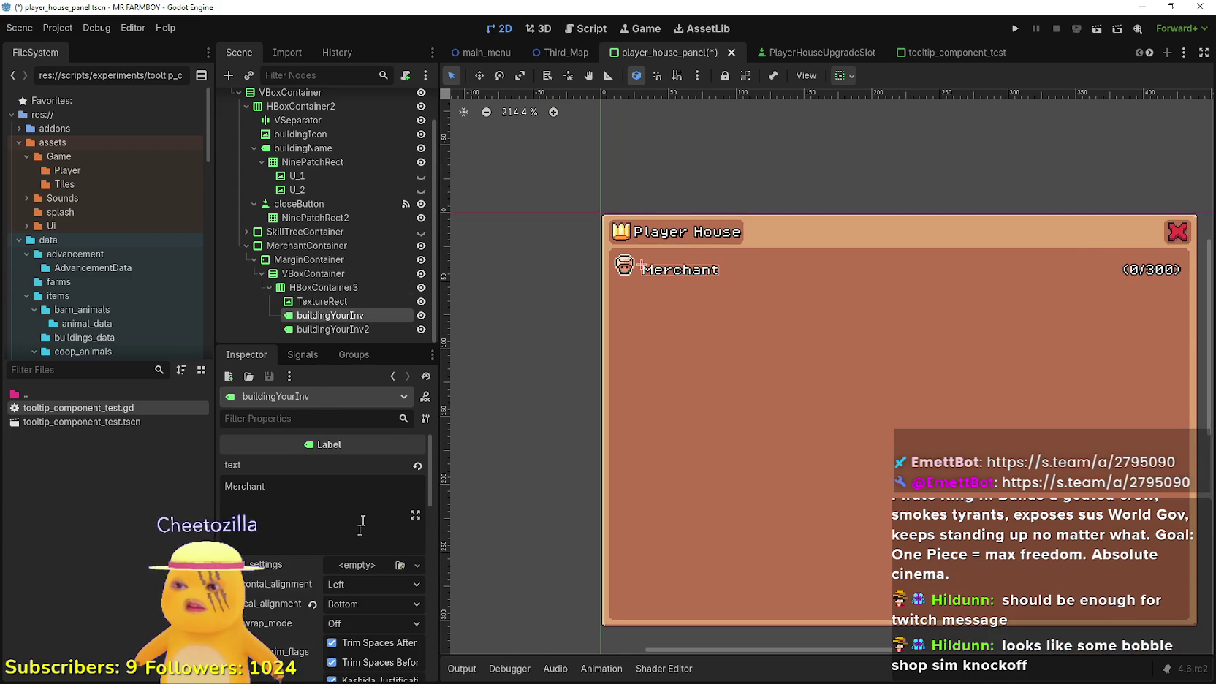
left_click(348, 604)
left_click(367, 637)
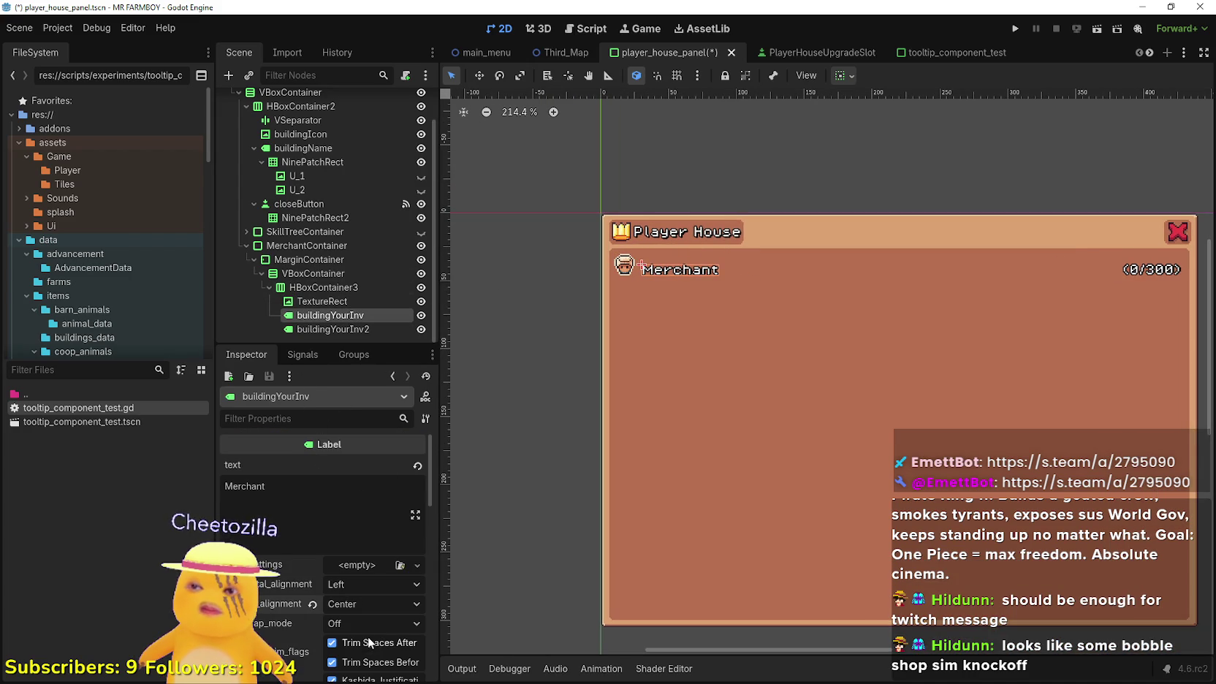
left_click(347, 590)
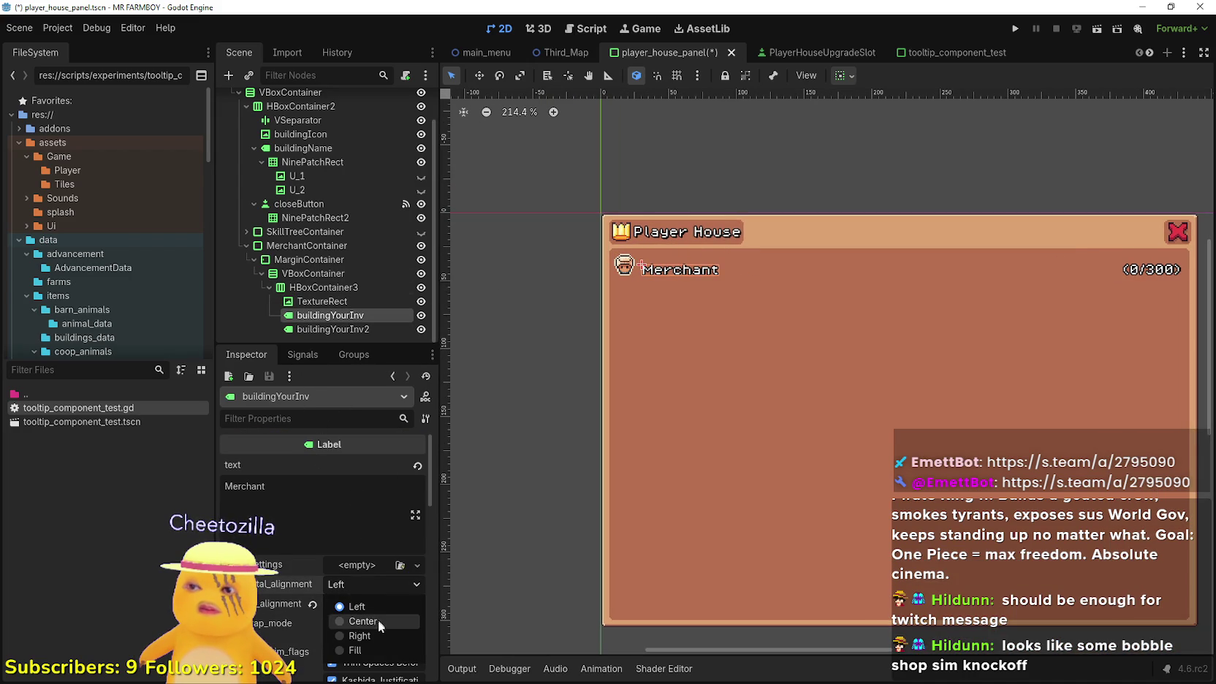
Set the Merchant label's horizontal alignment to Center and apply the vertical-centre anchor preset
left_click(376, 622)
left_click(842, 77)
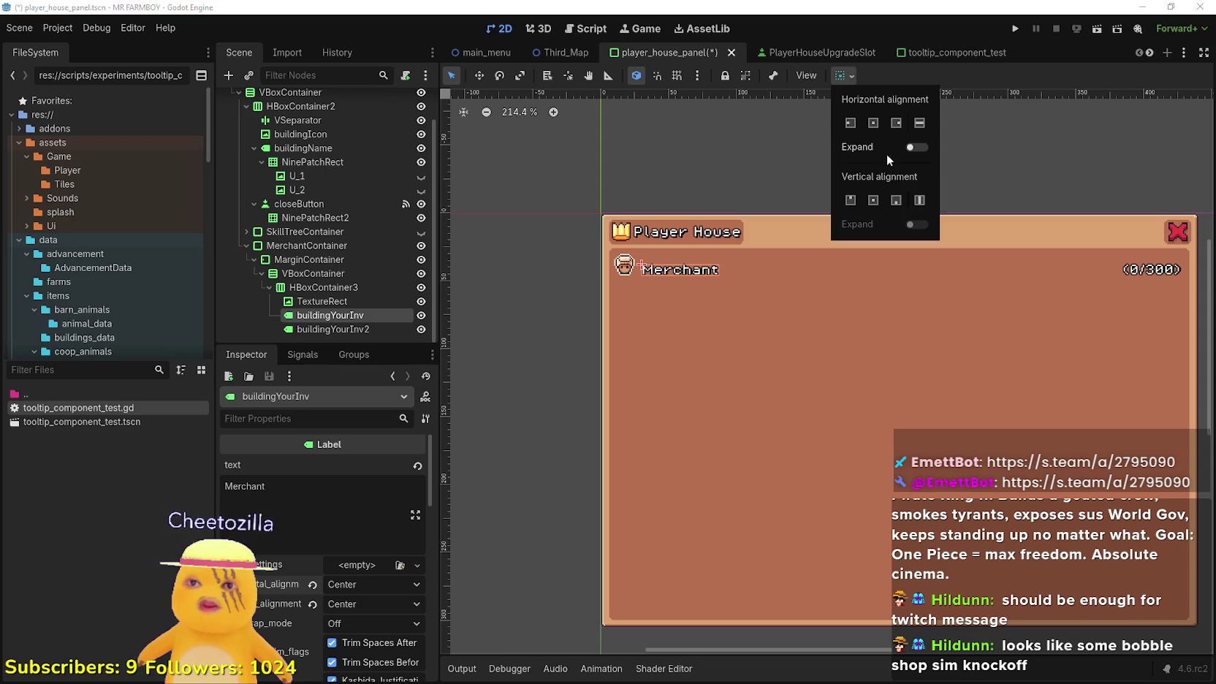
left_click(874, 201)
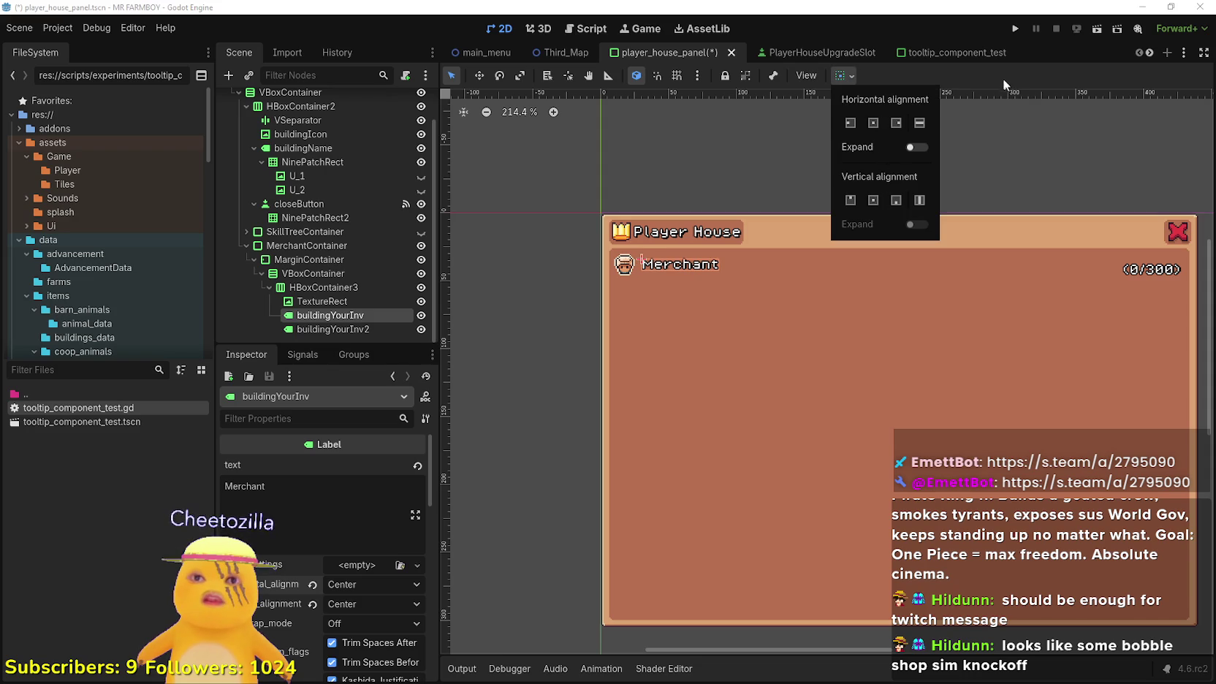
left_click(773, 206)
scroll(523, 208, "up", 4)
scroll(724, 335, "down", 3)
scroll(682, 312, "down", 1)
Select the (0/300) counter label and look up the Label class documentation
left_click(388, 328)
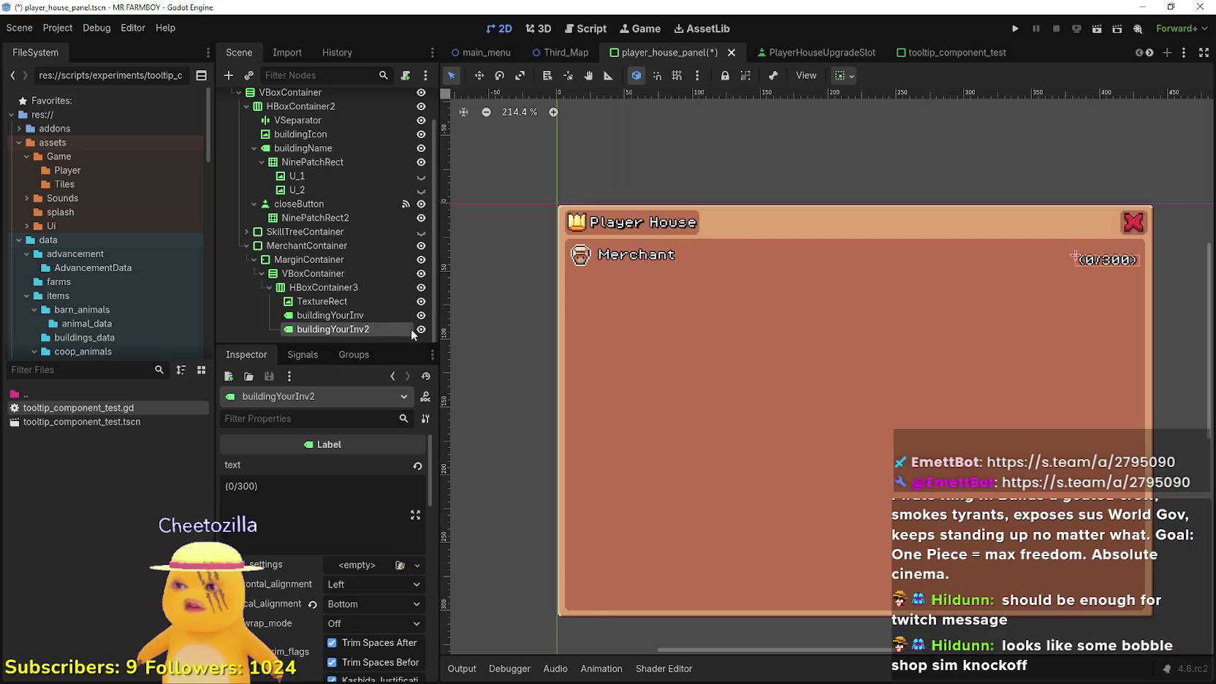
right_click(412, 331)
left_click(444, 633)
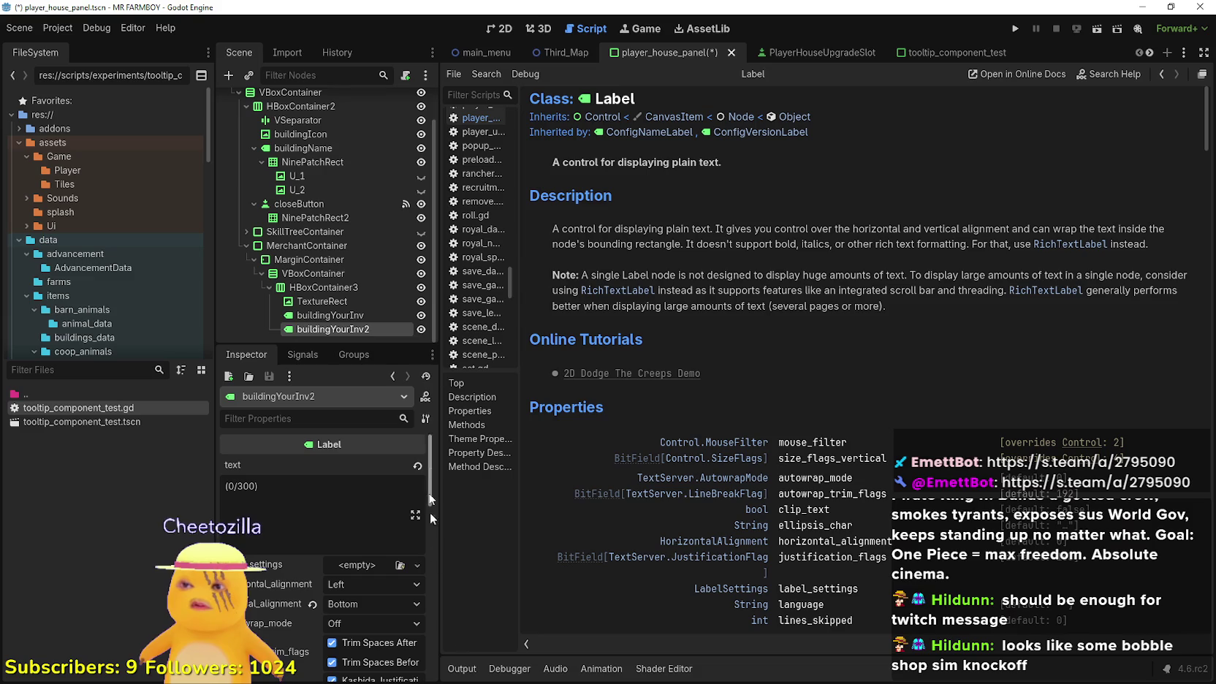
left_click(505, 30)
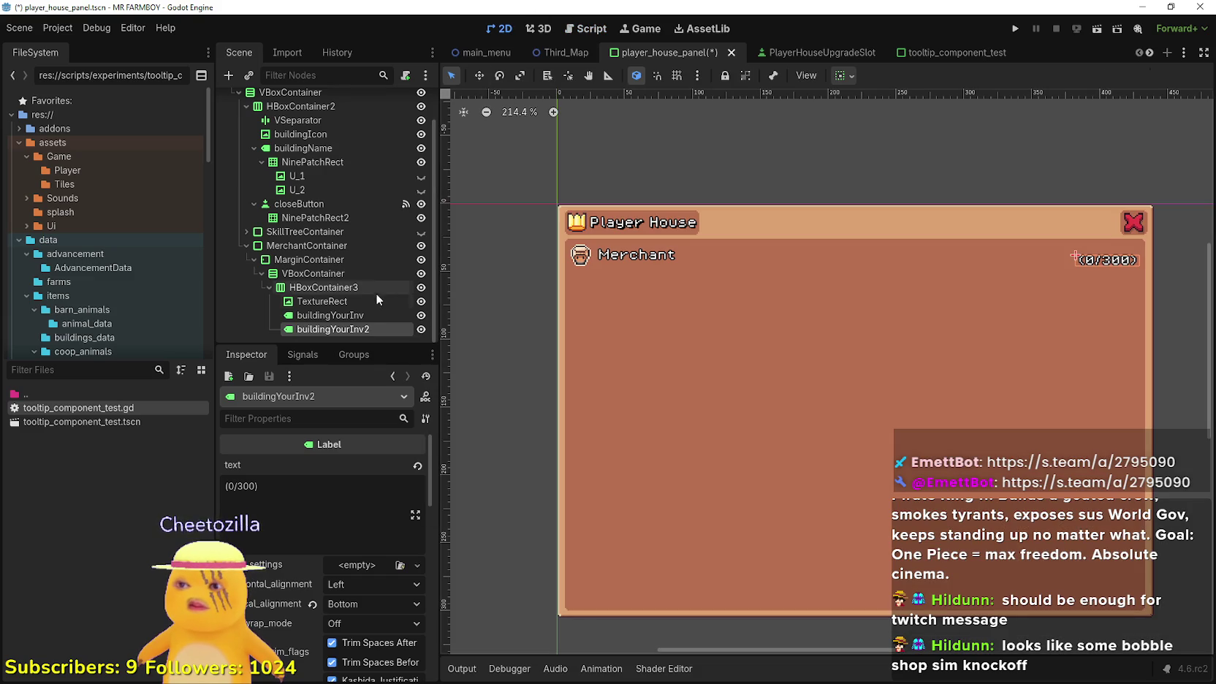
right_click(365, 329)
Delete the buildingYourInv2 (0/300) counter label, confirming with OK
left_click(435, 630)
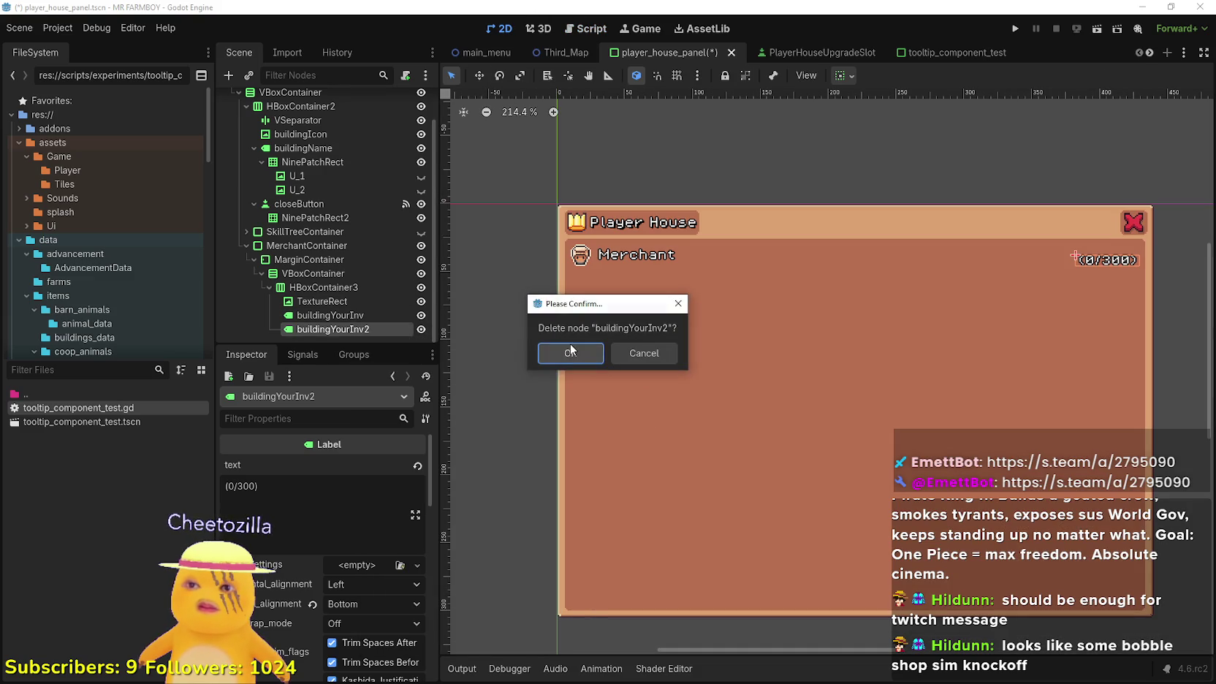
left_click(570, 352)
scroll(842, 342, "down", 3)
left_click(329, 329)
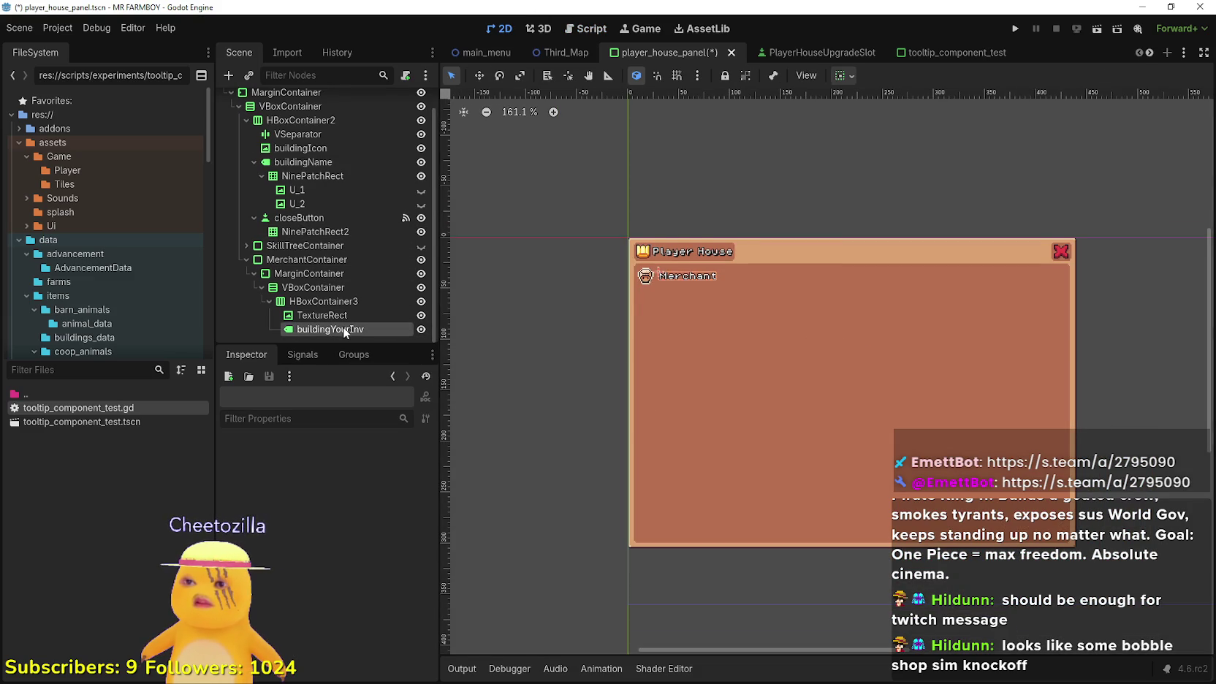
scroll(644, 294, "up", 3)
scroll(717, 358, "down", 2)
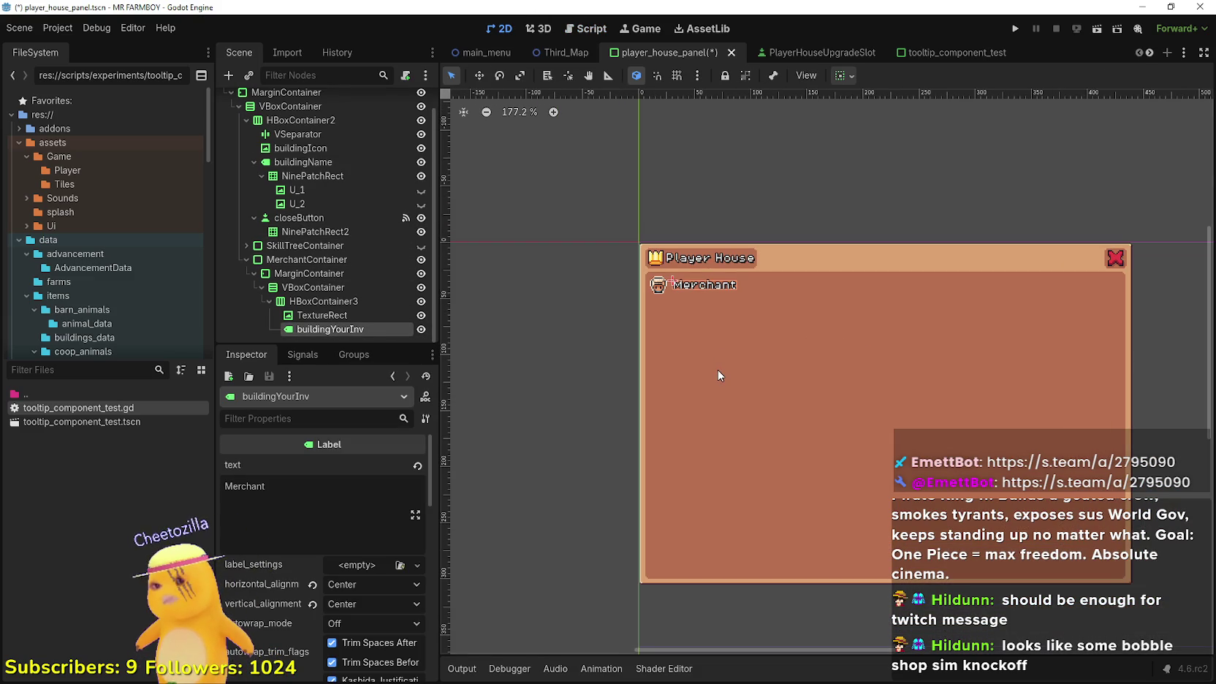
Recentre the canvas on the panel, select the row's icon, and collapse the Merchant row container
mouse_move(792, 399)
left_mouse_down()
mouse_move(731, 356)
mouse_move(732, 367)
left_mouse_up()
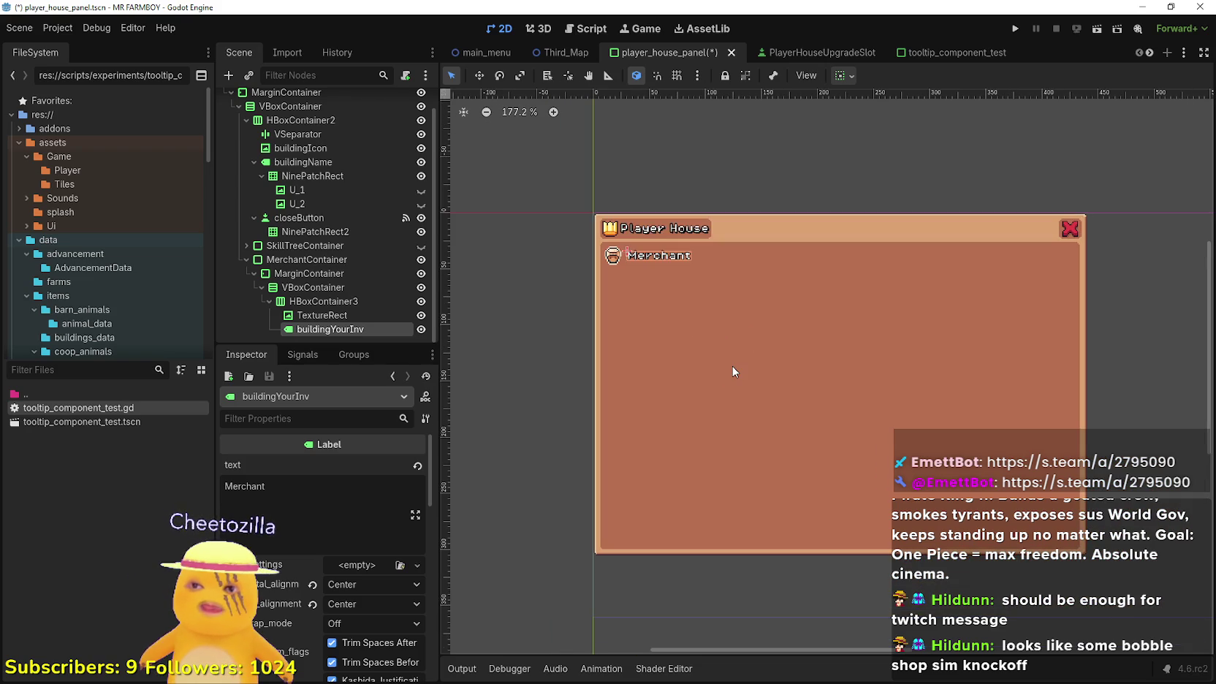
left_click(344, 315)
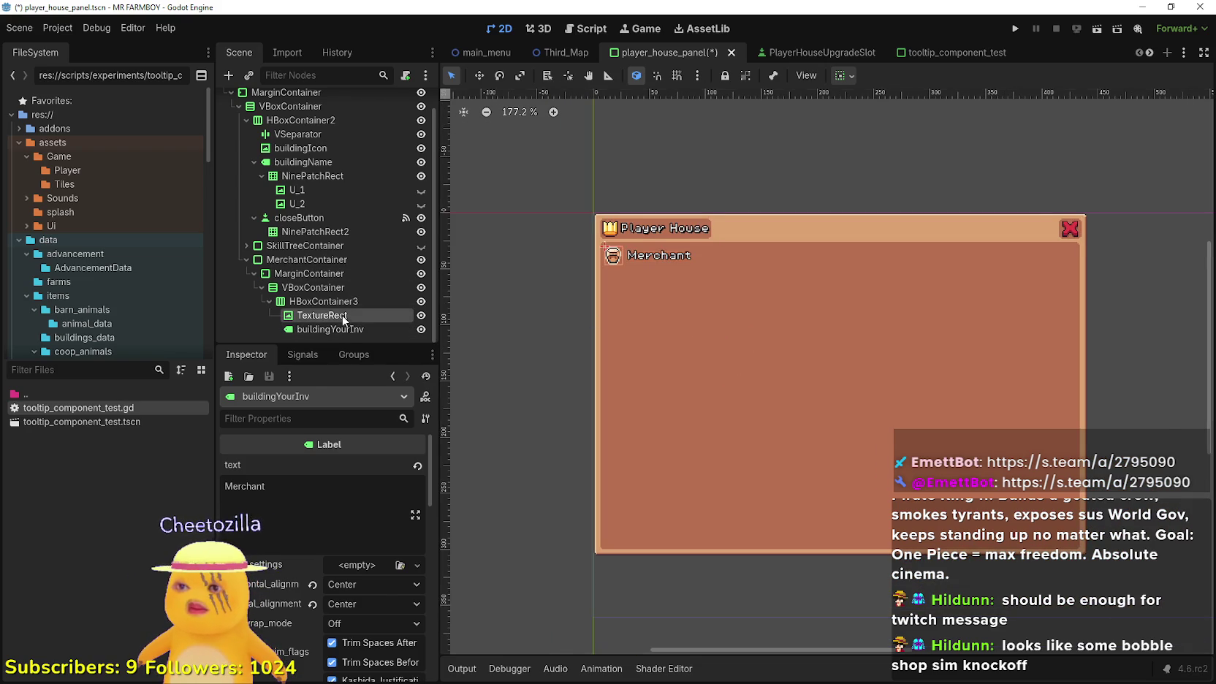
scroll(698, 312, "up", 2)
scroll(314, 307, "up", 1)
scroll(315, 314, "down", 1)
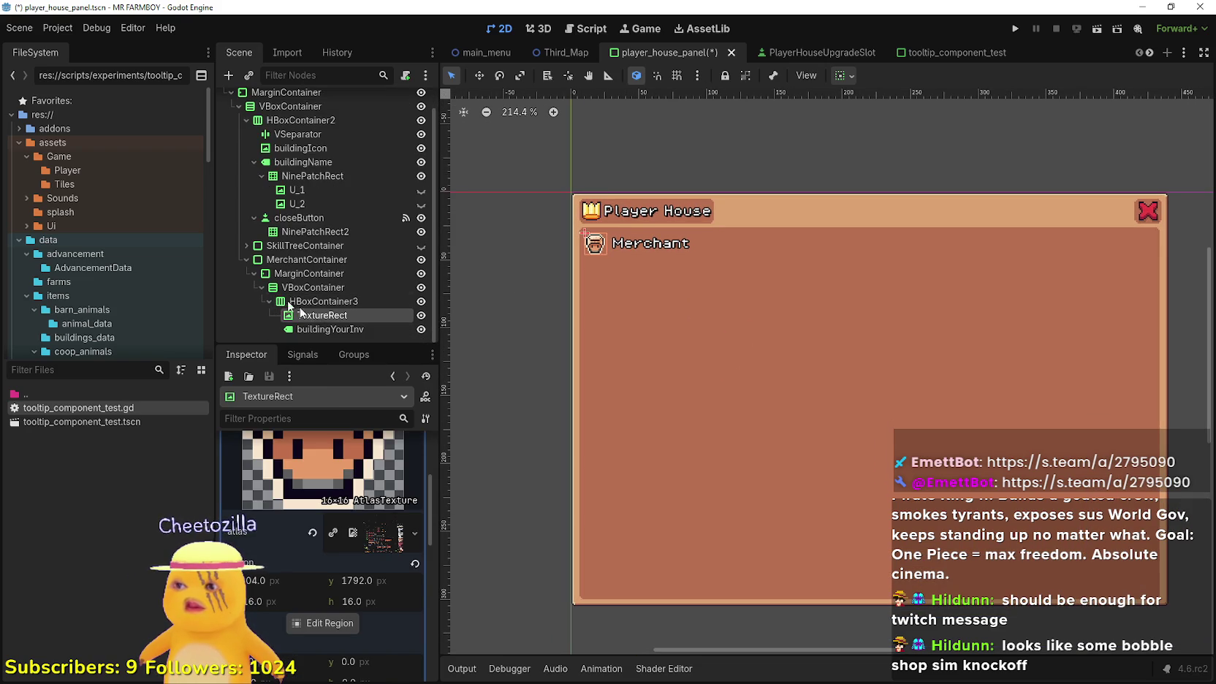
left_click(270, 299)
scroll(365, 278, "up", 1)
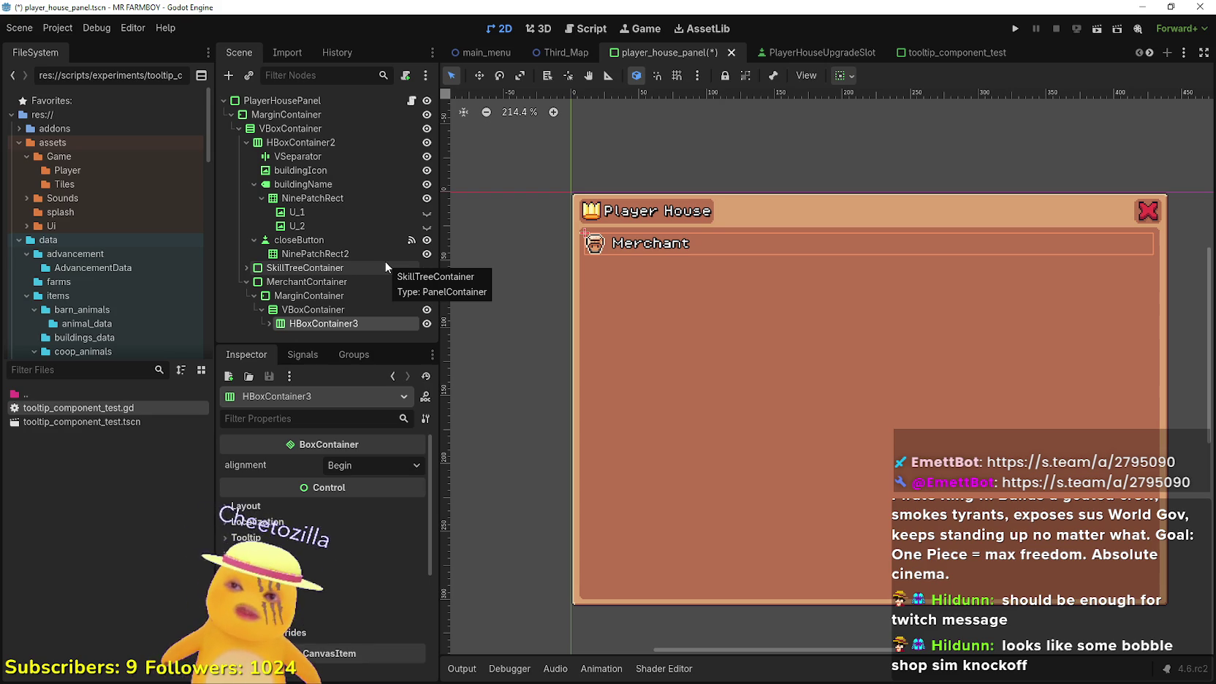
scroll(737, 334, "down", 1)
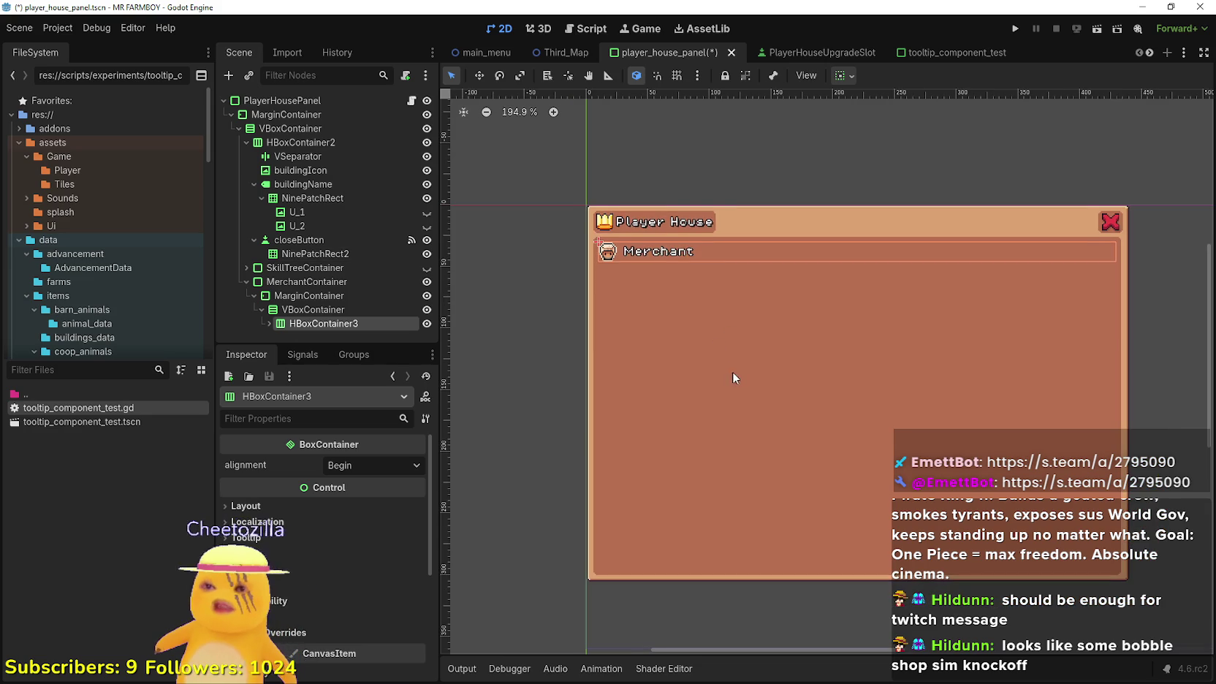
scroll(733, 376, "up", 1)
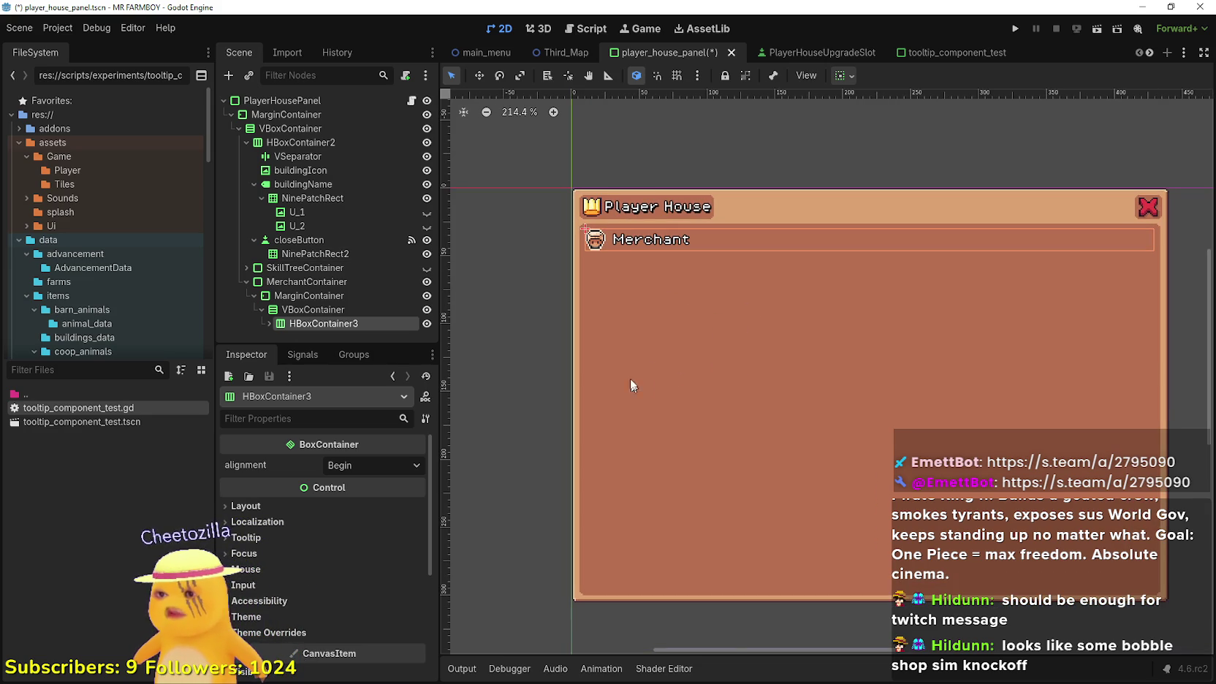
scroll(775, 384, "up", 1)
scroll(738, 345, "down", 1)
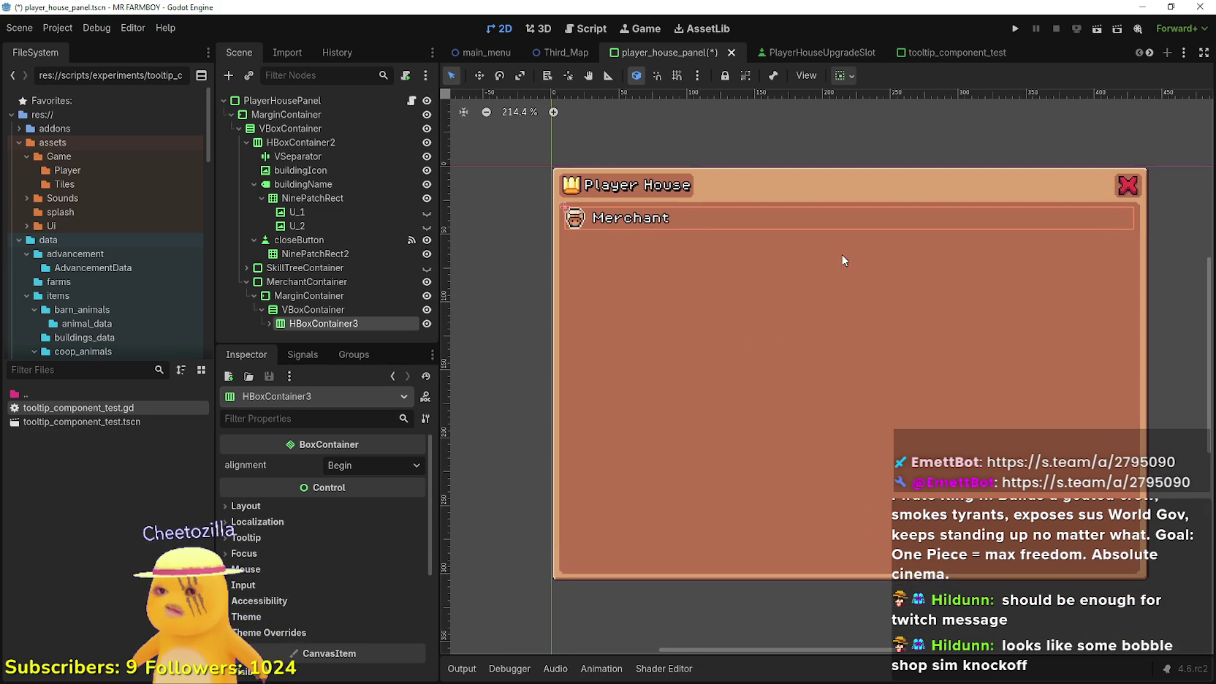
Focus the canvas on the Merchant row, expand it, and select the Merchant label
left_click(321, 306)
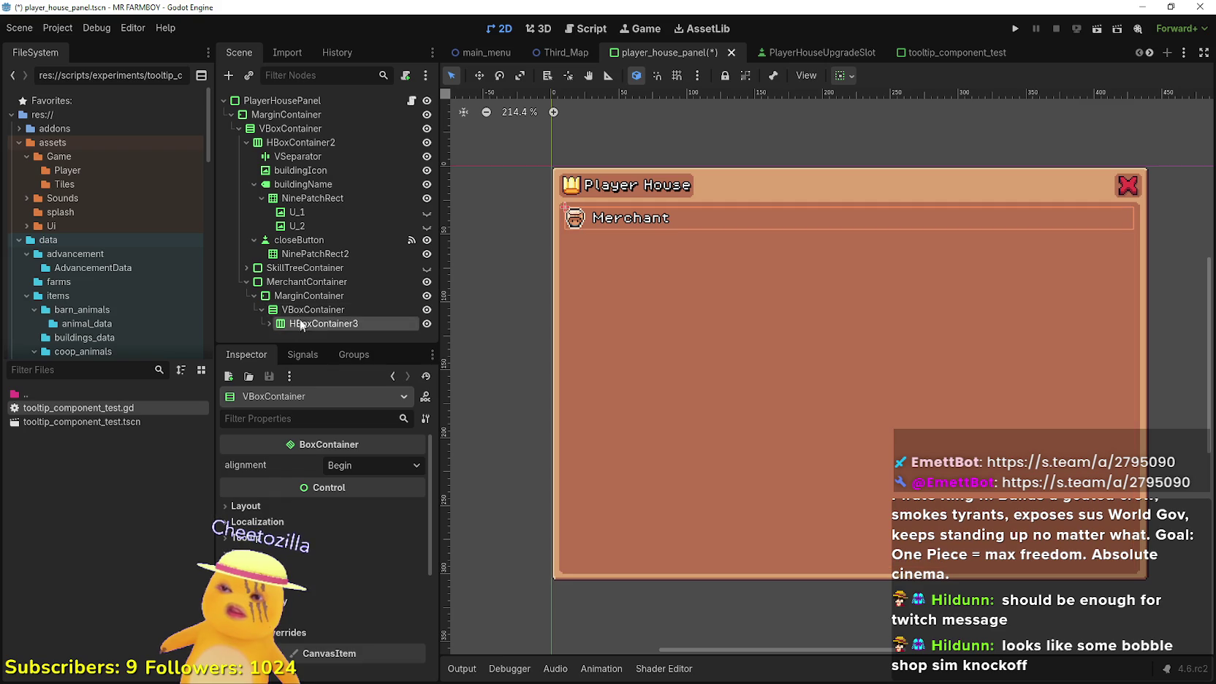
right_click(275, 313)
left_click(301, 325)
double_click(292, 324)
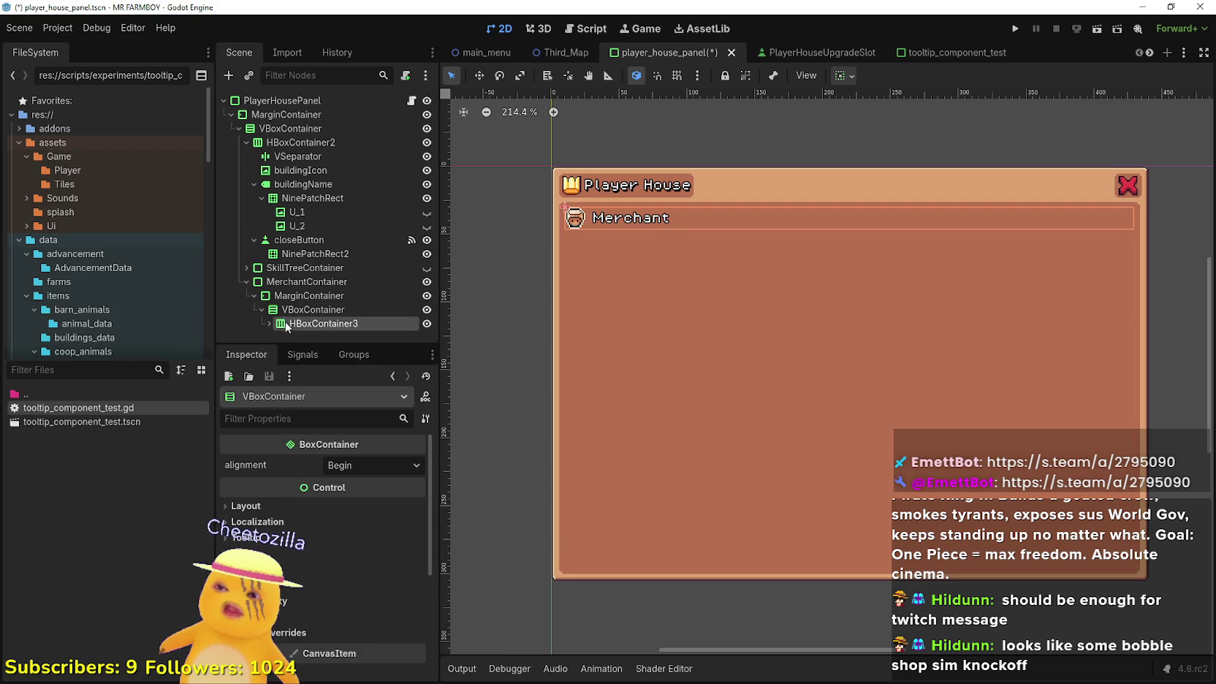
scroll(697, 401, "down", 3)
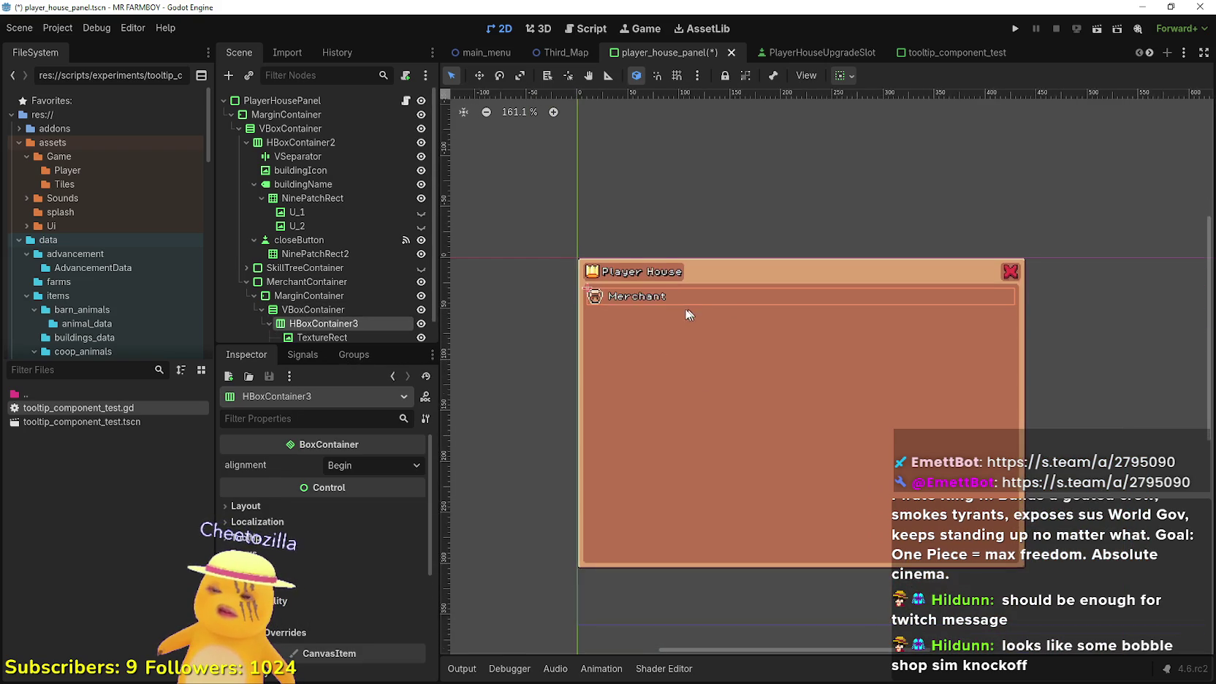
scroll(700, 315, "up", 1)
left_click(269, 323)
left_click(333, 331)
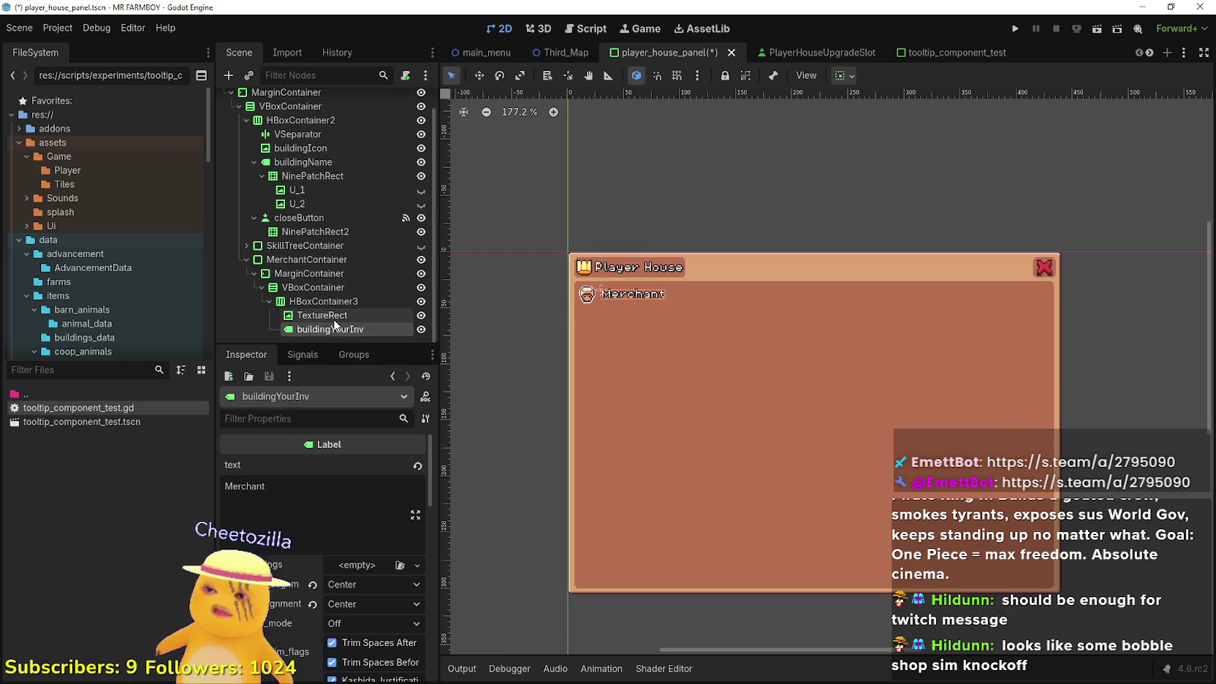
Duplicate the Merchant label under VBoxContainer, set its text to 'Place Order', and save the scene
key("ctrl+d")
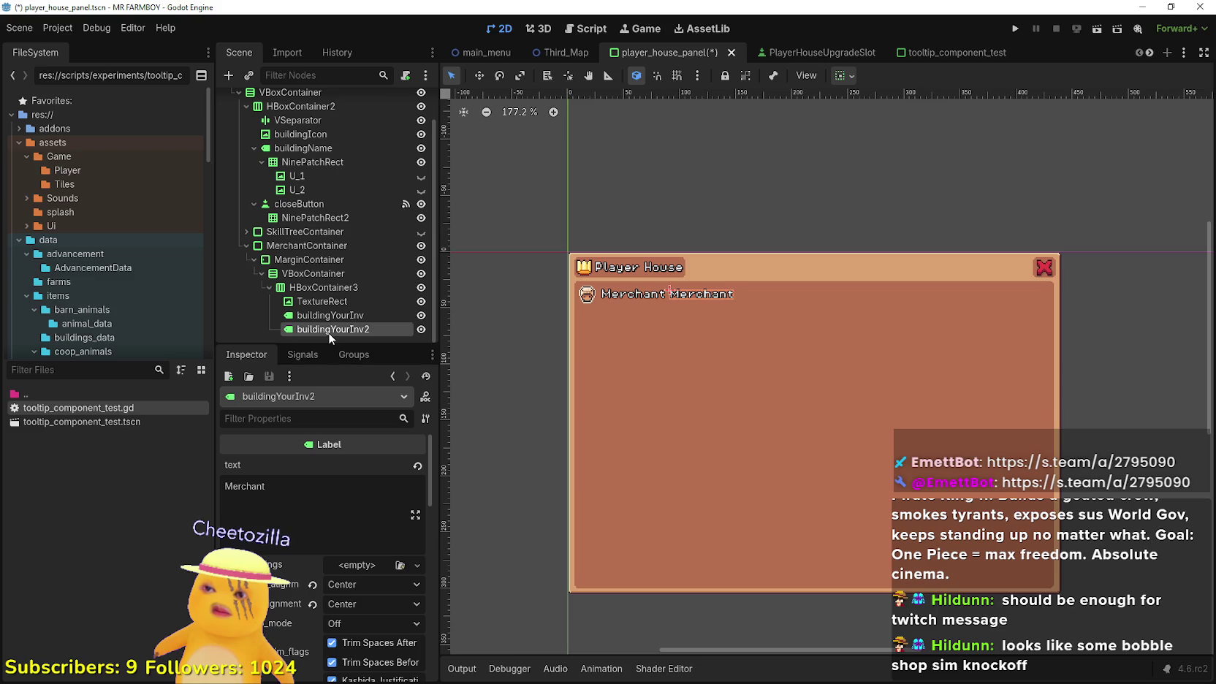
left_click_drag(341, 295, 340, 278)
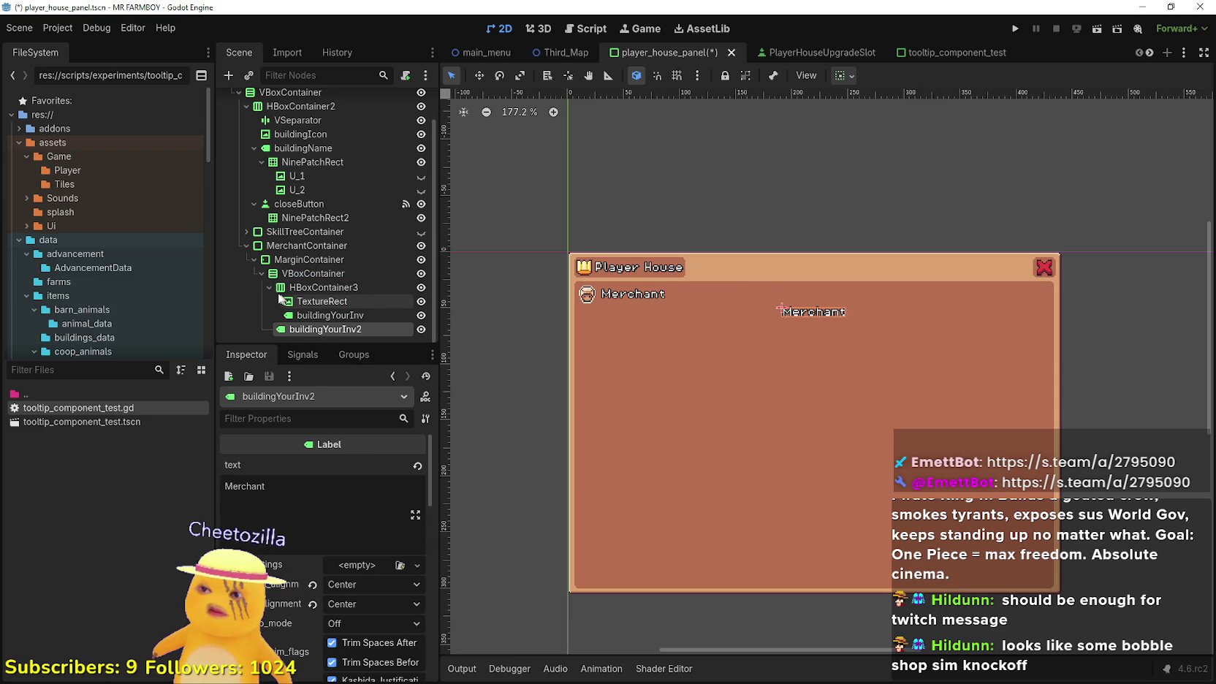
left_click(299, 499)
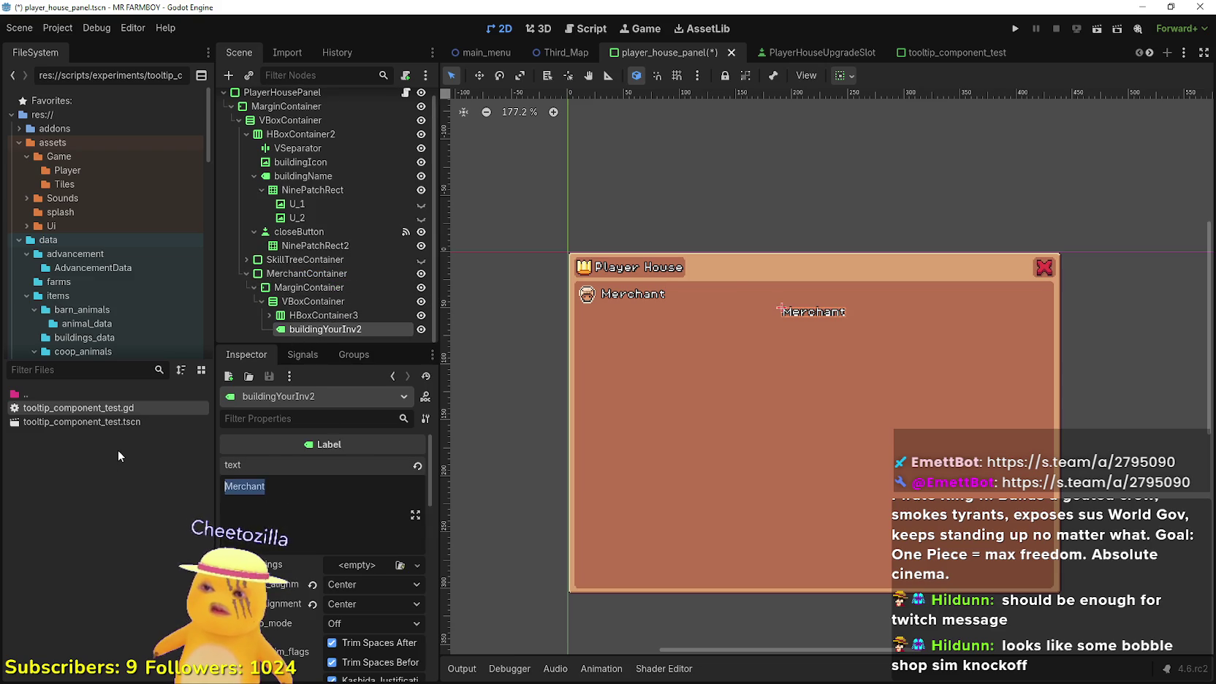
type("Place Order")
scroll(773, 320, "up", 5)
scroll(804, 395, "down", 2)
scroll(811, 430, "up", 2)
scroll(862, 398, "down", 1)
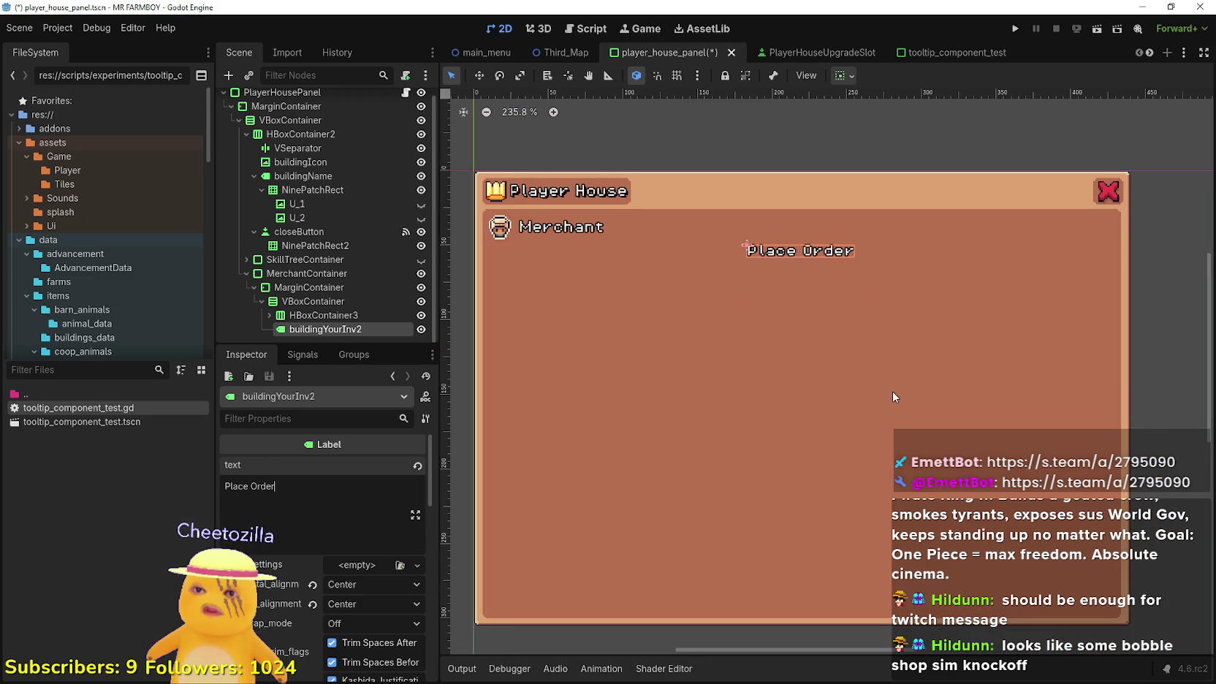
scroll(903, 375, "down", 2)
scroll(991, 314, "up", 1)
scroll(950, 336, "down", 1)
scroll(802, 354, "up", 1)
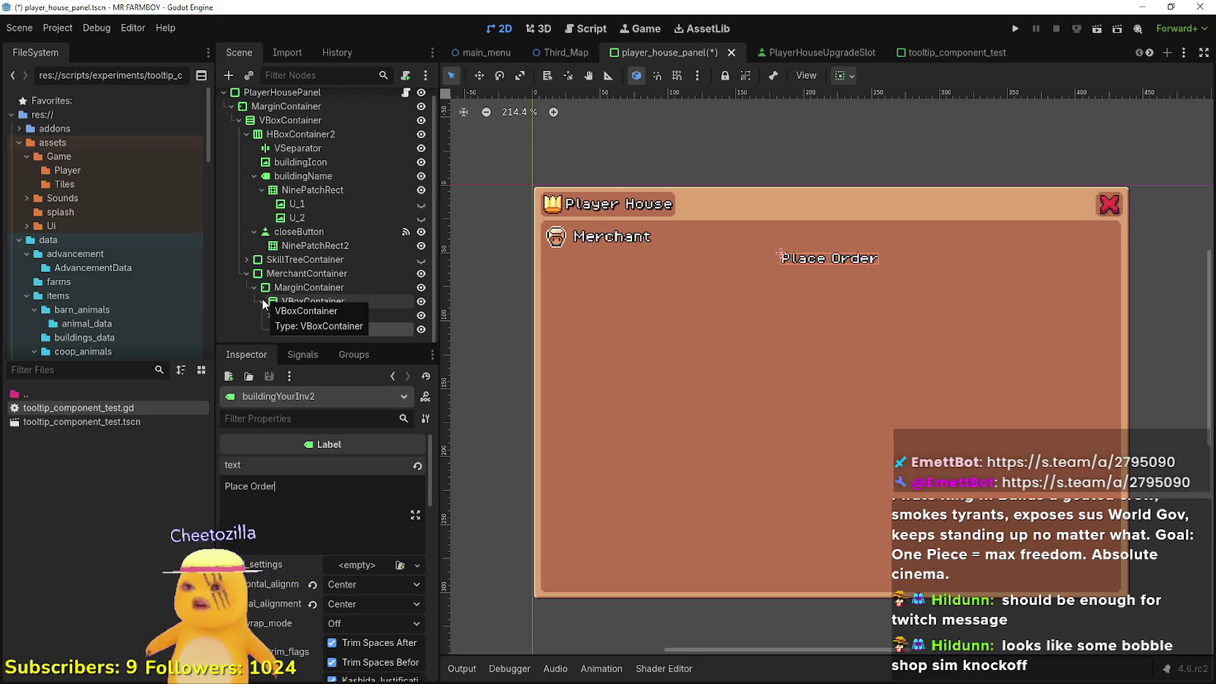
key("ctrl+s")
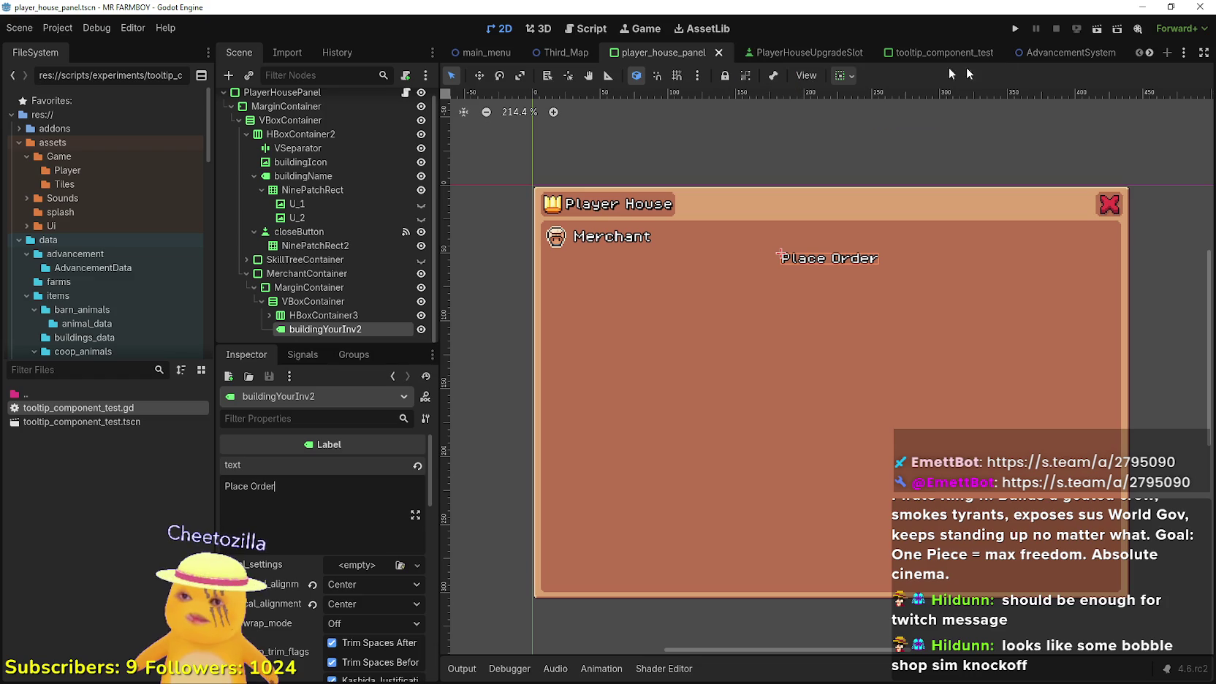
left_click(1149, 52)
Filter the project files for 'game_s' and open the game_screen scene
left_click(1149, 52)
left_click(1148, 53)
left_click(1148, 53)
left_click(1149, 52)
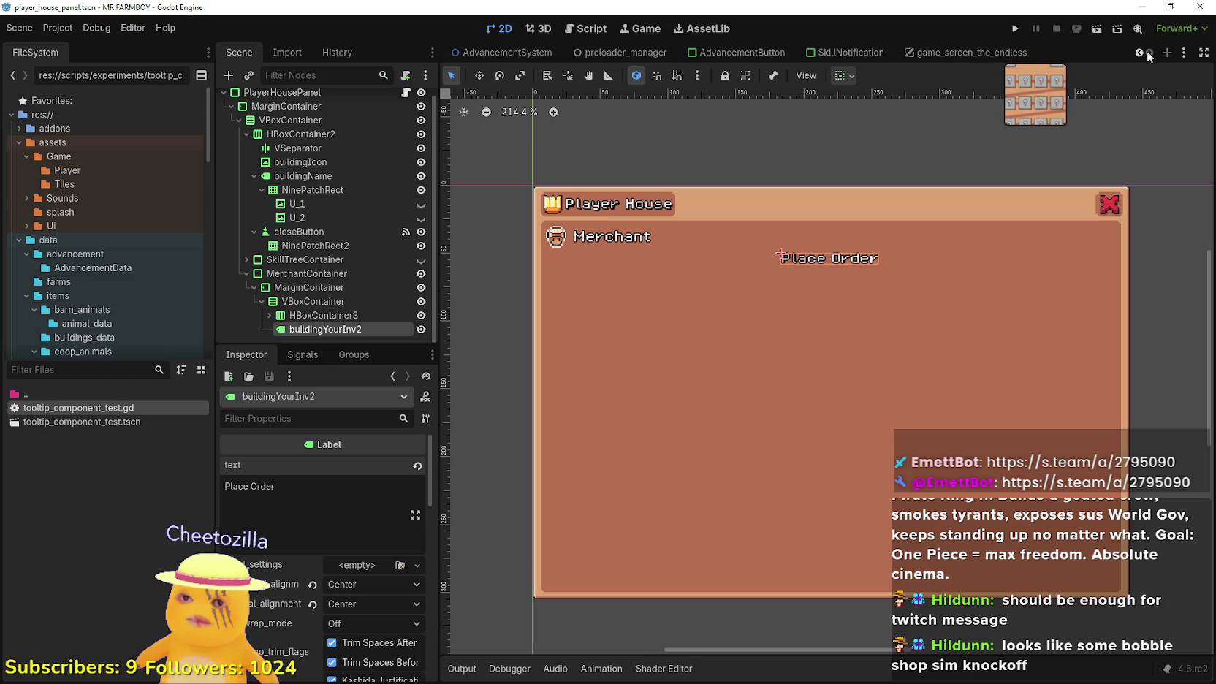
left_click(84, 375)
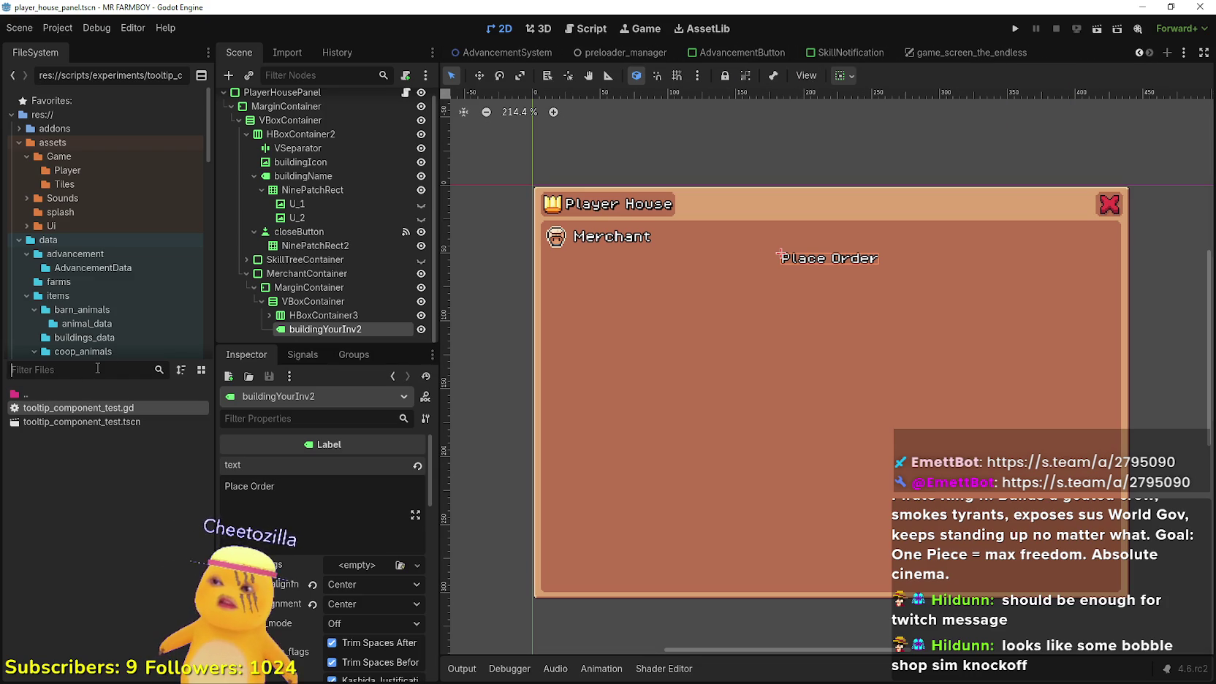
type("game_s")
double_click(104, 397)
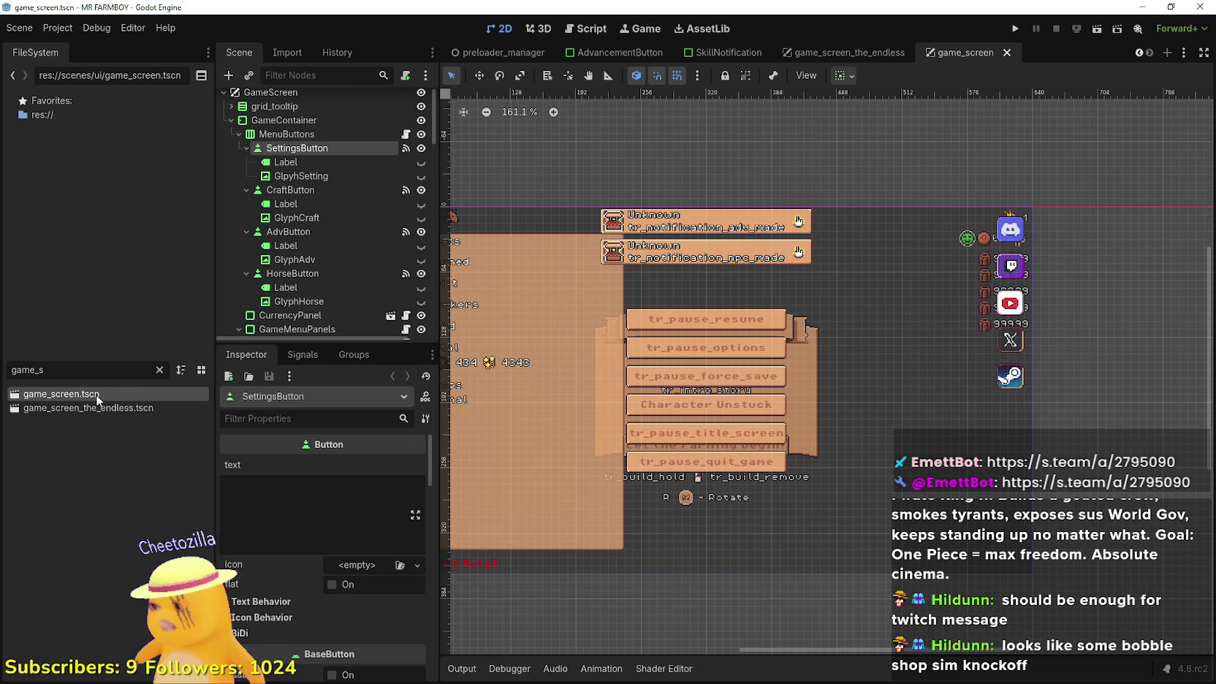
Scroll through the scene tree and collapse the BuildingPanel node
scroll(347, 236, "down", 5)
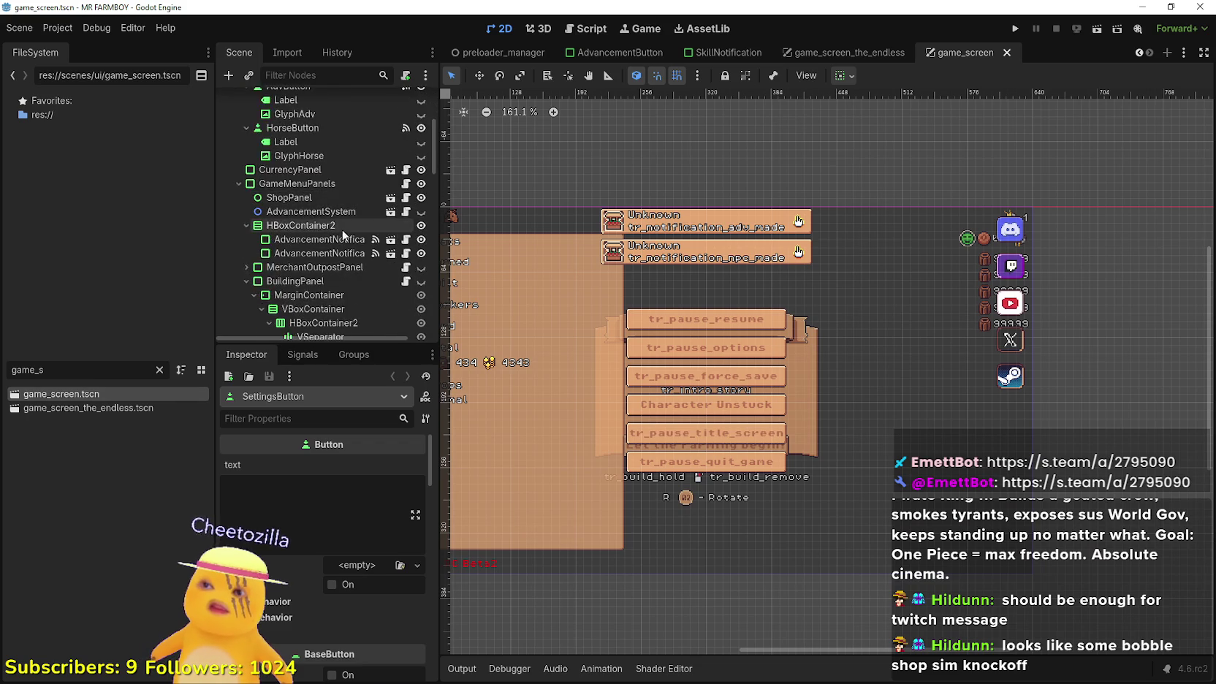
scroll(346, 235, "down", 10)
scroll(361, 241, "down", 5)
scroll(361, 239, "up", 7)
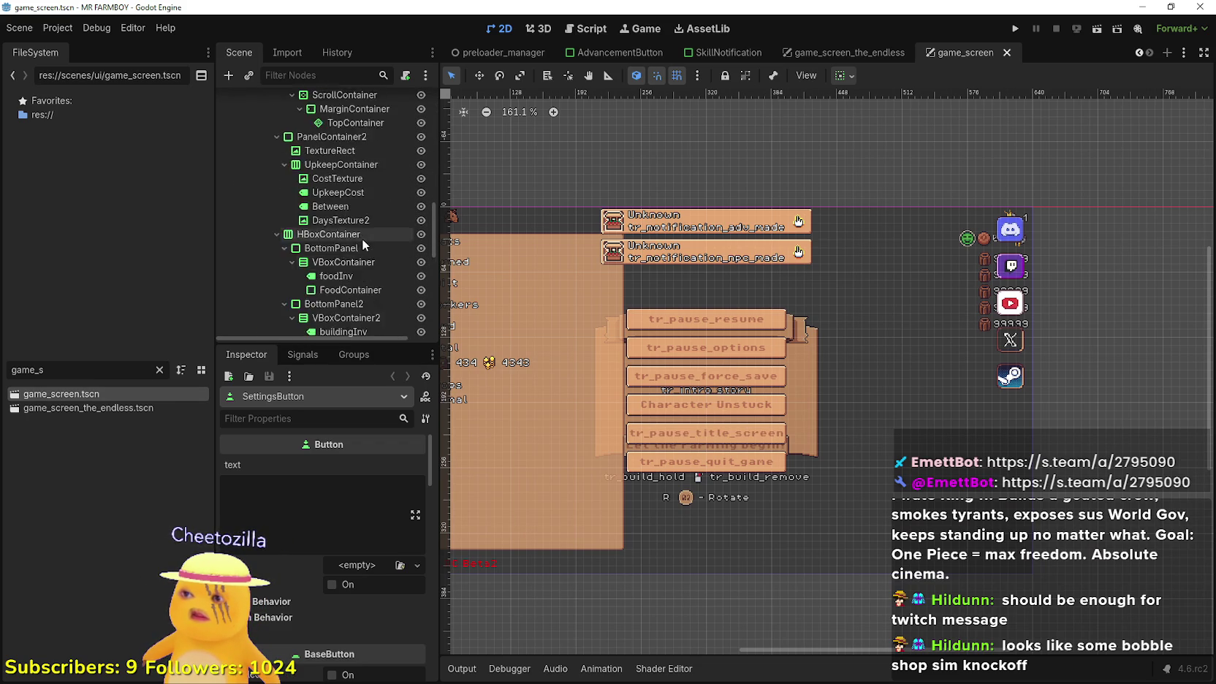
scroll(352, 249, "up", 6)
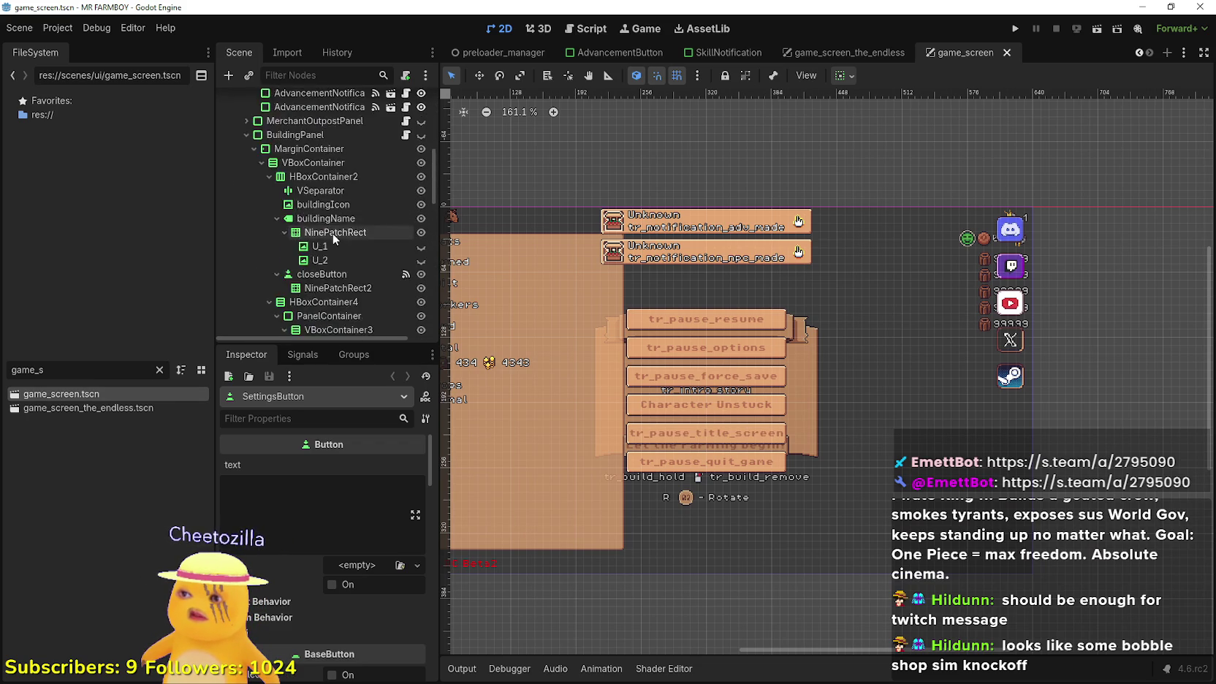
left_click(245, 222)
Expand KingRequestPanel and inspect its HBoxContainer and RewardsContainer nodes
scroll(271, 268, "down", 3)
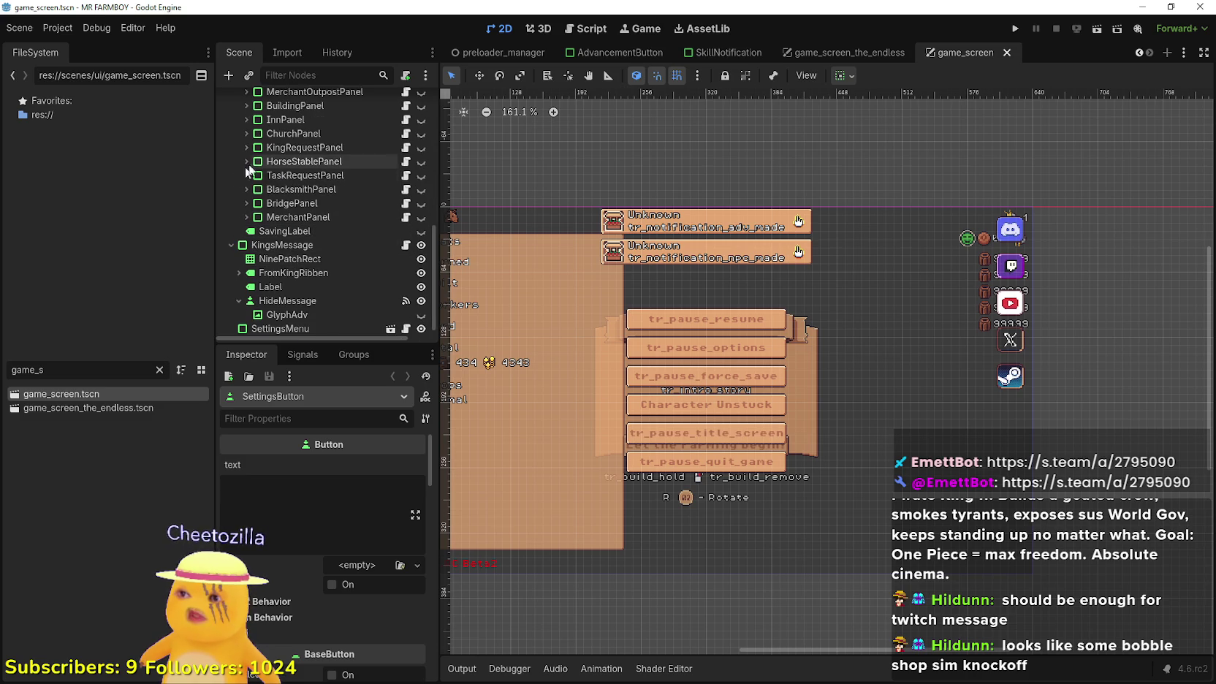
left_click(246, 175)
scroll(299, 290, "down", 5)
scroll(299, 290, "down", 4)
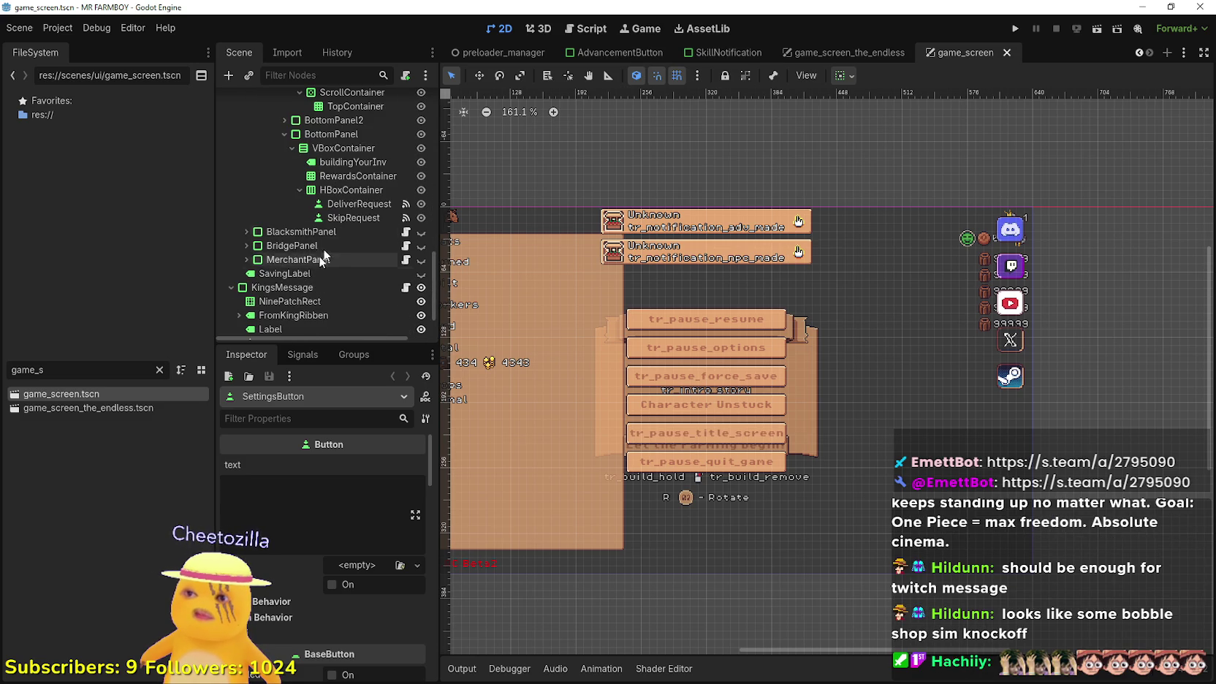
left_click(334, 189)
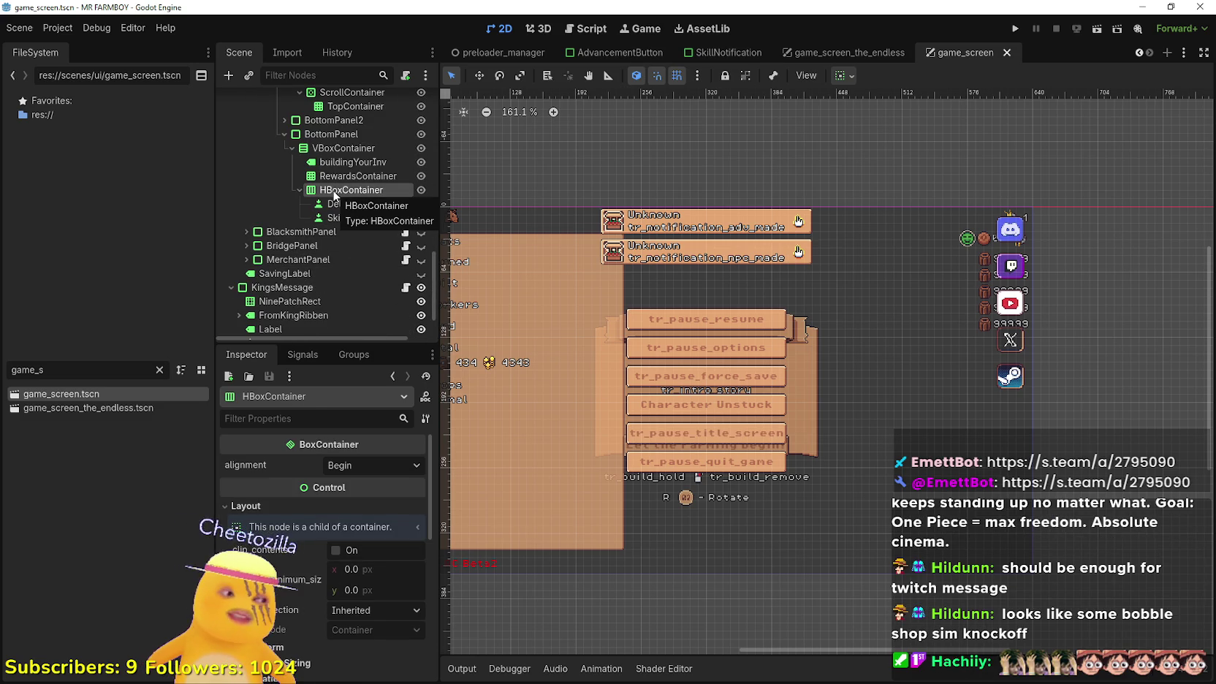
left_click(342, 176)
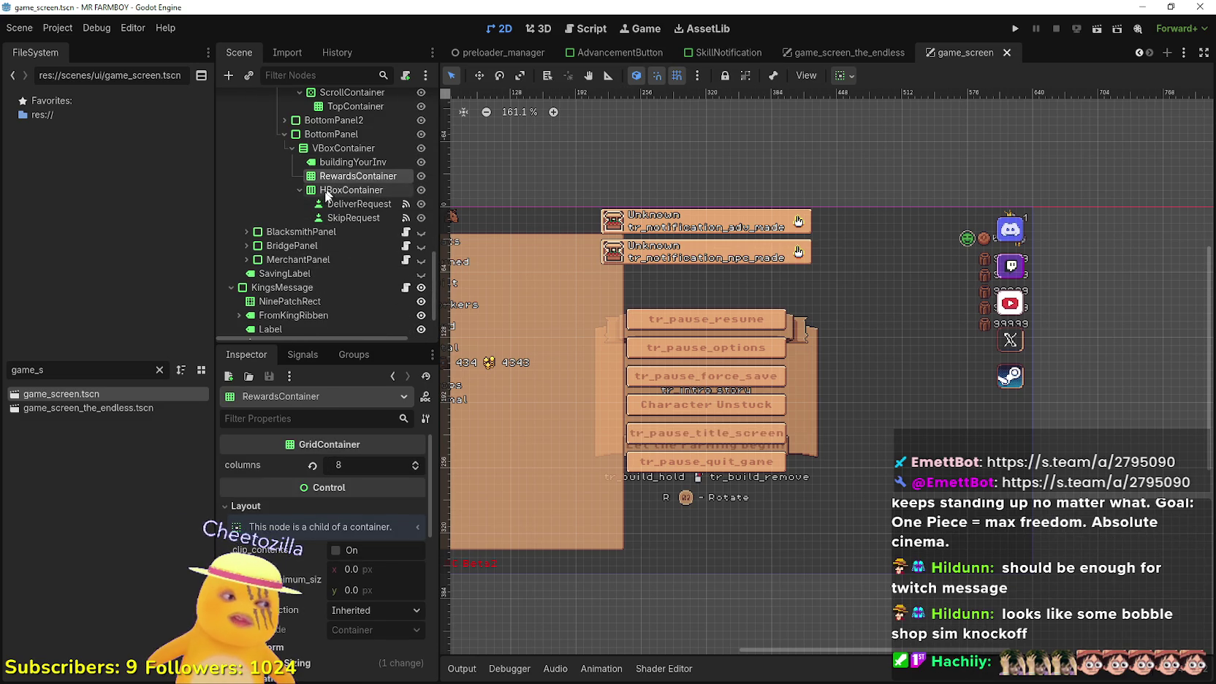
left_click(328, 191)
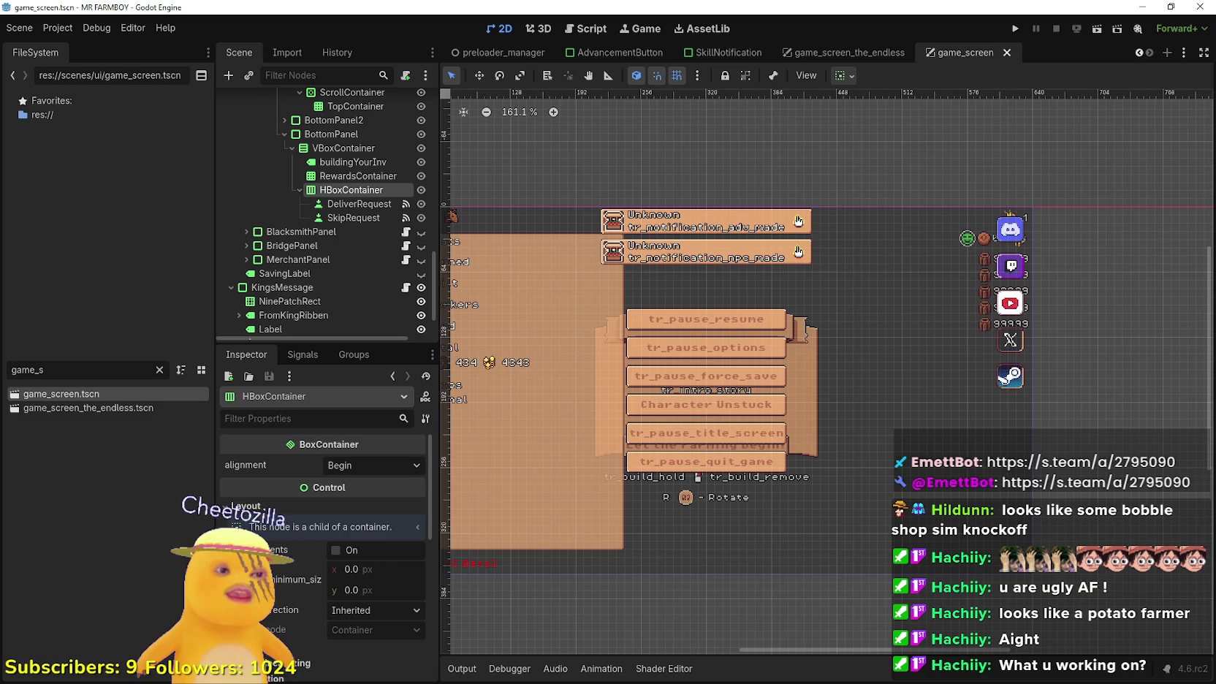
Switch to Steam's library and open the Your Mom game page
key("alt+Tab")
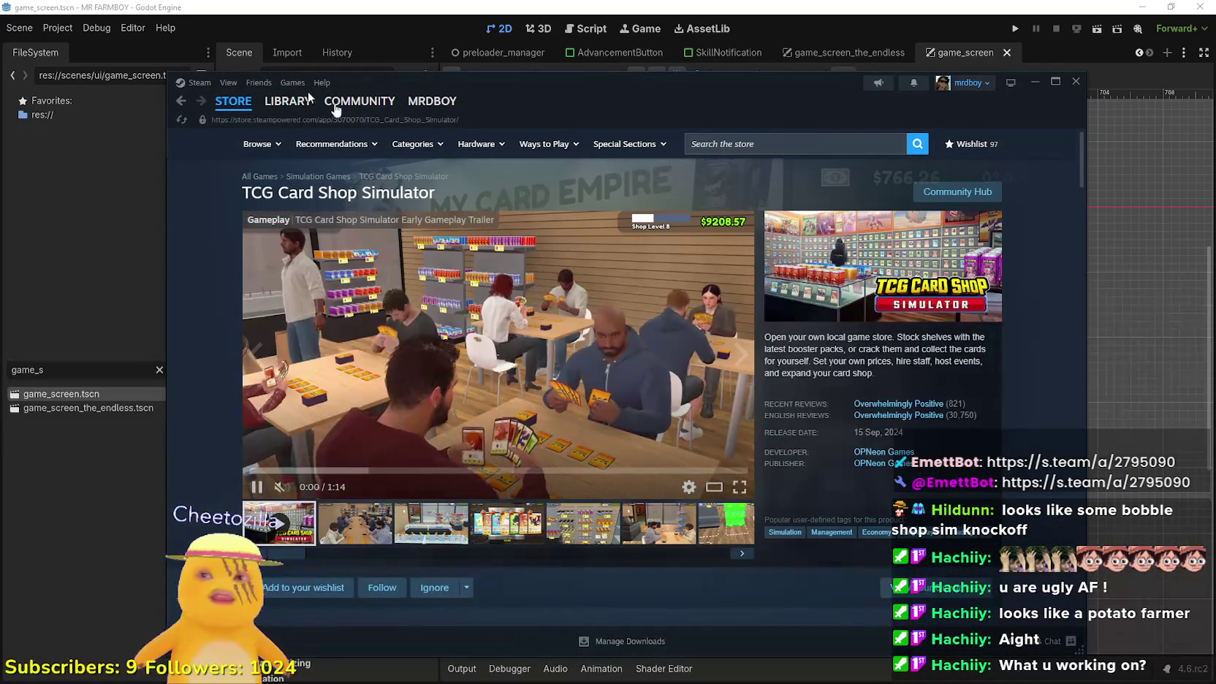
left_click(272, 102)
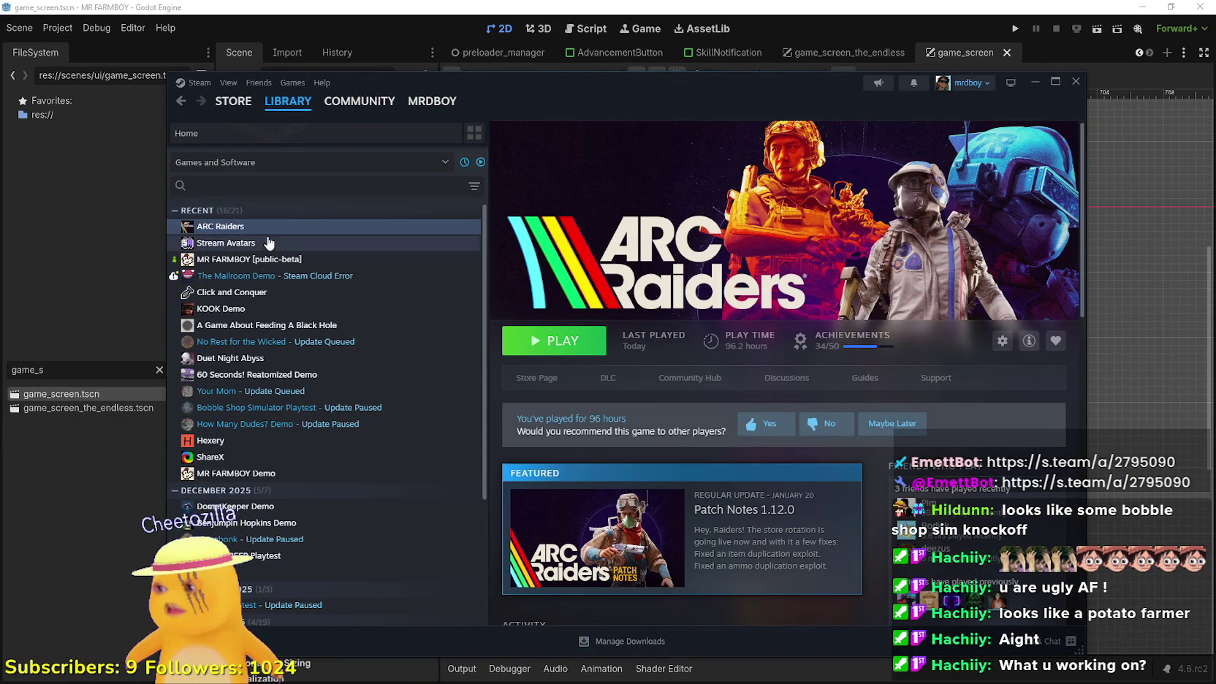
scroll(290, 393, "down", 1)
scroll(290, 393, "down", 3)
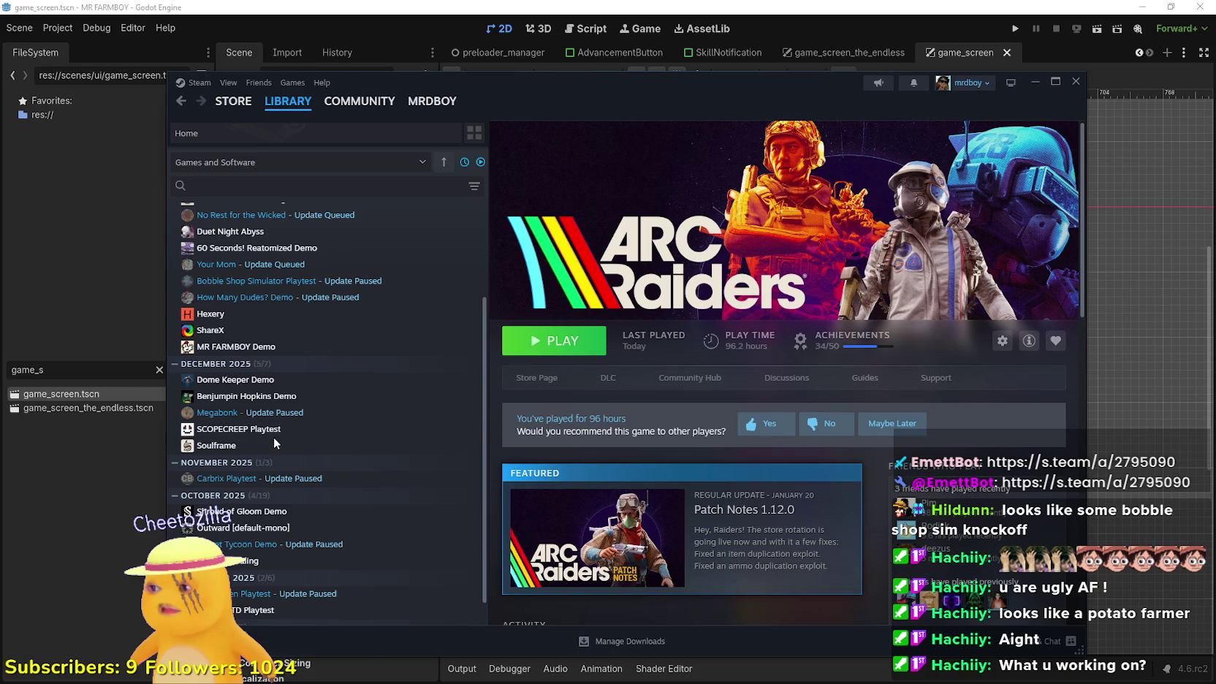
left_click(255, 263)
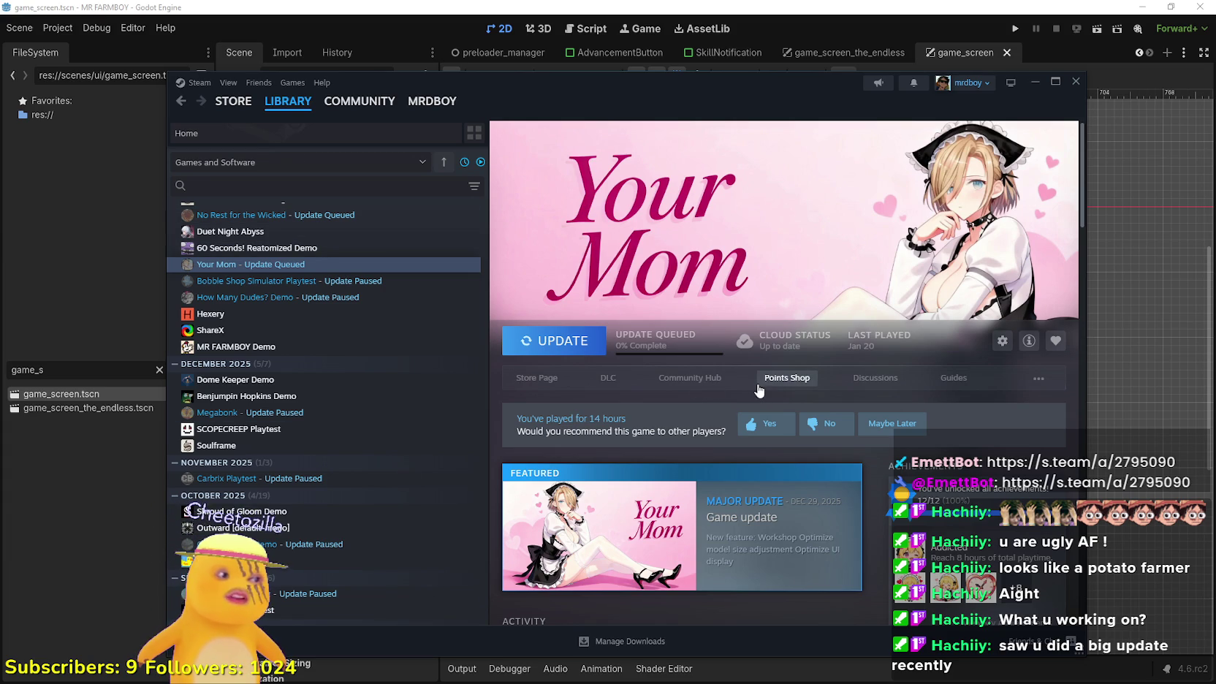
Back in Godot, select and inspect the VBoxContainer node
left_click(949, 23)
scroll(669, 439, "up", 2)
scroll(669, 424, "down", 2)
scroll(668, 388, "up", 2)
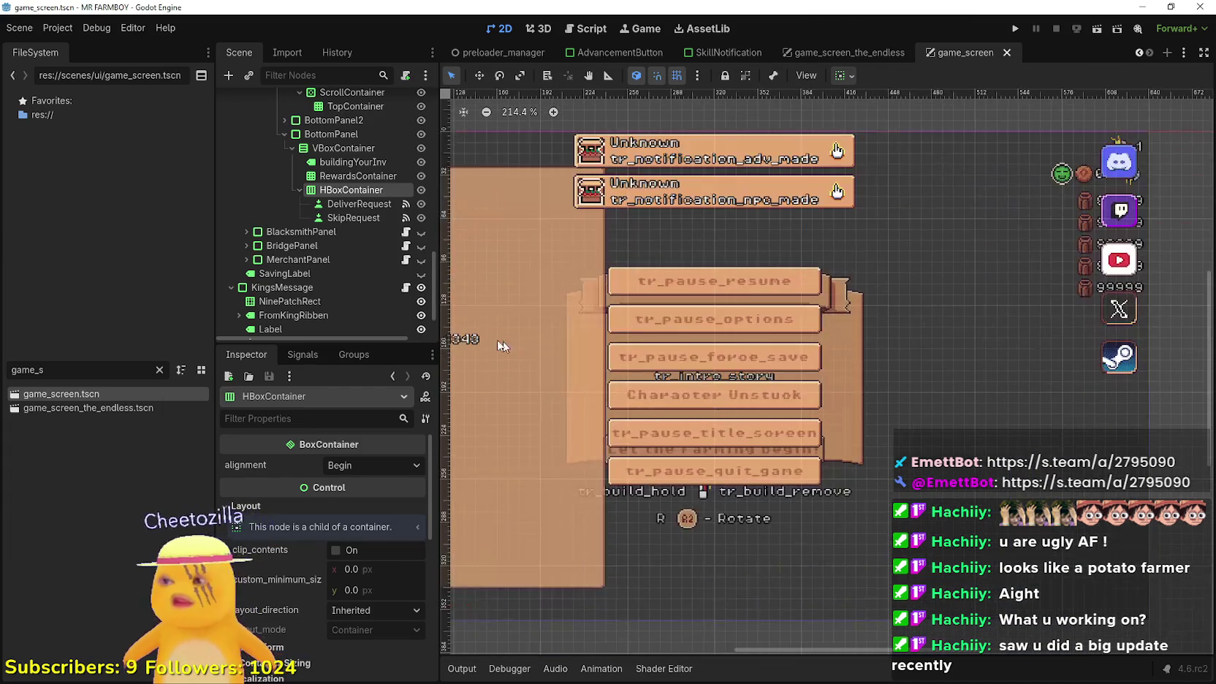
left_click(355, 154)
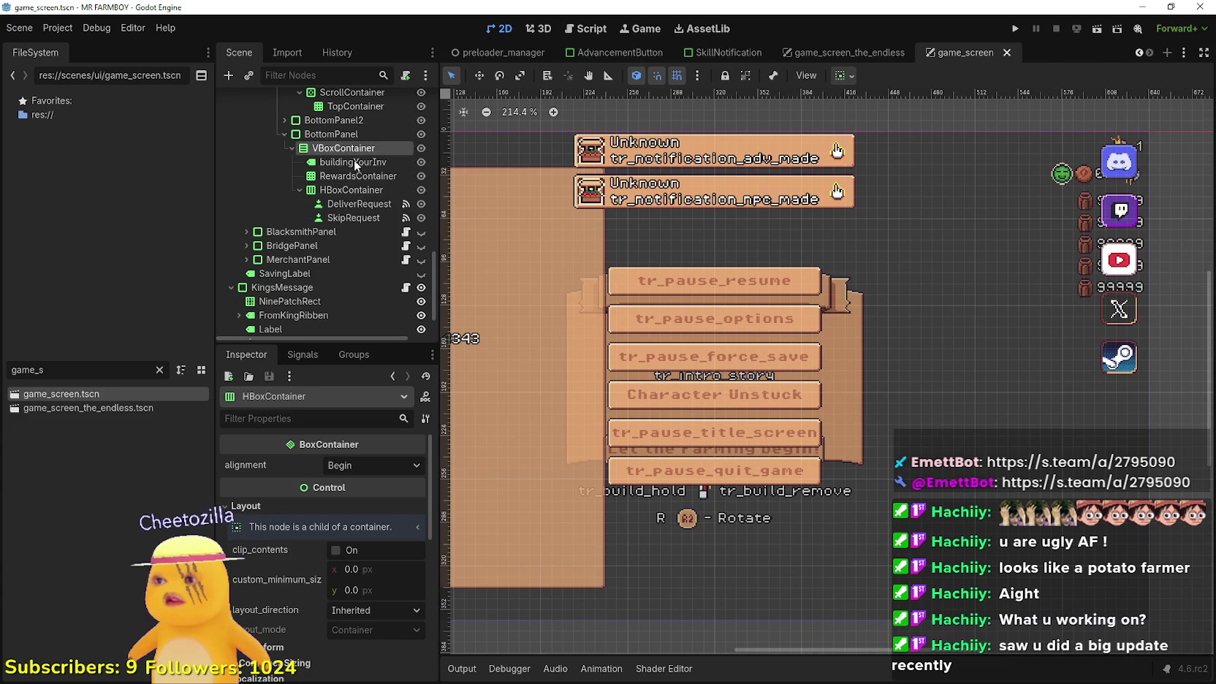
left_click(355, 161)
left_click(349, 148)
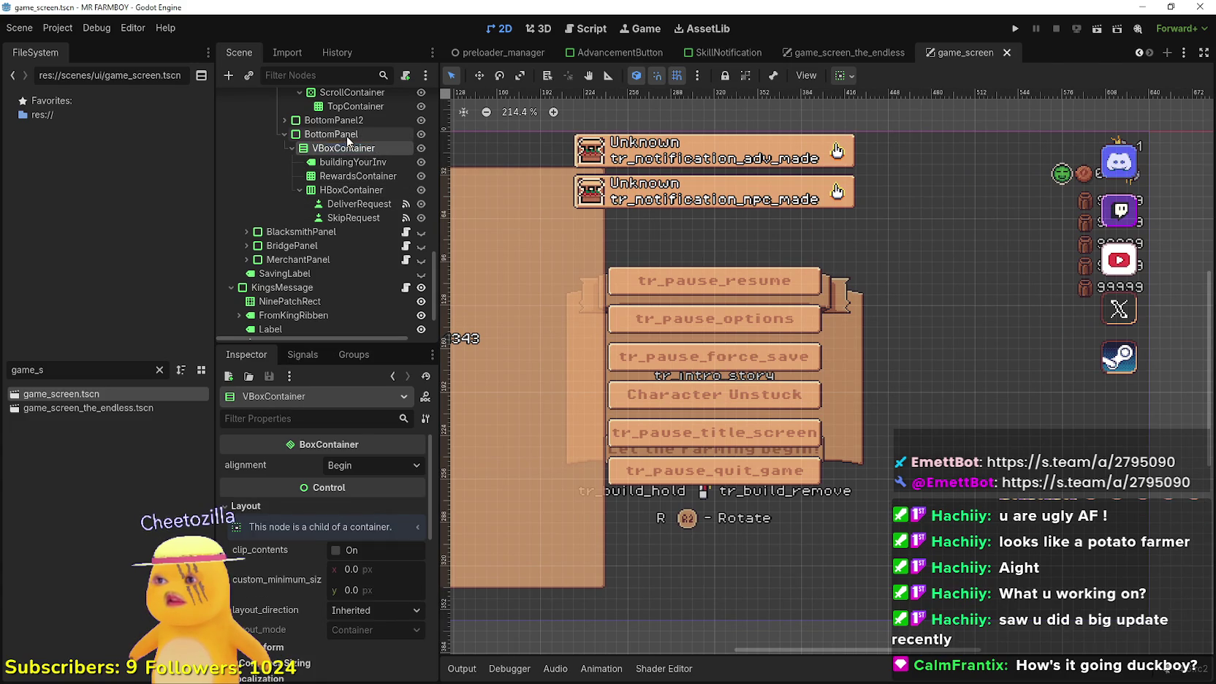
right_click(332, 150)
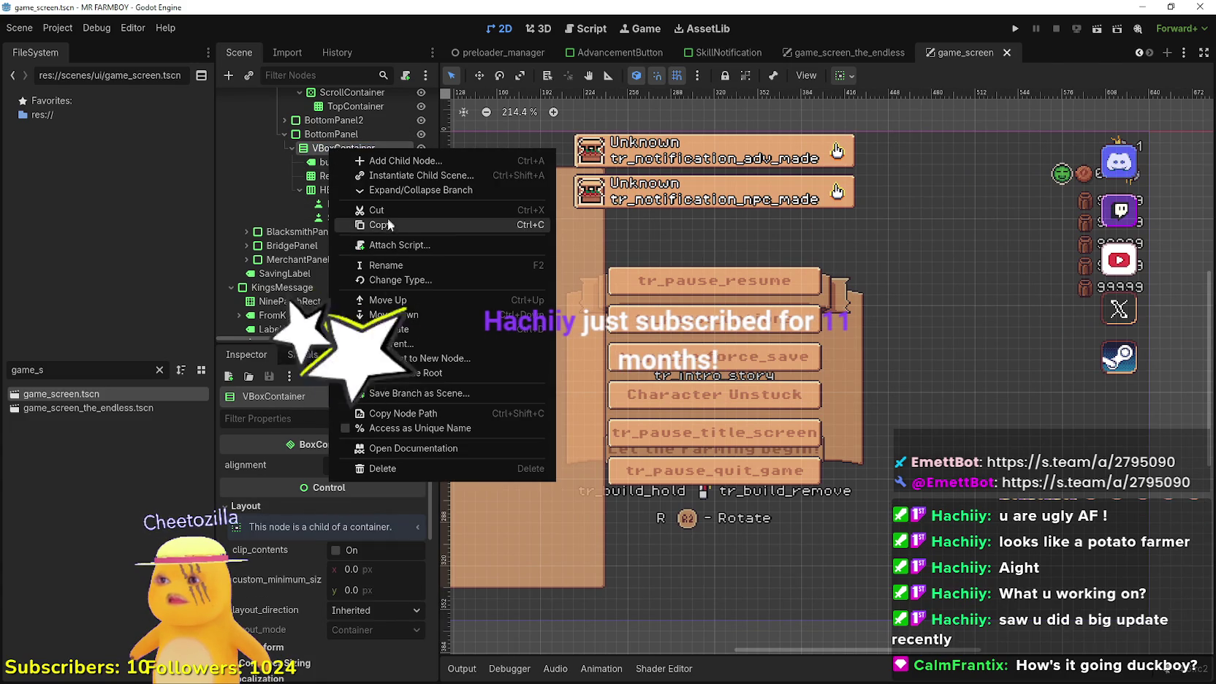
left_click(388, 224)
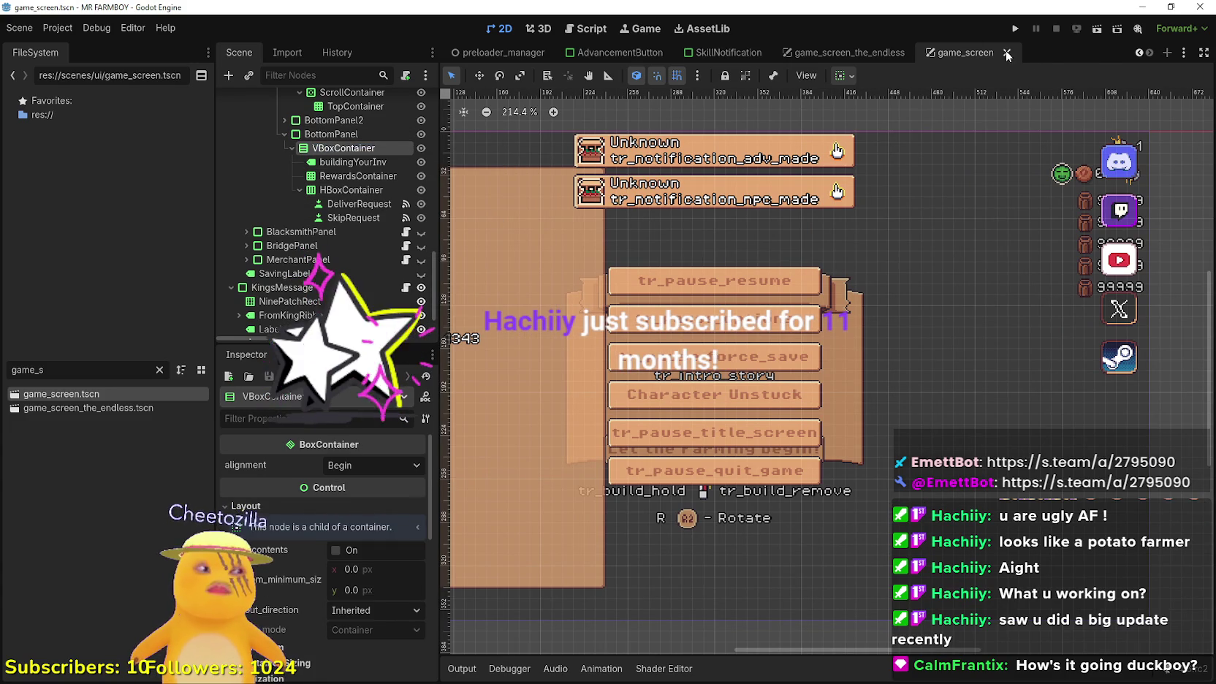
Close the game_screen scene tab and switch to the player_house_panel scene
left_click(1007, 54)
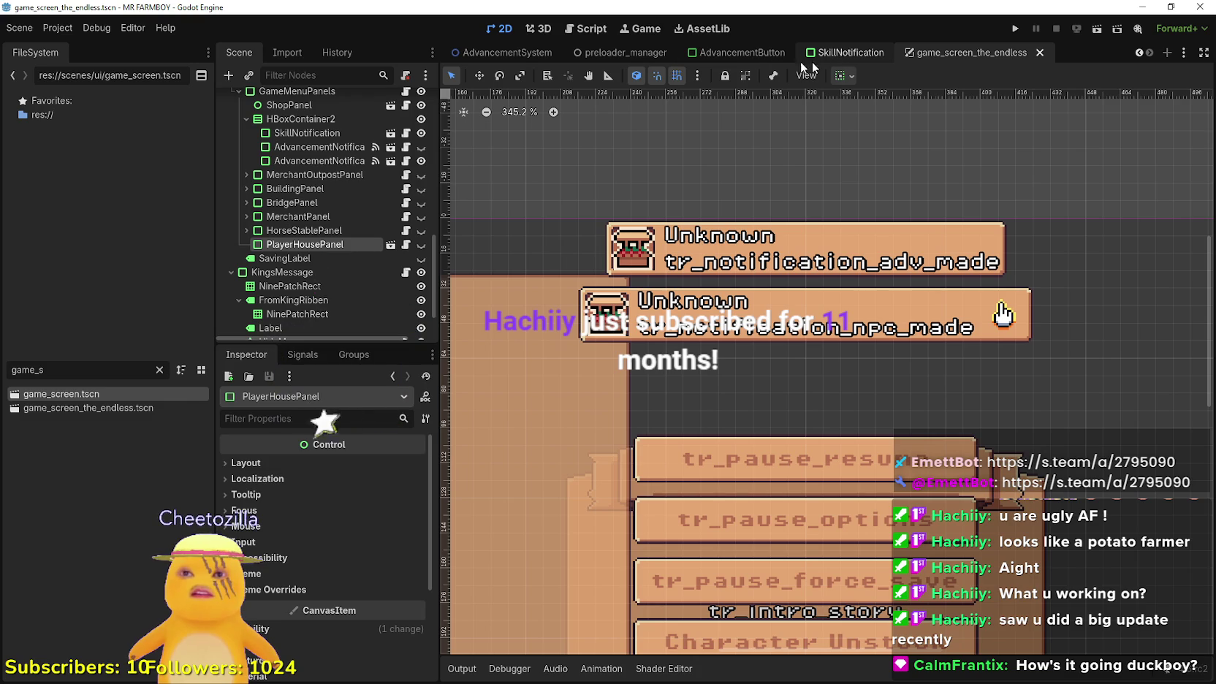
scroll(1000, 293, "down", 2)
scroll(1000, 292, "down", 1)
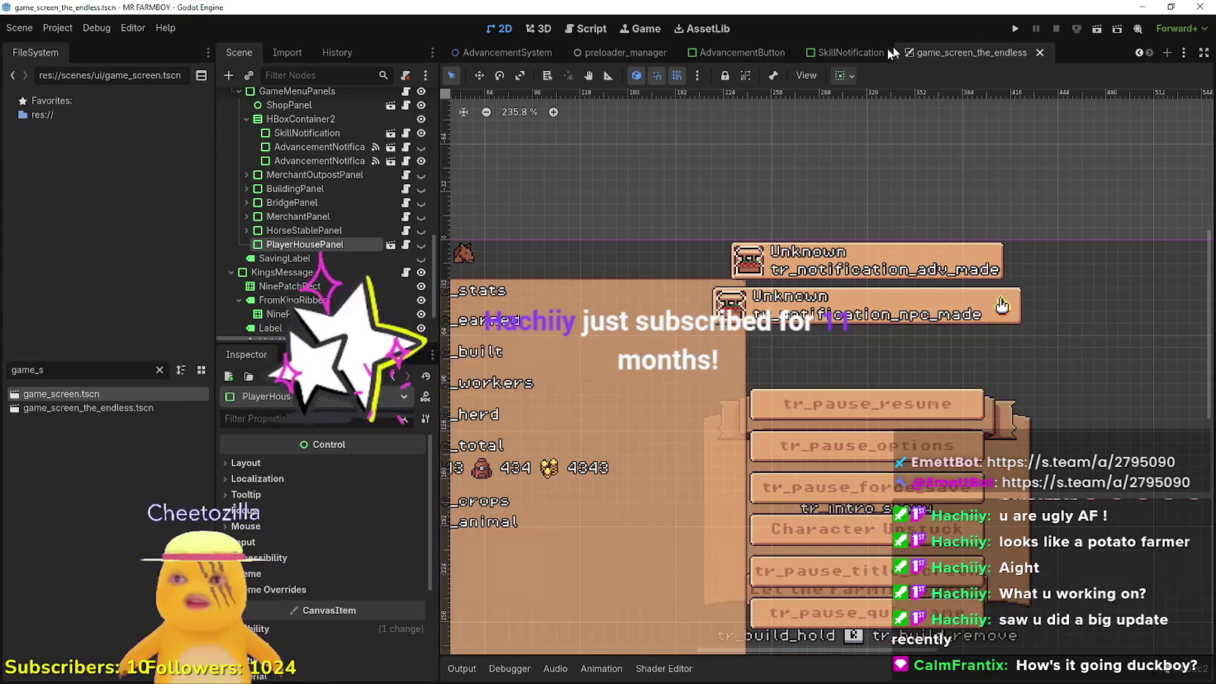
left_click(1138, 54)
left_click(1138, 54)
left_click(1138, 53)
left_click(1138, 52)
left_click(1138, 53)
left_click(665, 60)
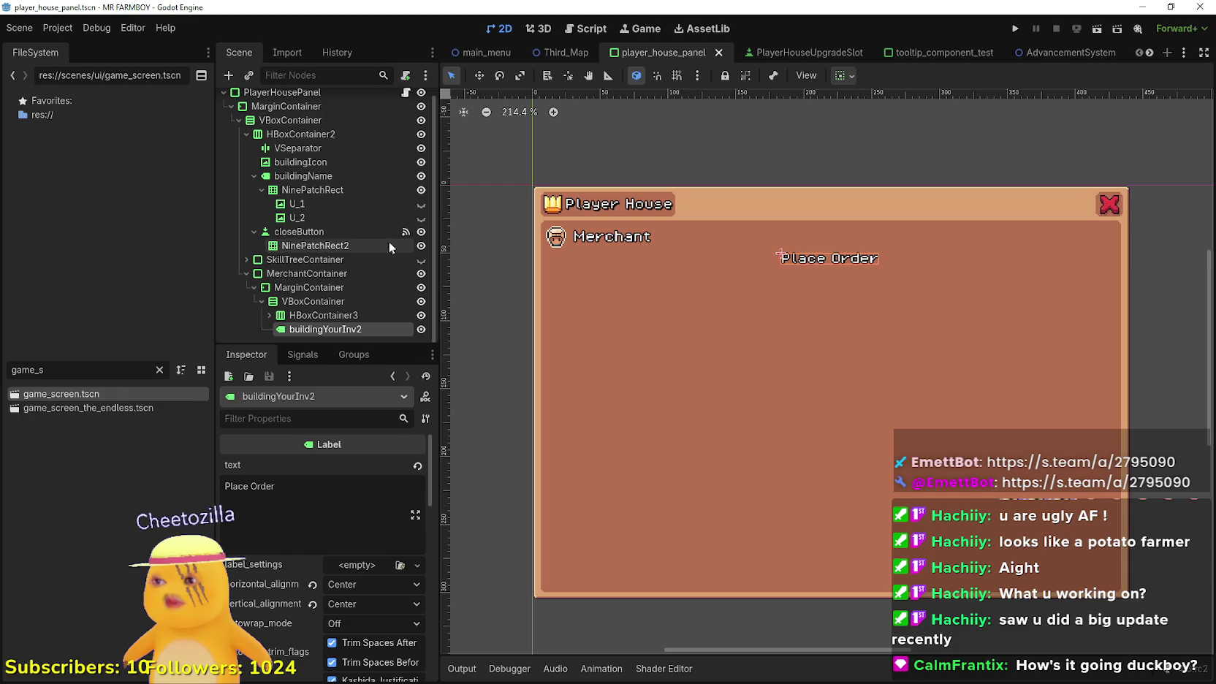
Collapse MerchantContainer, make SkillTreeContainer visible and hide MerchantContainer, then center the Skill Tree
left_click(246, 274)
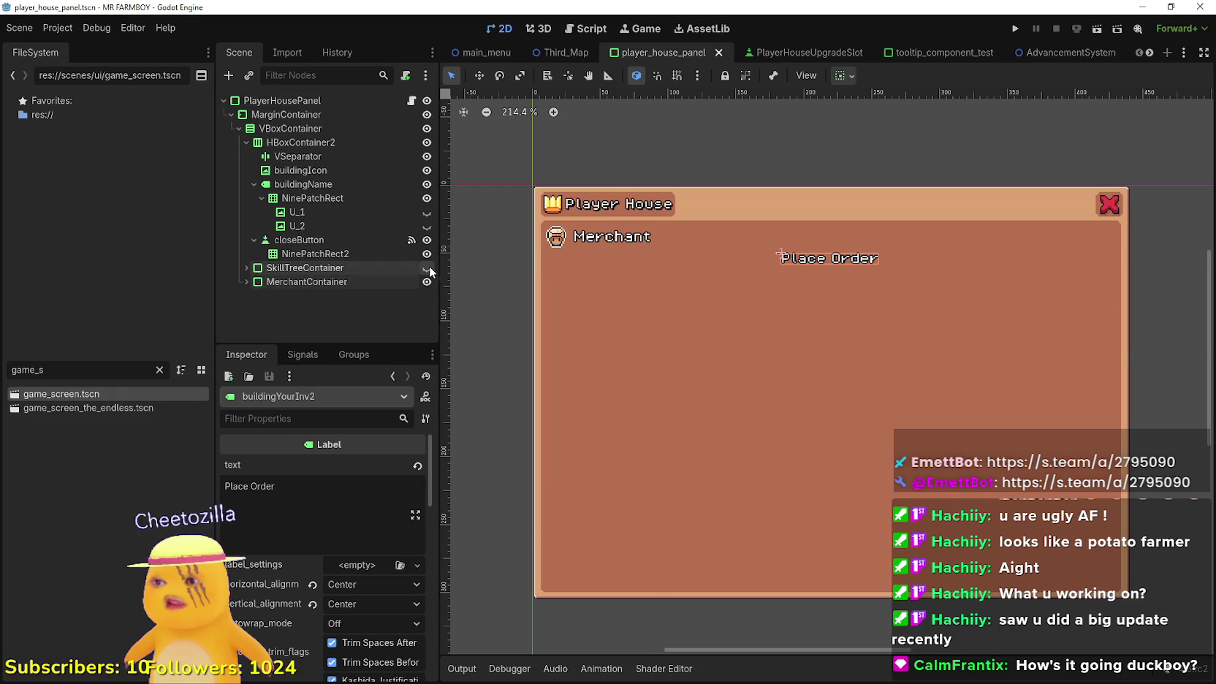
left_click(427, 267)
left_click(426, 281)
scroll(914, 388, "up", 1)
left_click_drag(913, 388, 919, 368)
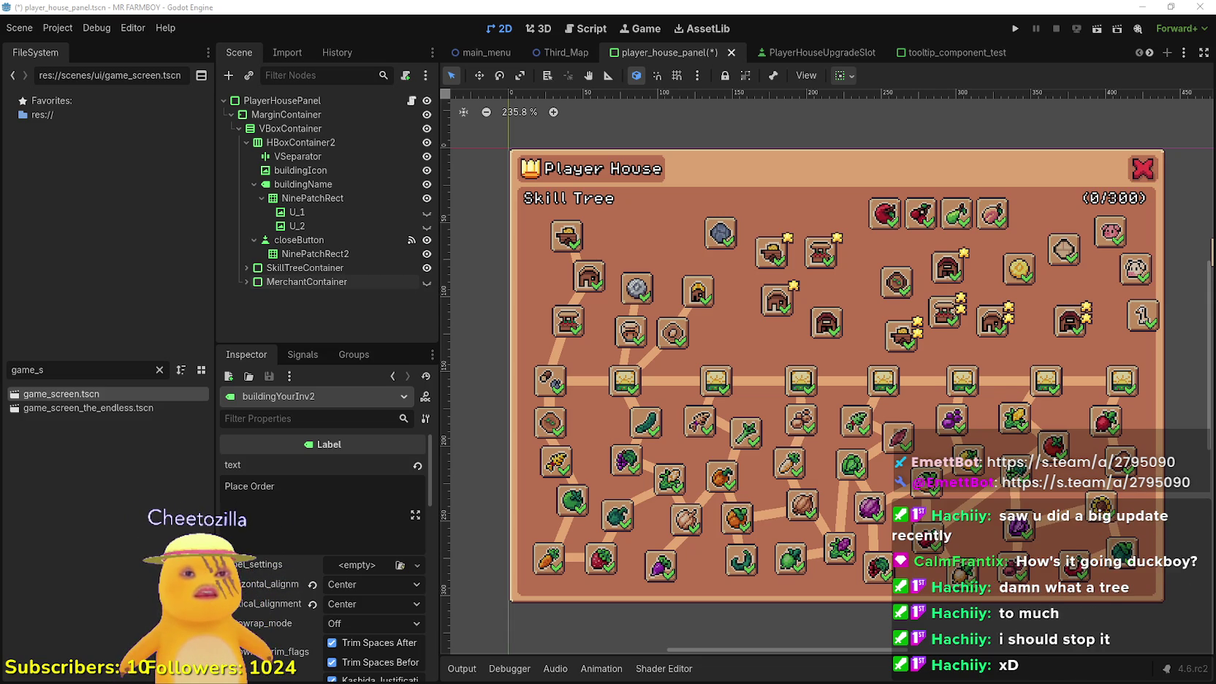
Compute 10 × 11 = 110 in Calculator, then subtract 55 to get 55
key("XF86Calculator")
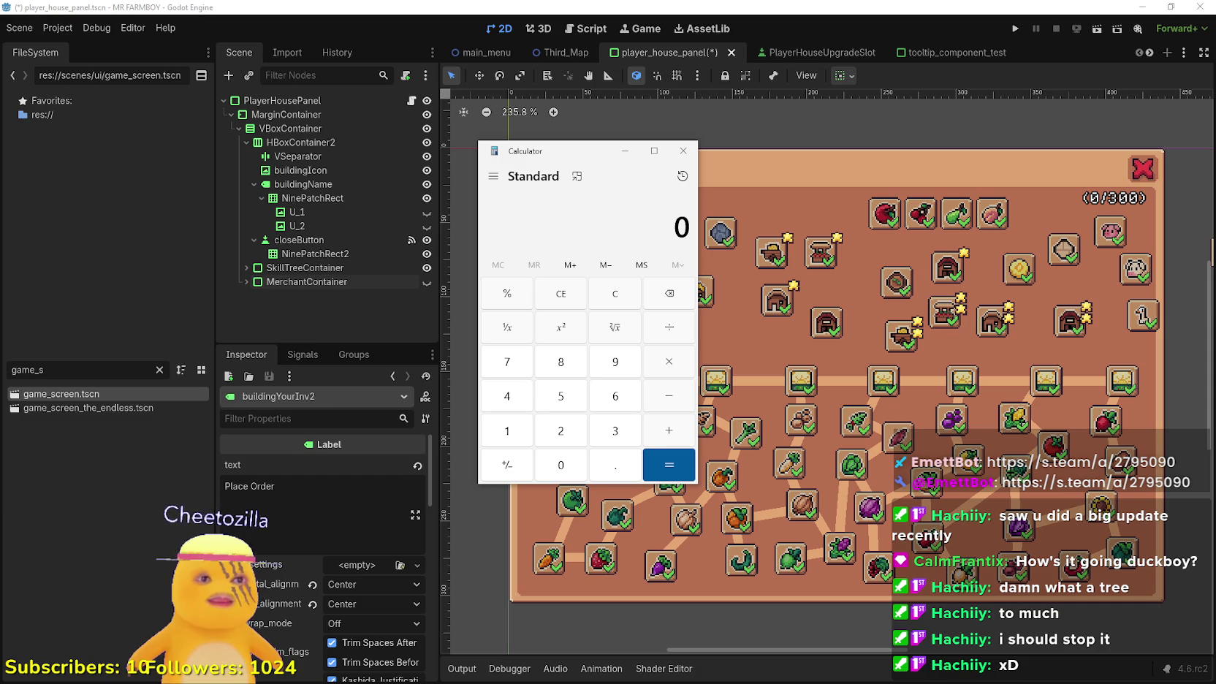
type("1")
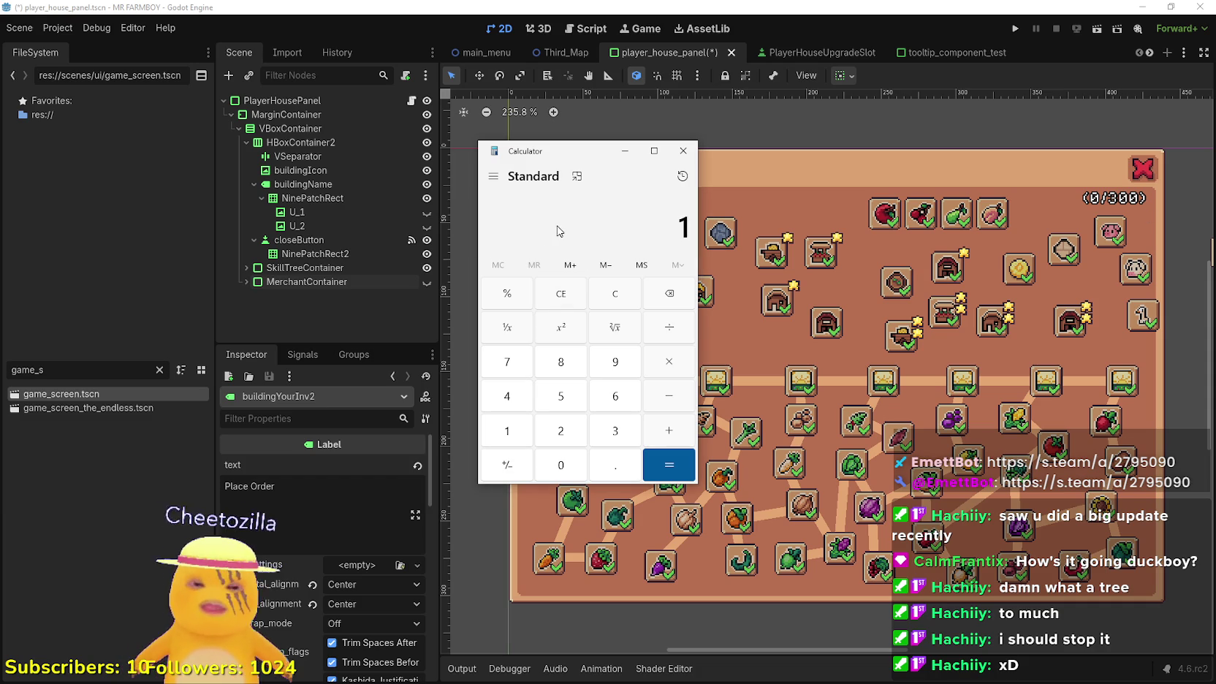
type("0")
left_click(671, 372)
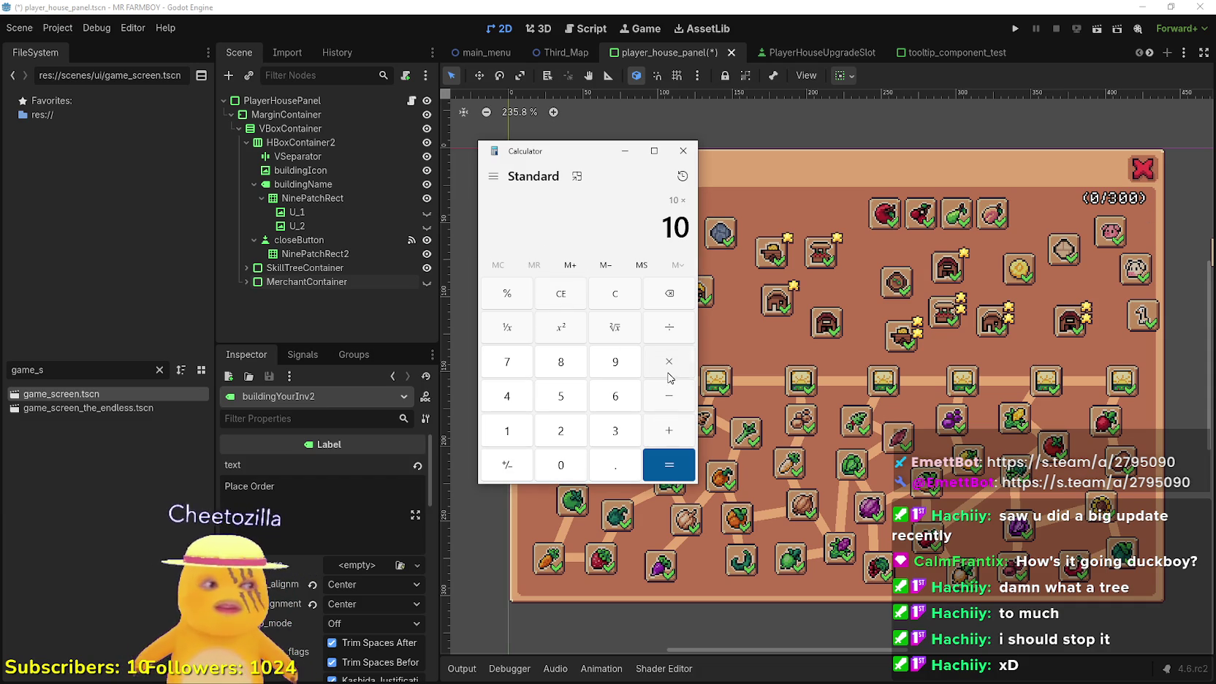
type("11")
left_click(675, 435)
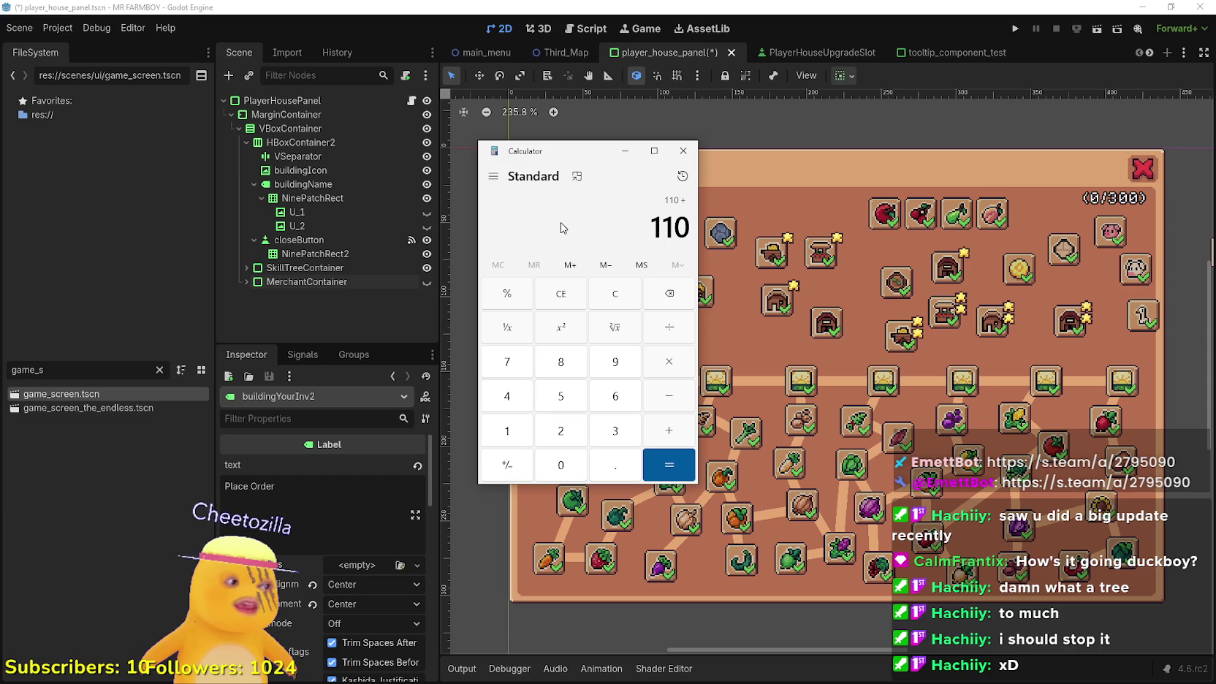
type("-55")
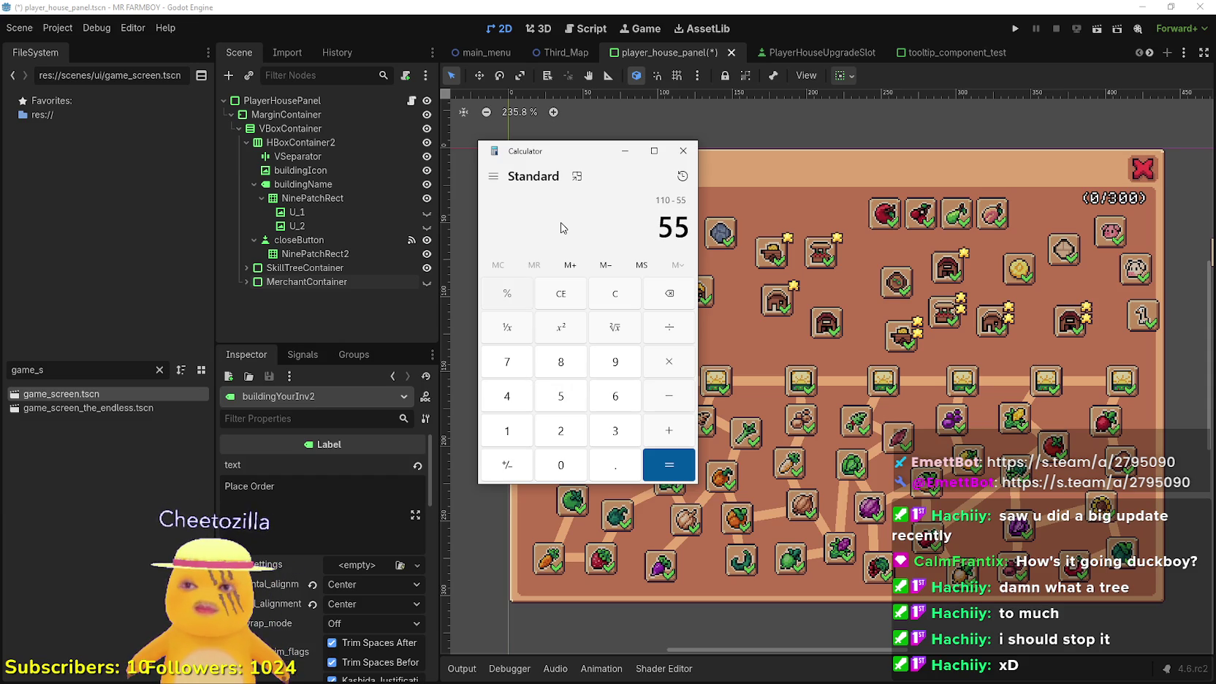
key("Return")
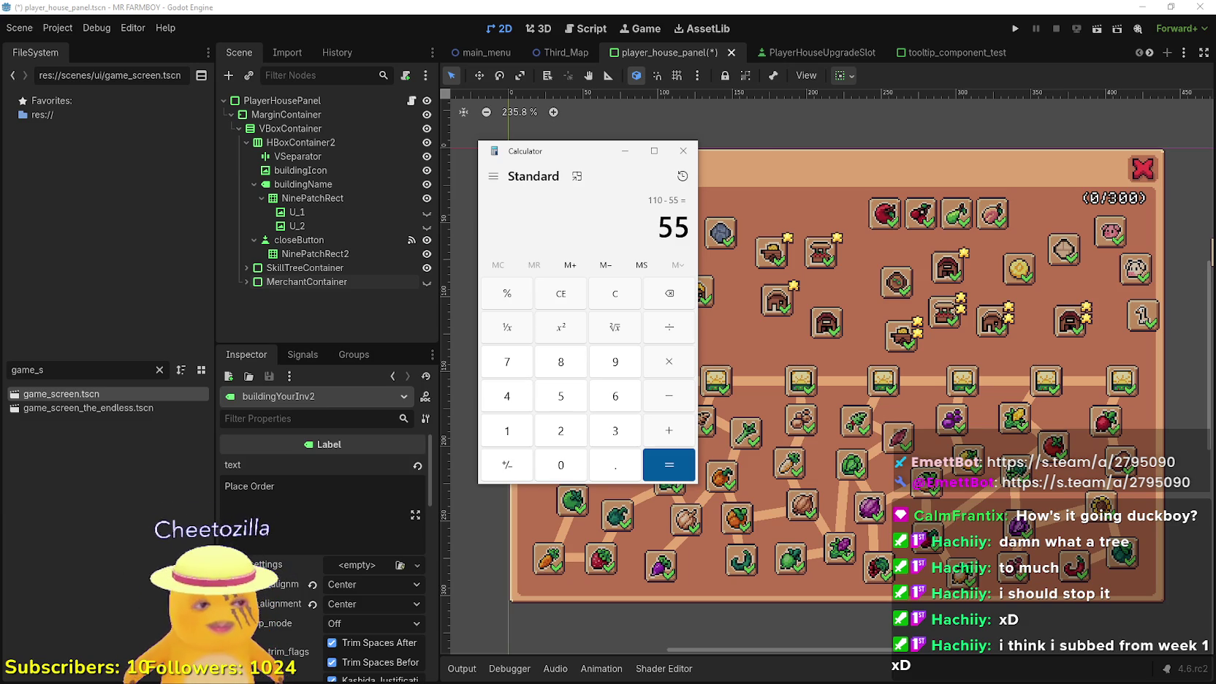
Close the calculator, zoom around the skill tree, and save player_house_panel with Ctrl+S
left_click(683, 150)
scroll(856, 363, "down", 2)
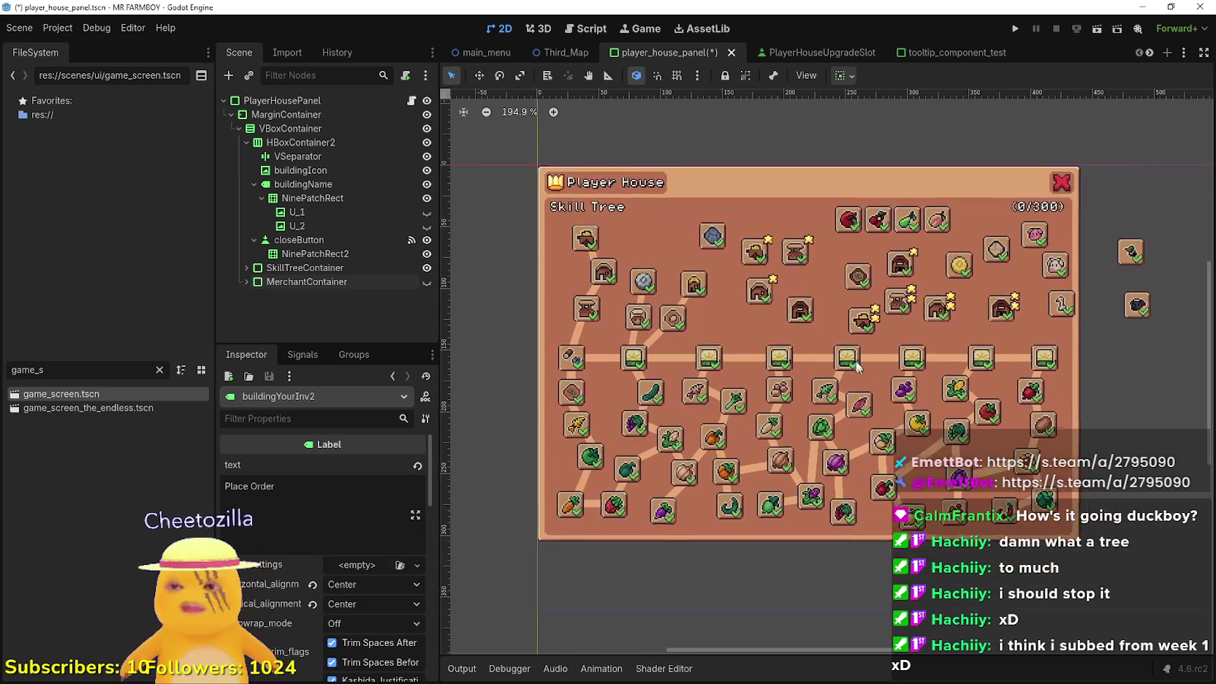
scroll(857, 364, "up", 6)
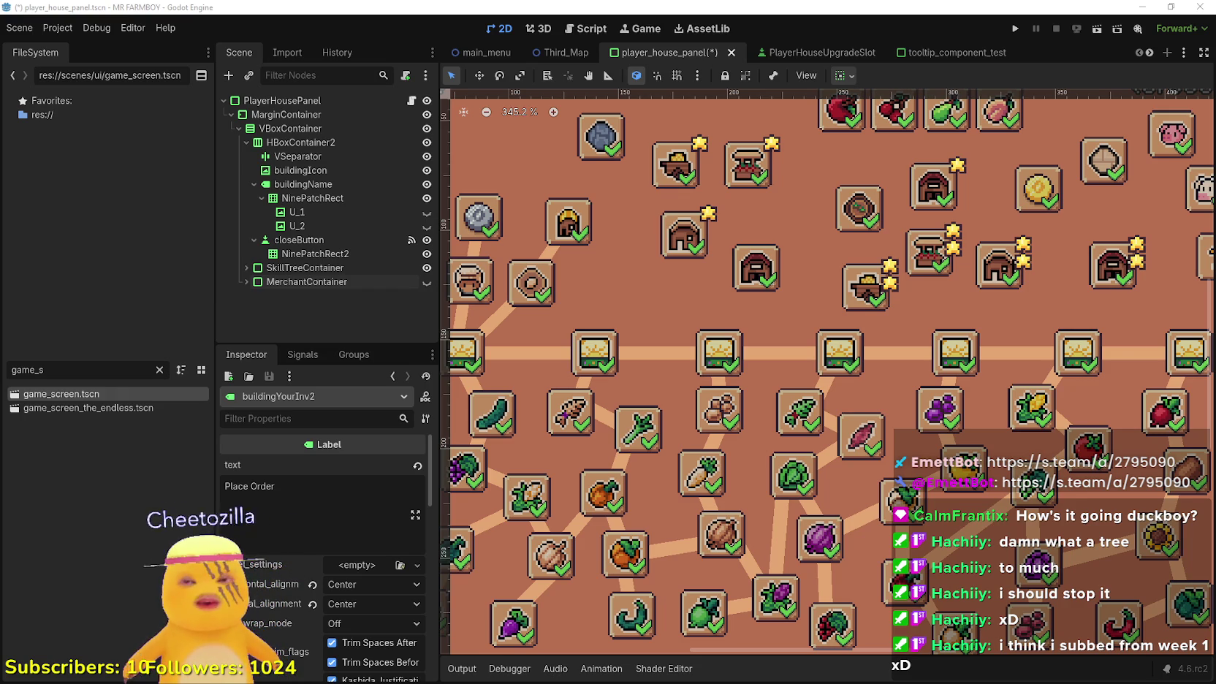
scroll(753, 390, "down", 5)
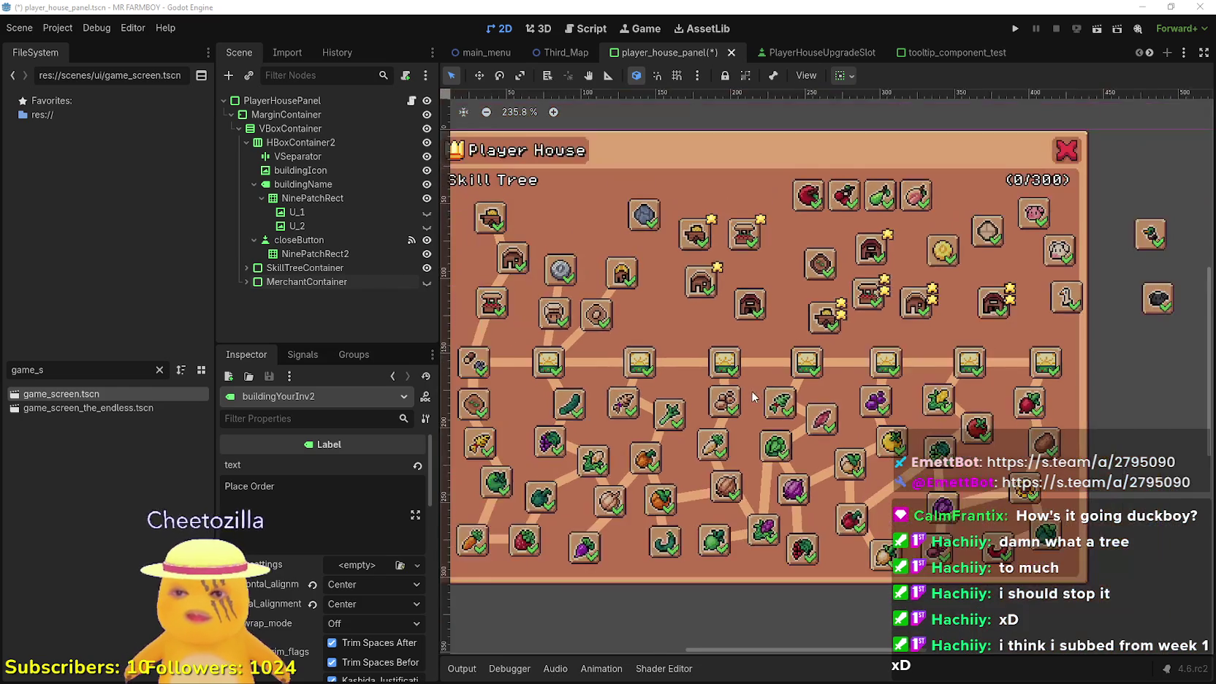
scroll(816, 375, "right", 2)
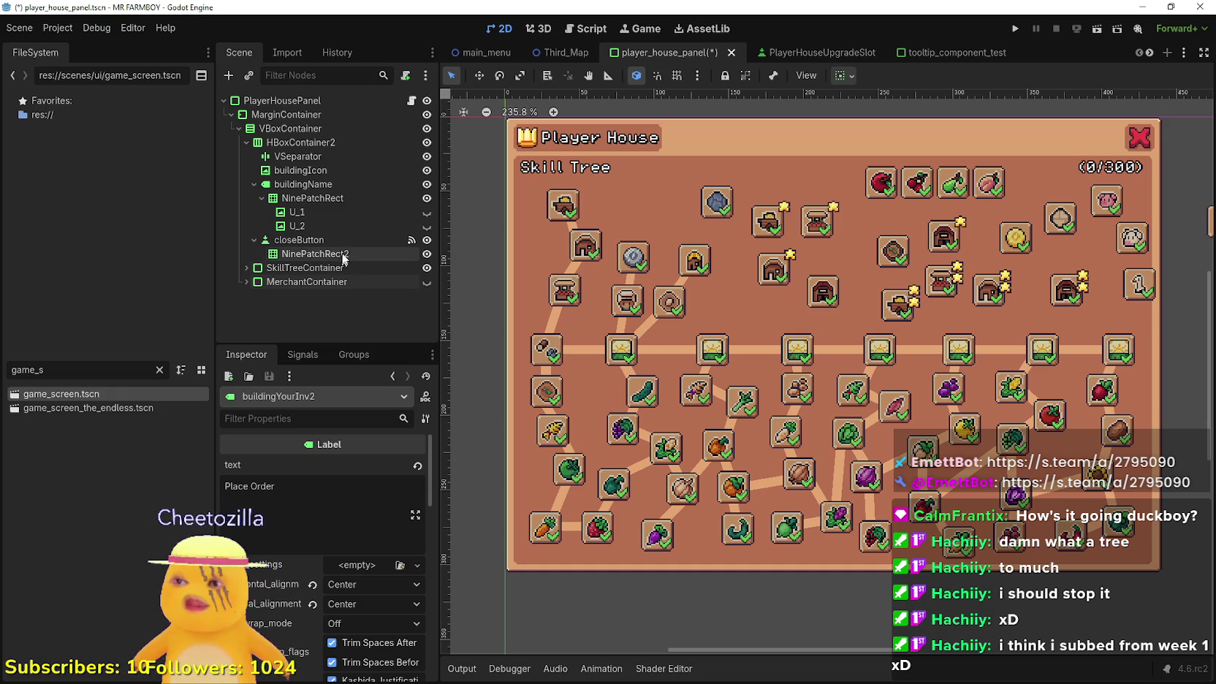
key("ctrl+s")
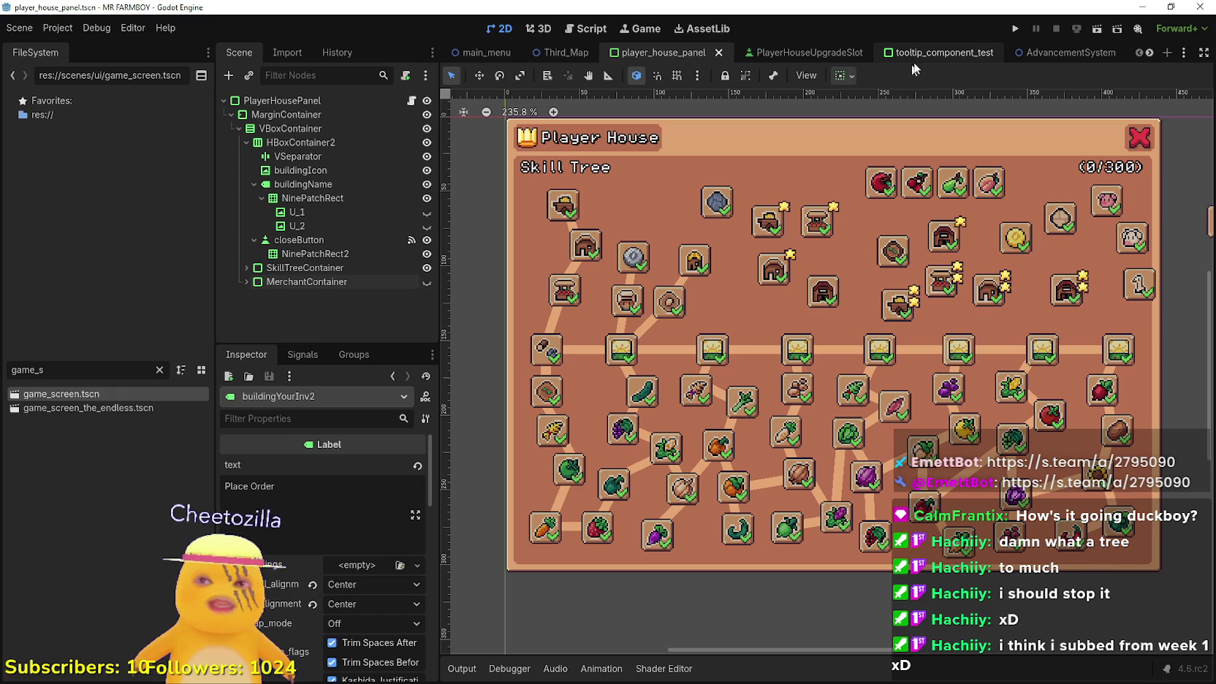
Run the game from Godot and open the list of save games
left_click(1014, 31)
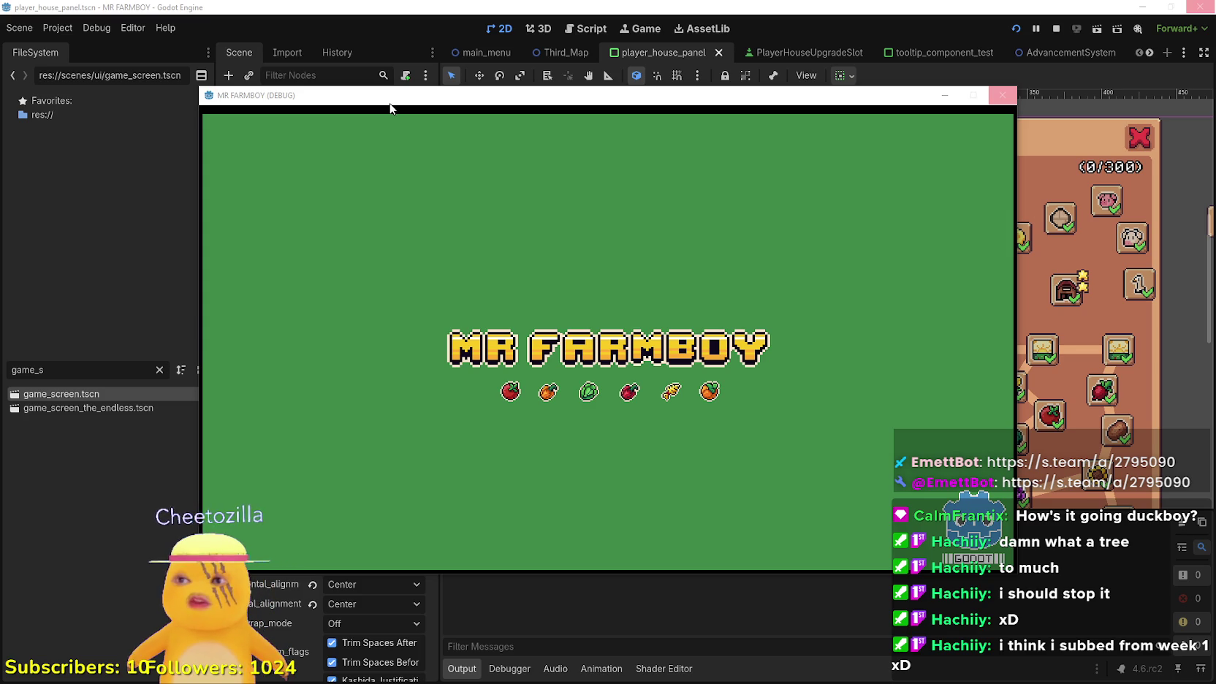
left_click_drag(390, 108, 418, 104)
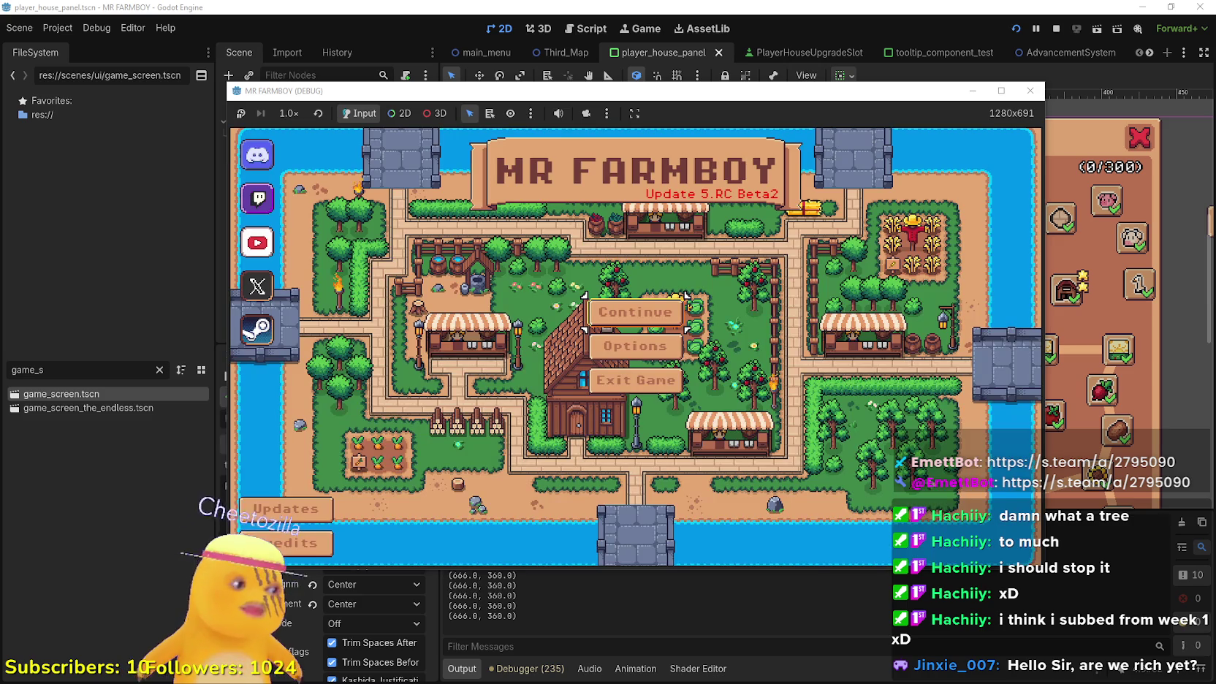
left_click(673, 312)
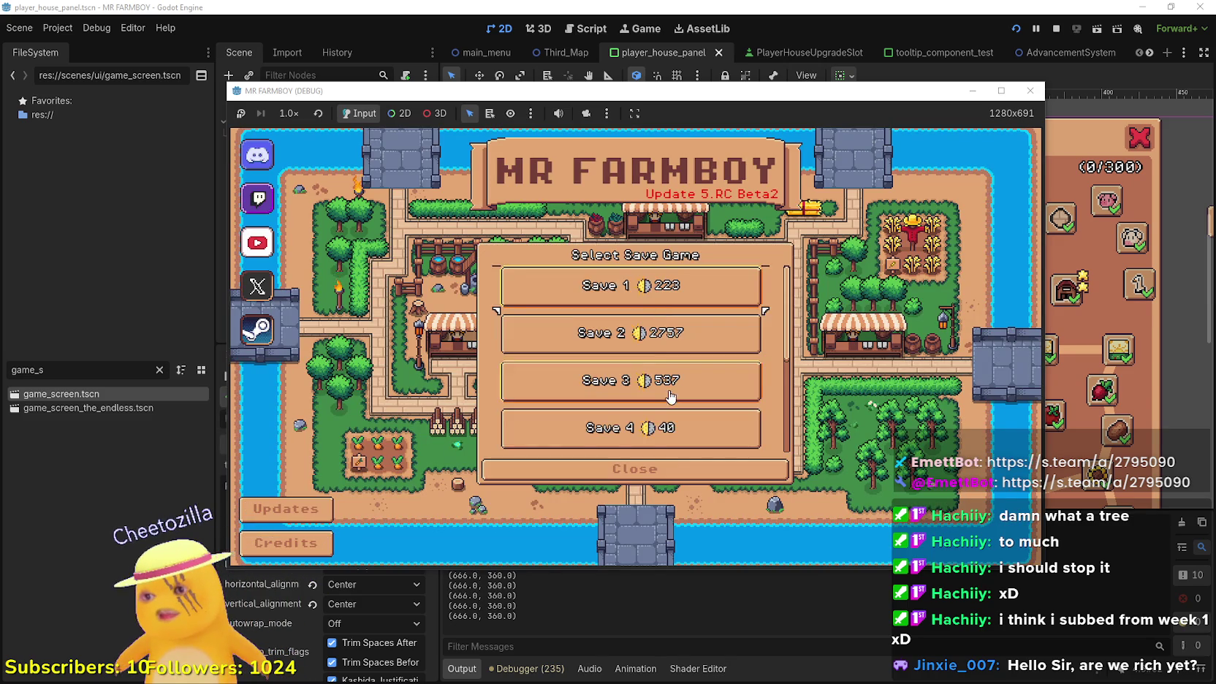
scroll(691, 396, "down", 3)
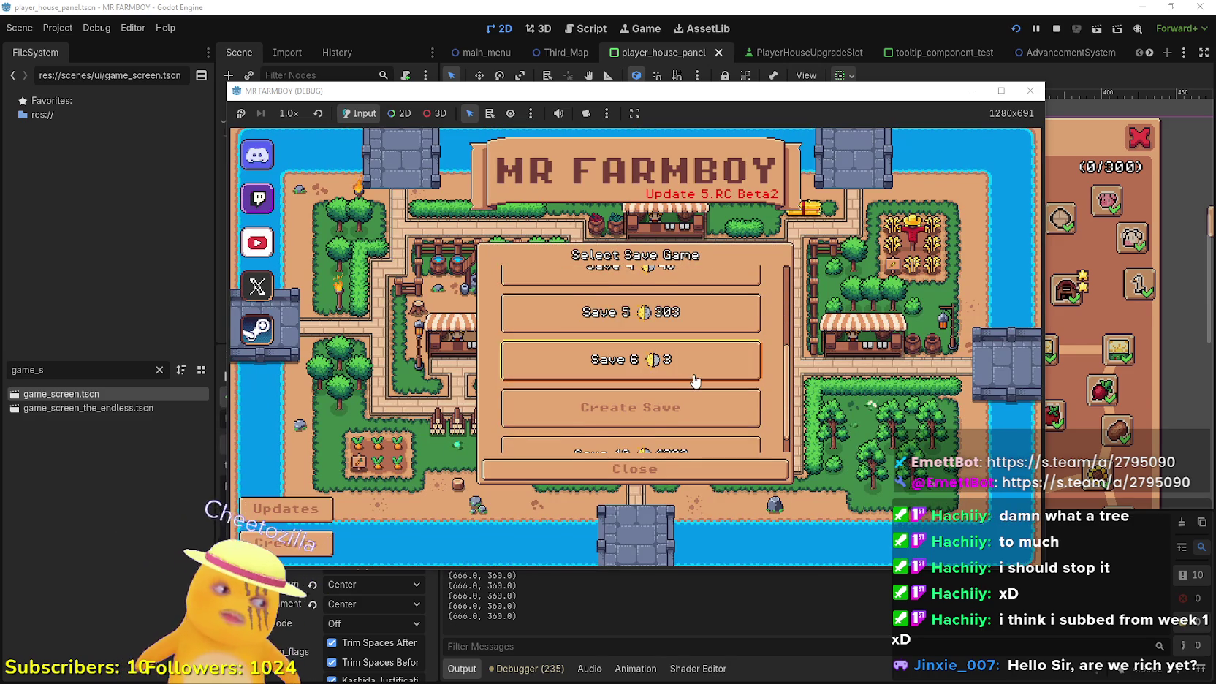
Delete save 6 and create a new save on The Endless (Incremental) island
left_click(678, 335)
left_click(675, 344)
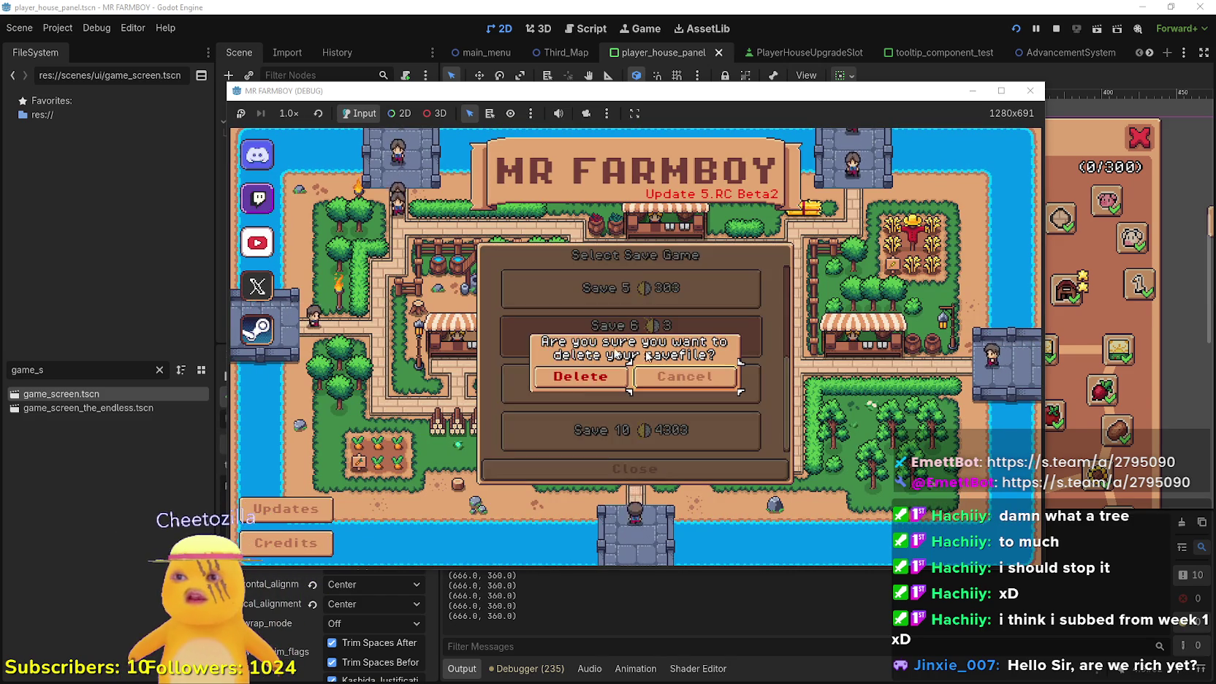
left_click(601, 378)
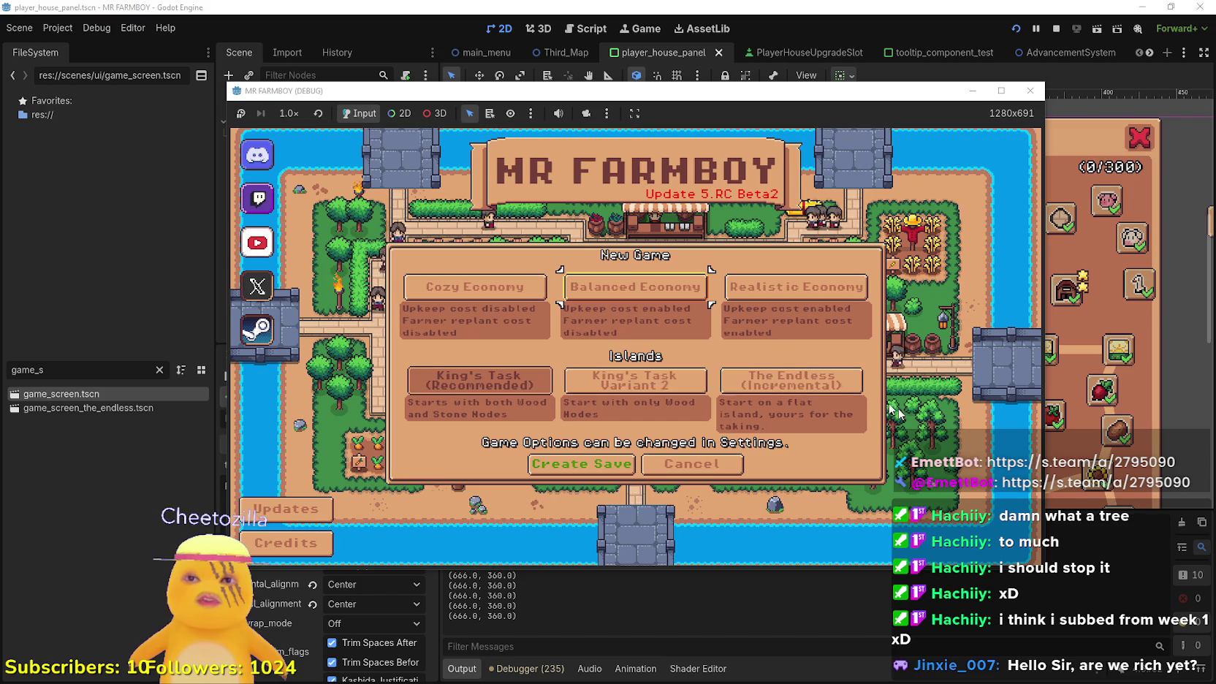
left_click(840, 377)
left_click(581, 464)
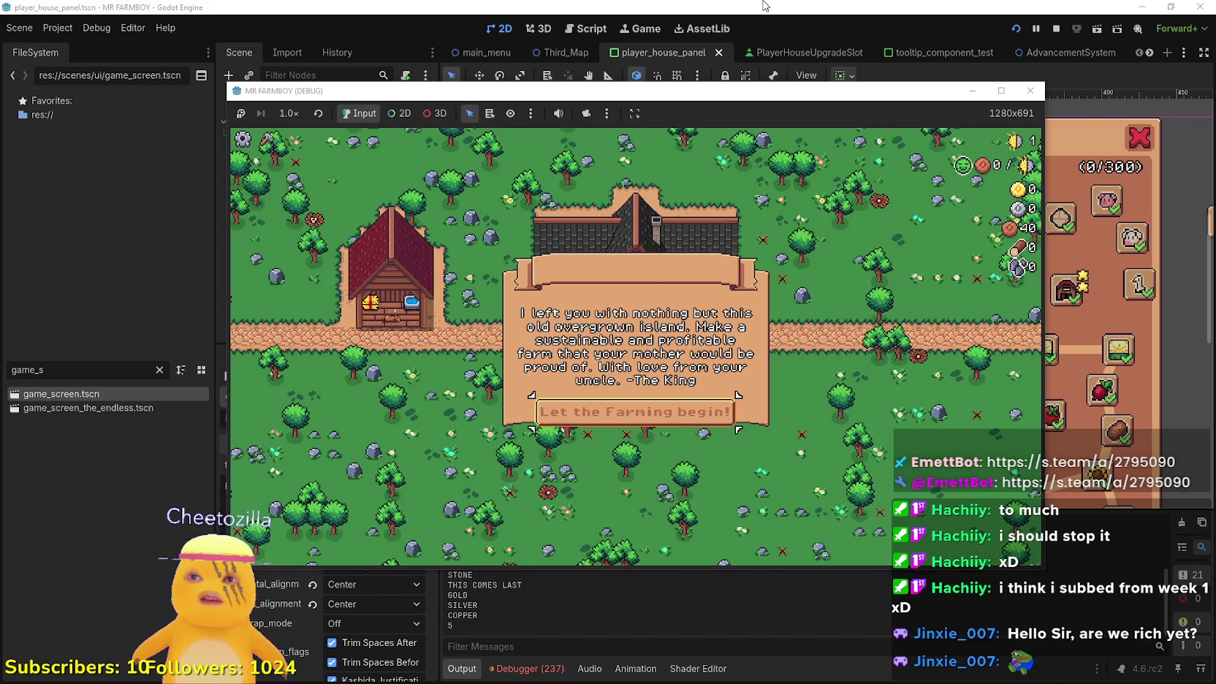
Make the Clouds layer visible in the Third_Map scene
left_click(525, 42)
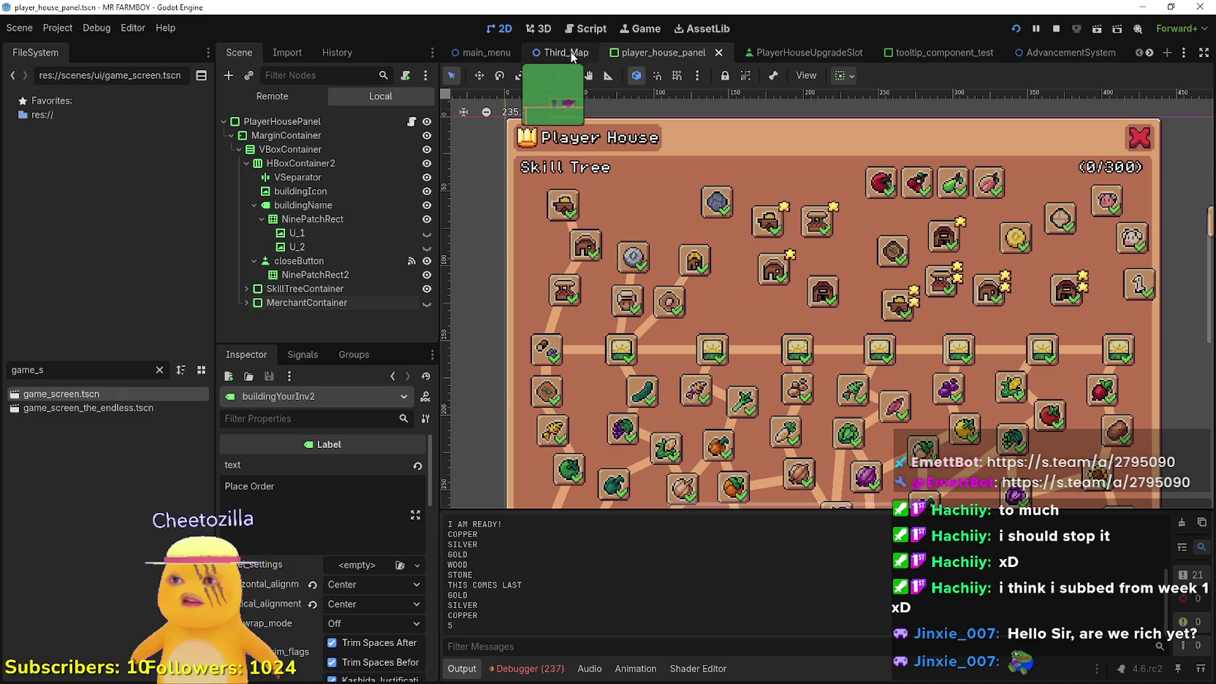
left_click(562, 53)
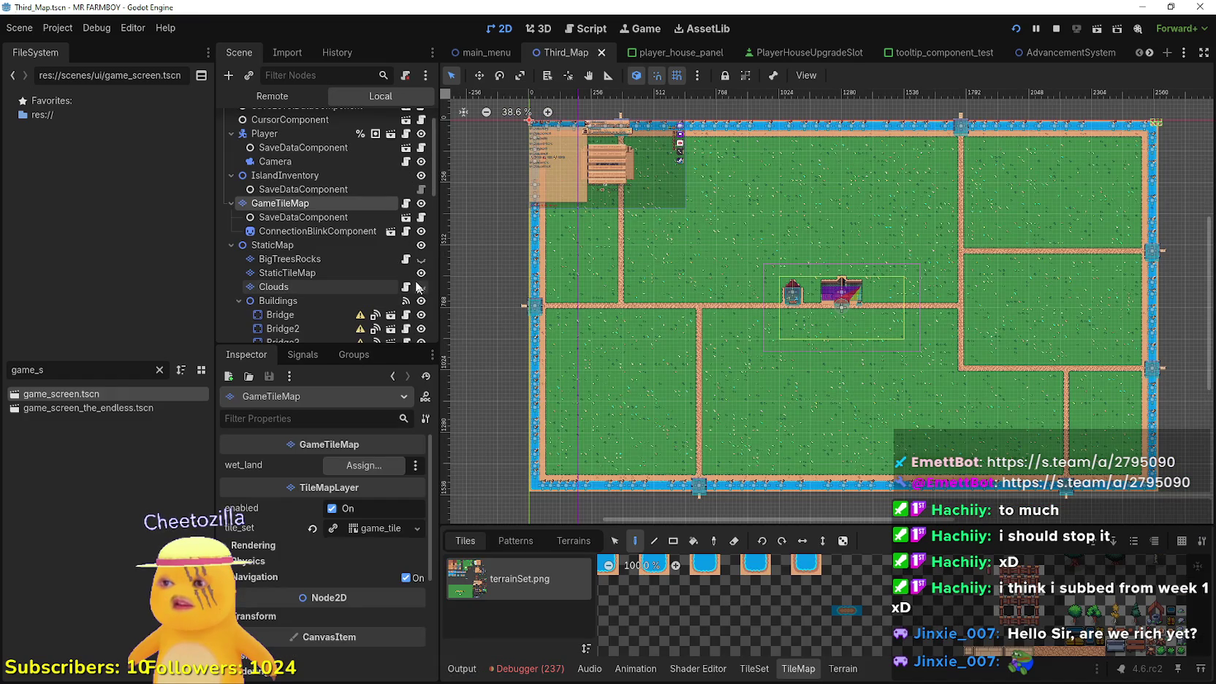
left_click(421, 287)
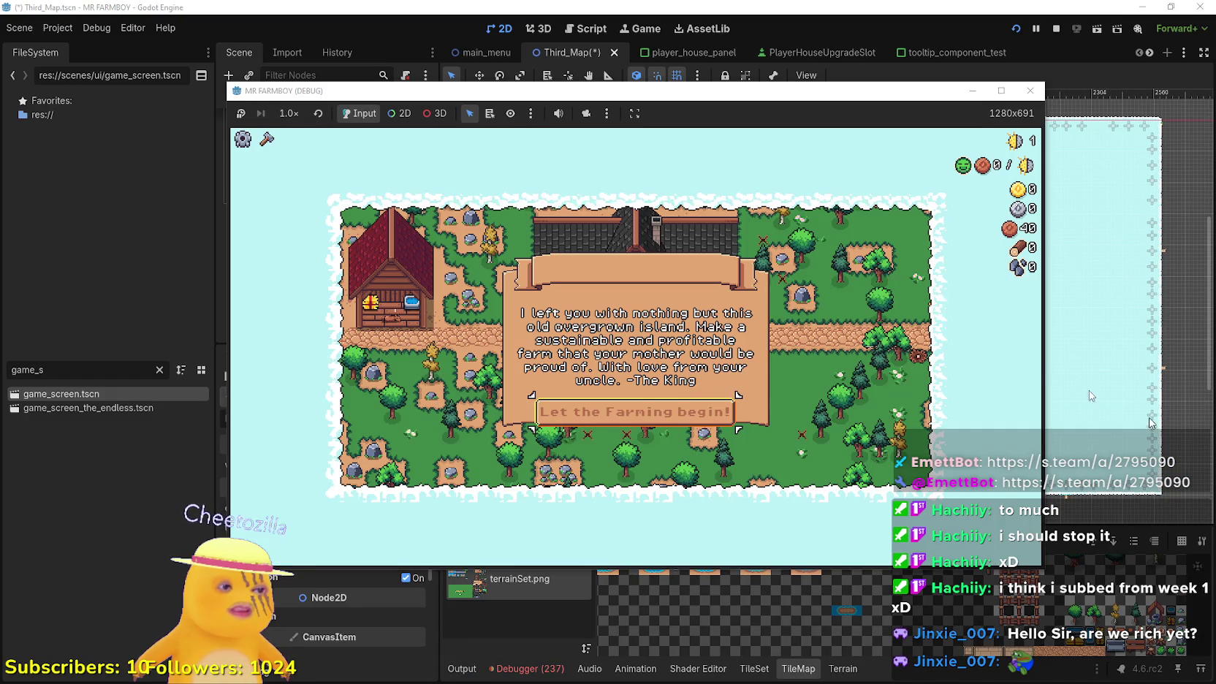
Maximize the game window, dismiss the King's intro letter and close the skill tree
left_click(1001, 90)
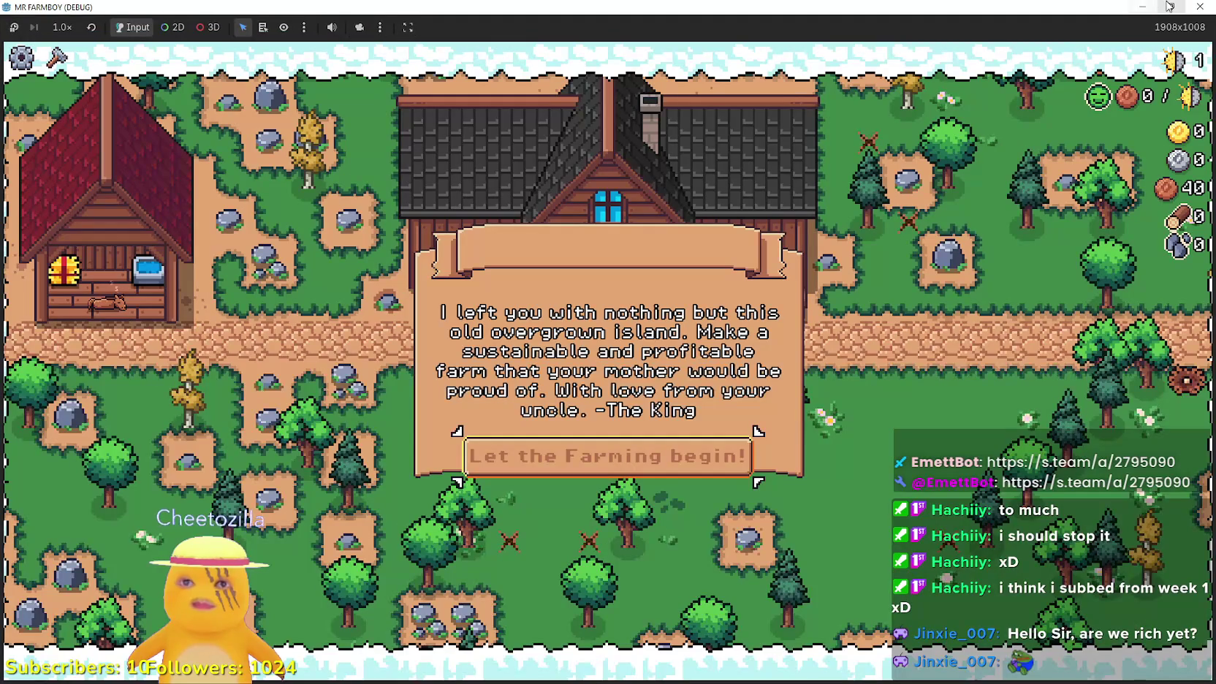
left_click(730, 435)
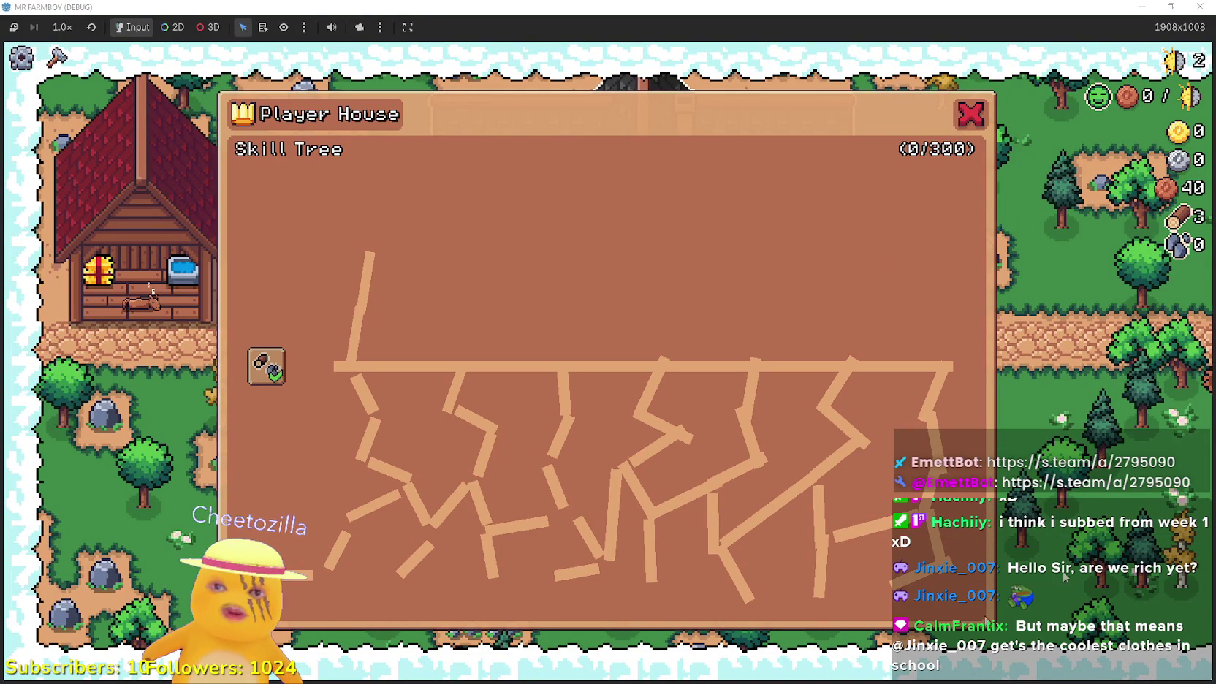
left_click(960, 111)
Walk around the island gathering wood and stone, then enter the house to open its skill tree
key("a")
key("d")
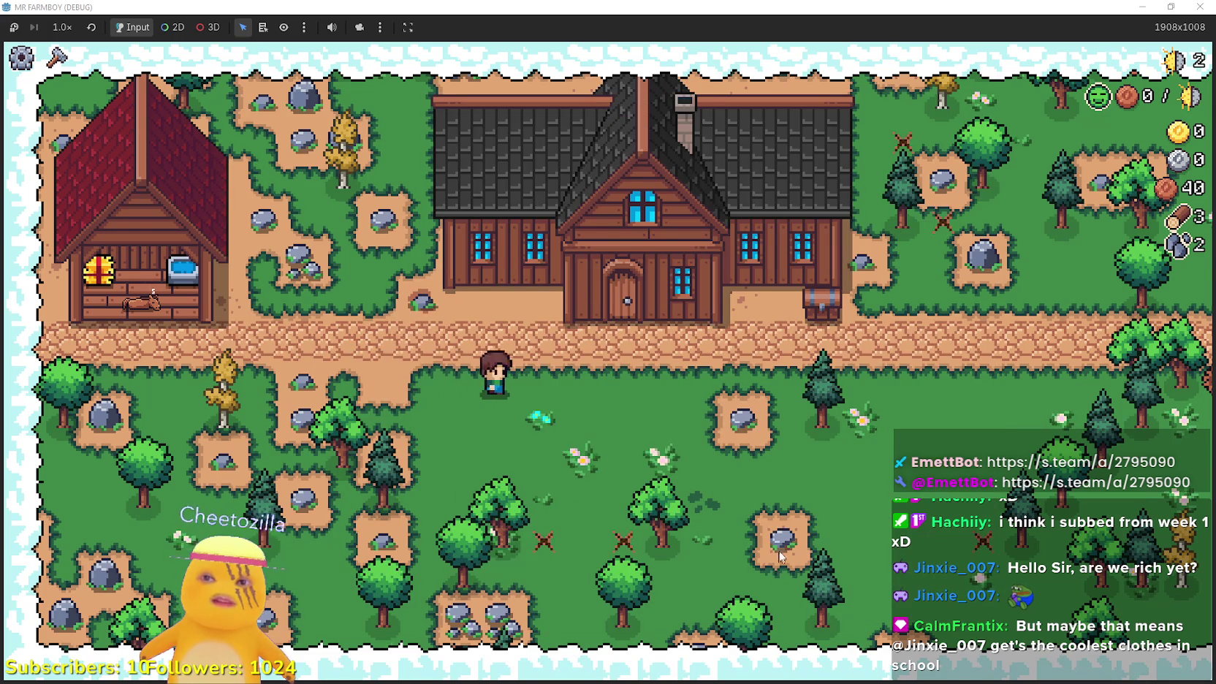
key("d")
key("s")
key("a")
key("d")
key("d")
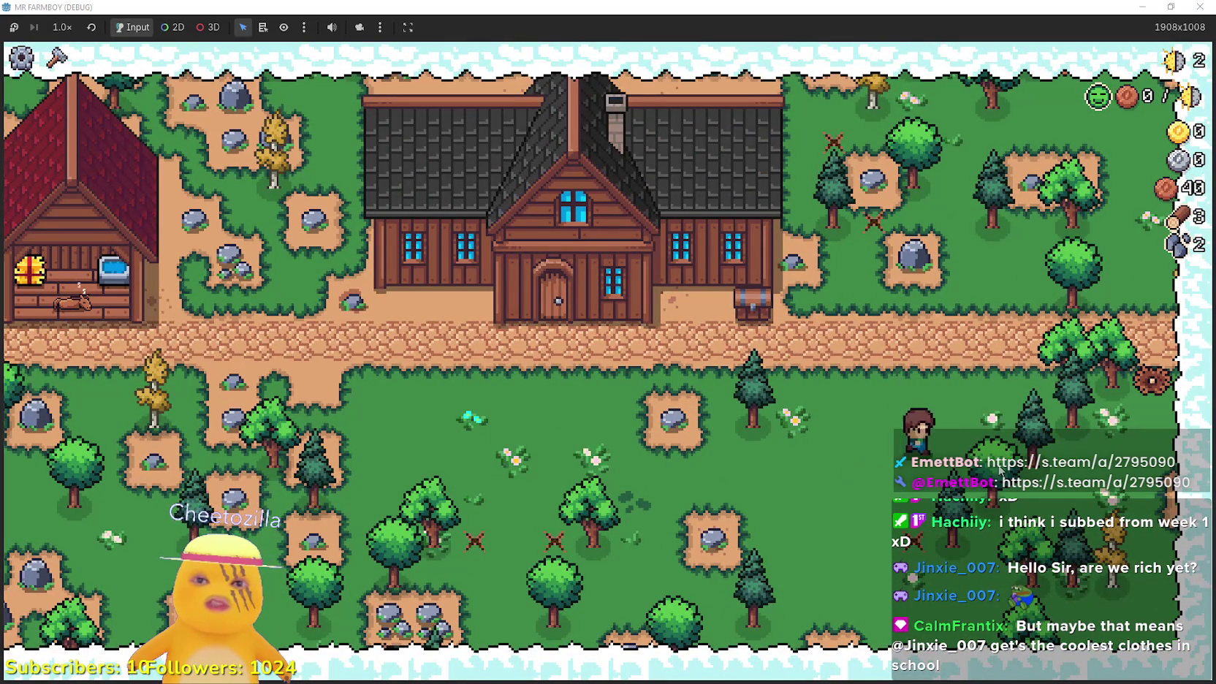
key("a")
key("a")
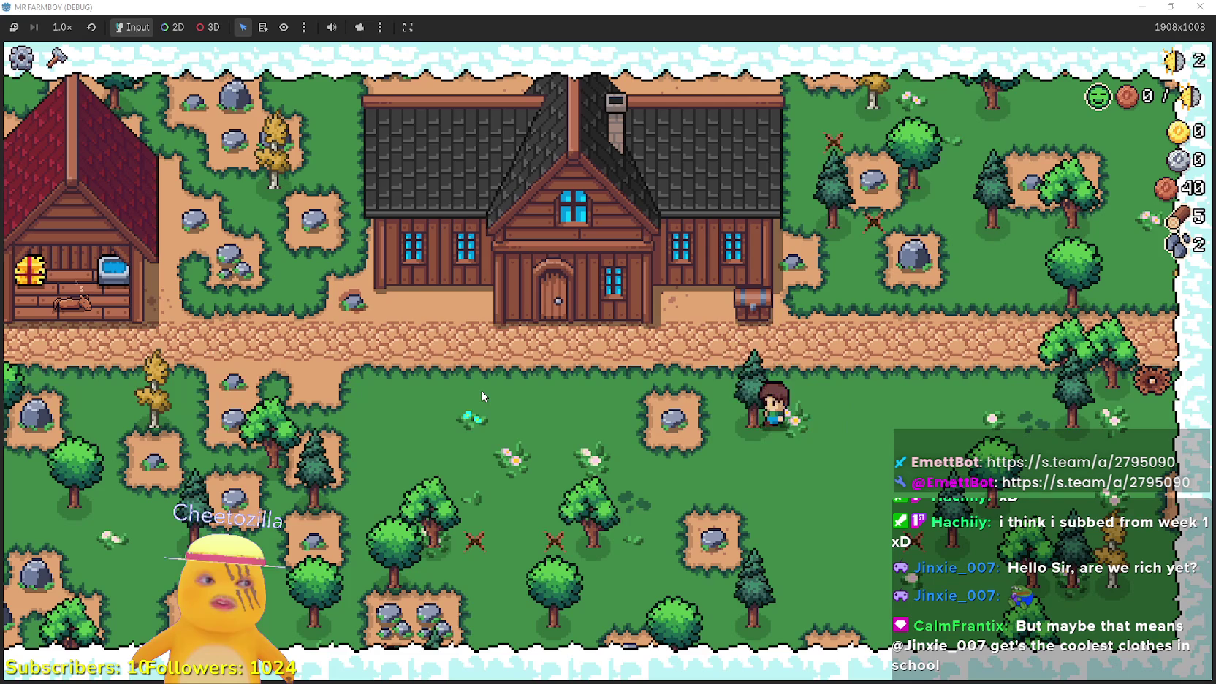
key("a")
key("w")
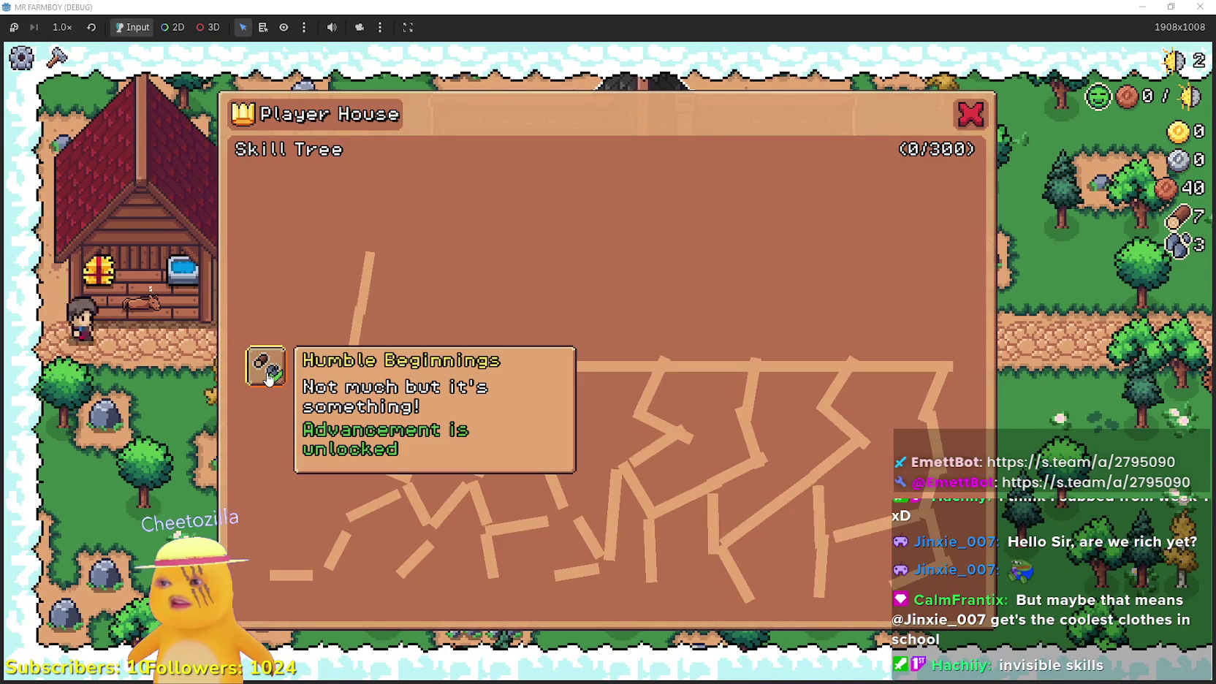
Close the skill tree panel and stop the running game with F8
left_click(972, 115)
key("Escape")
key("Escape")
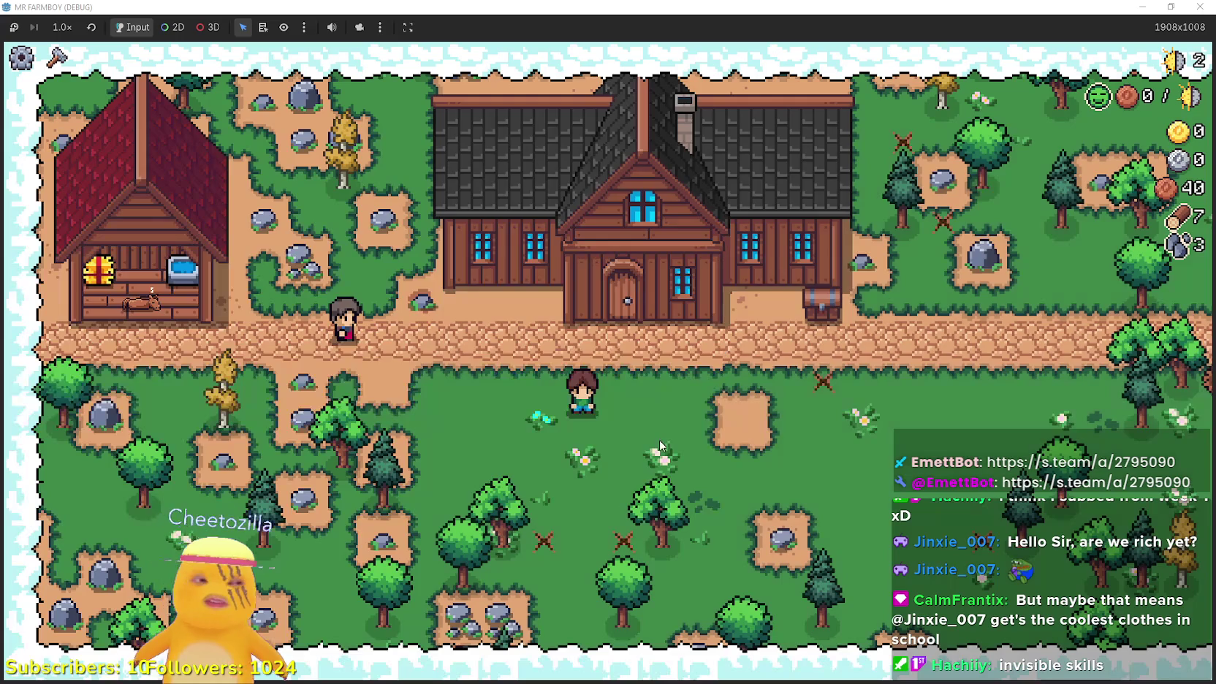
key("F8")
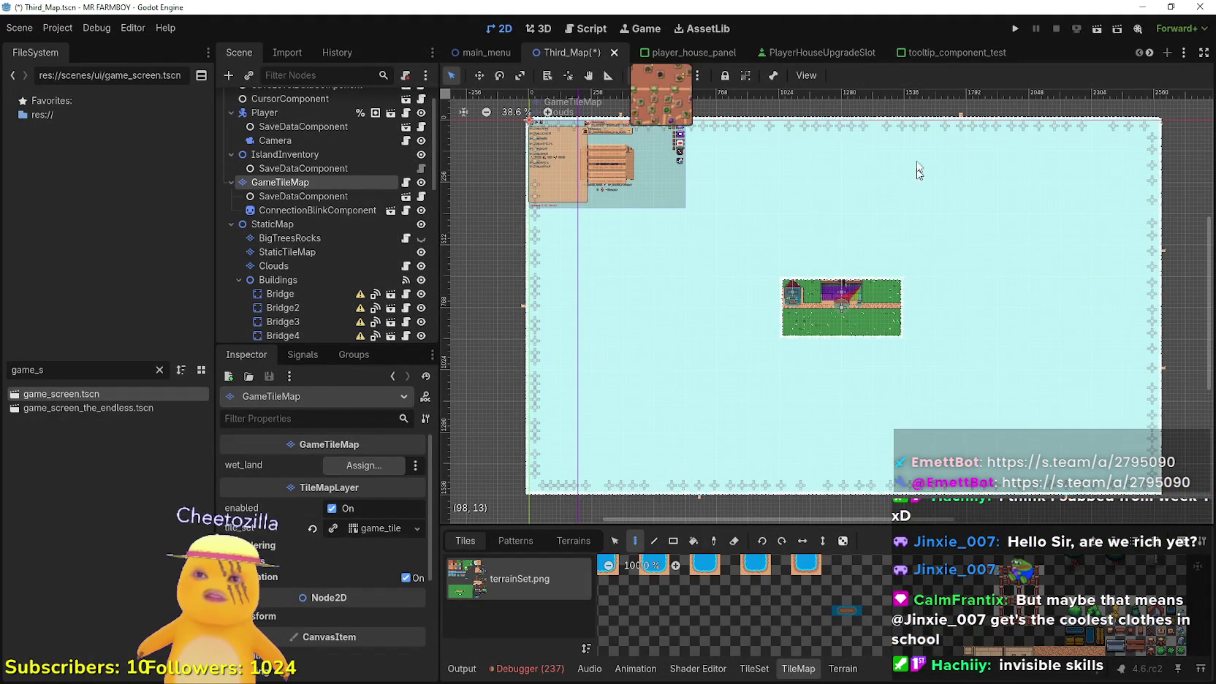
Save Third_Map, switch to player_house_panel, and expand SkillTreeContainer and its Skills node
key("ctrl+s")
left_click(669, 54)
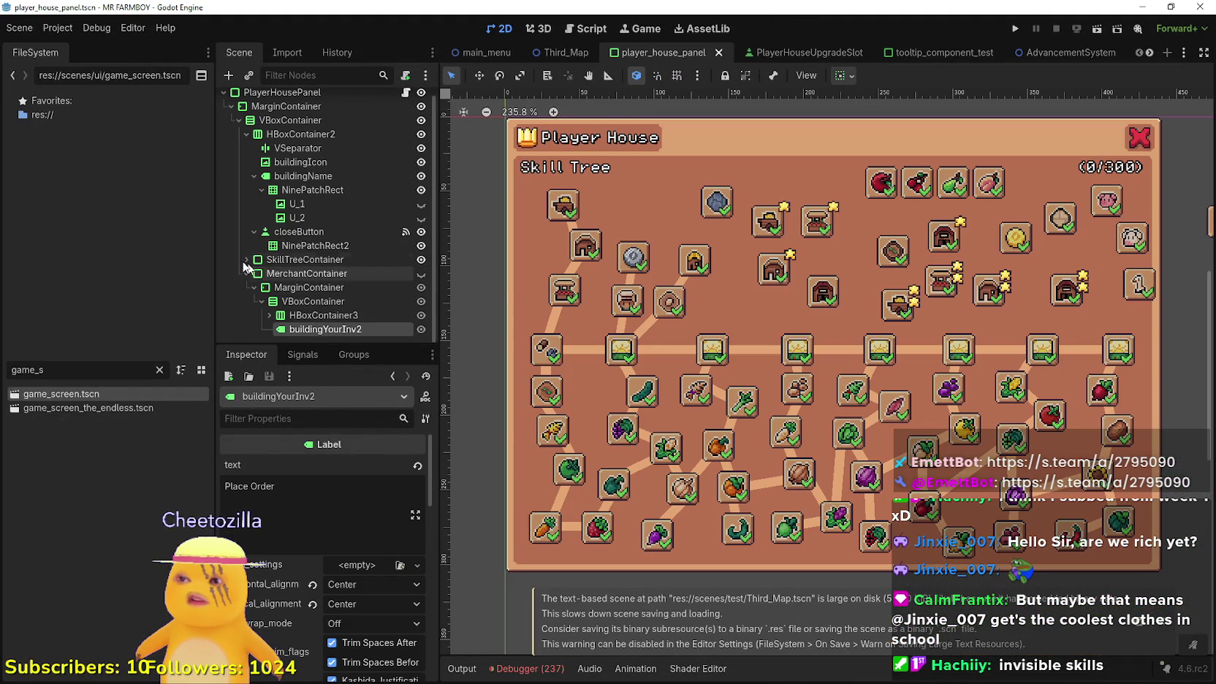
left_click(246, 272)
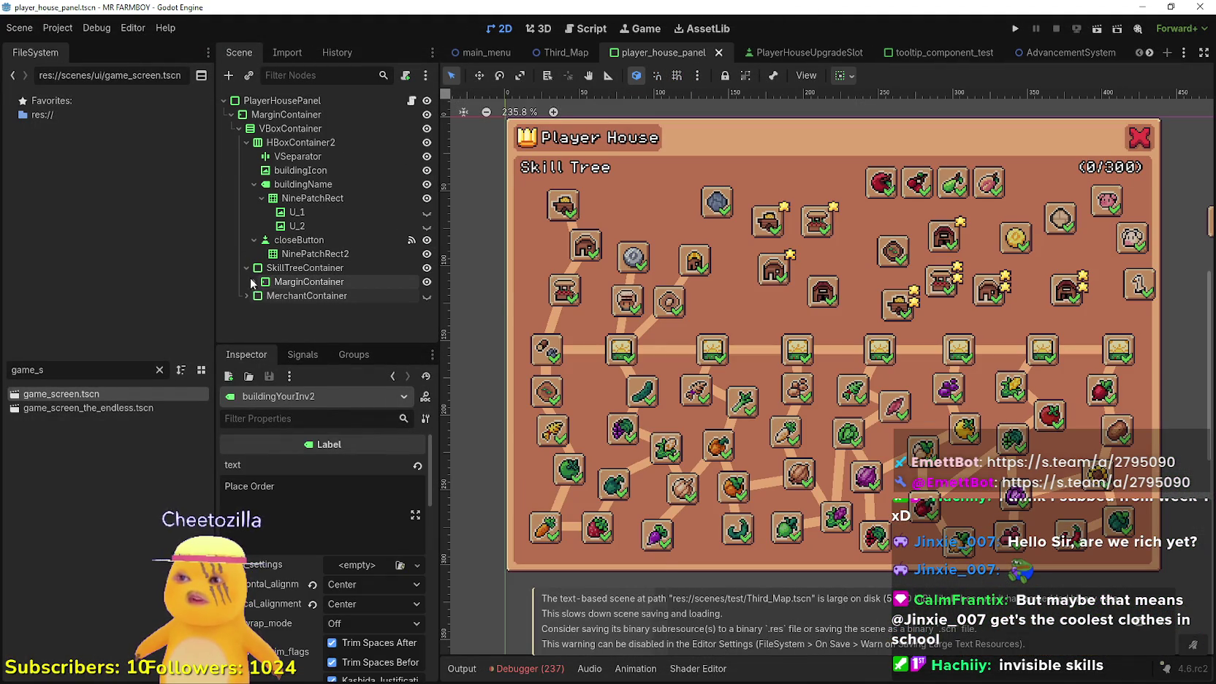
left_click(247, 267)
scroll(321, 288, "down", 1)
left_click(269, 315)
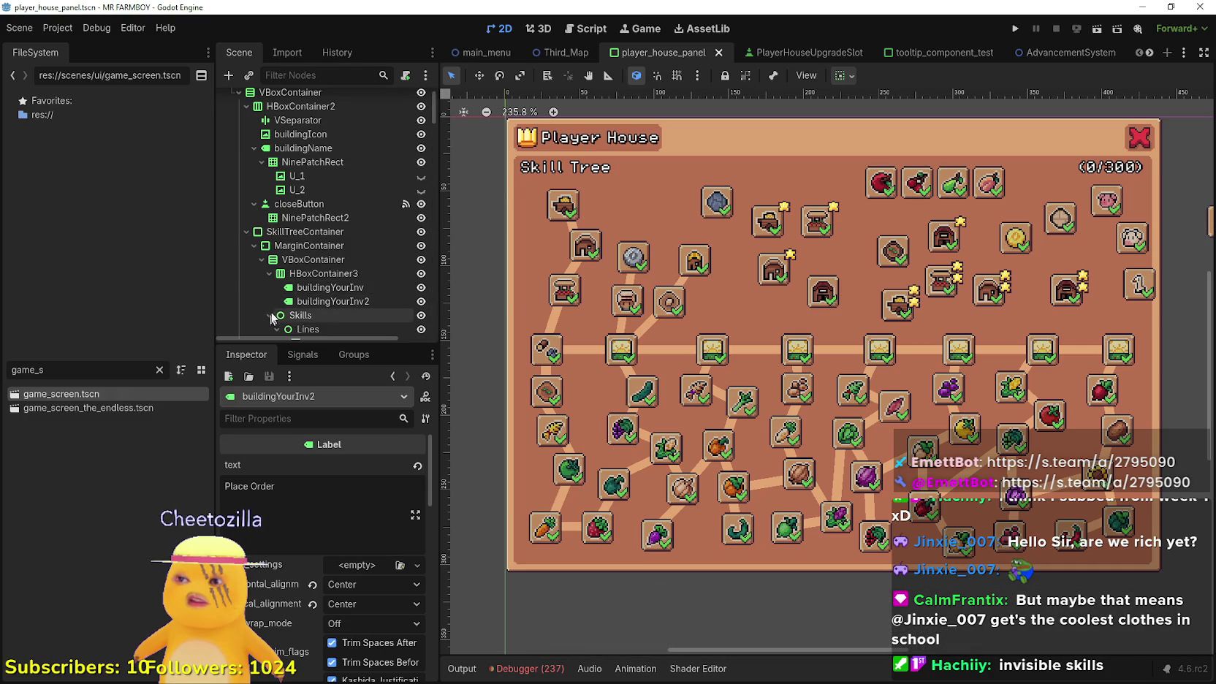
Add a parents entry to the StartHere skill slot pointing to StartHere
scroll(350, 300, "down", 5)
left_click(550, 363)
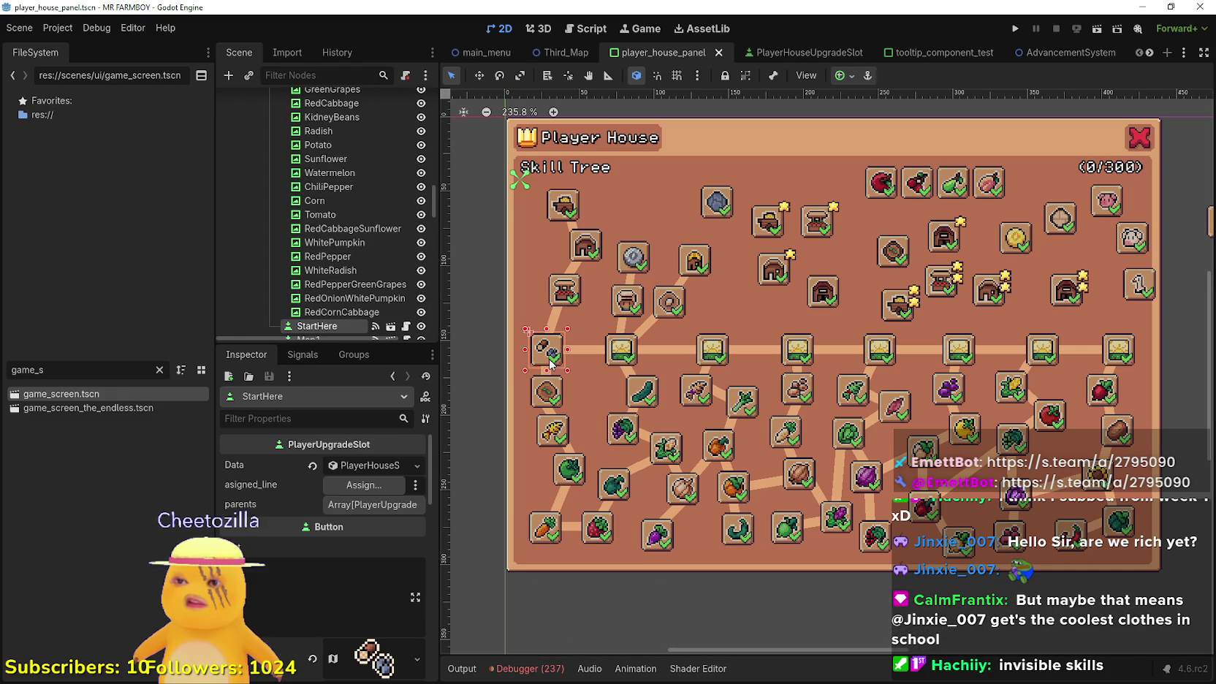
left_click(385, 508)
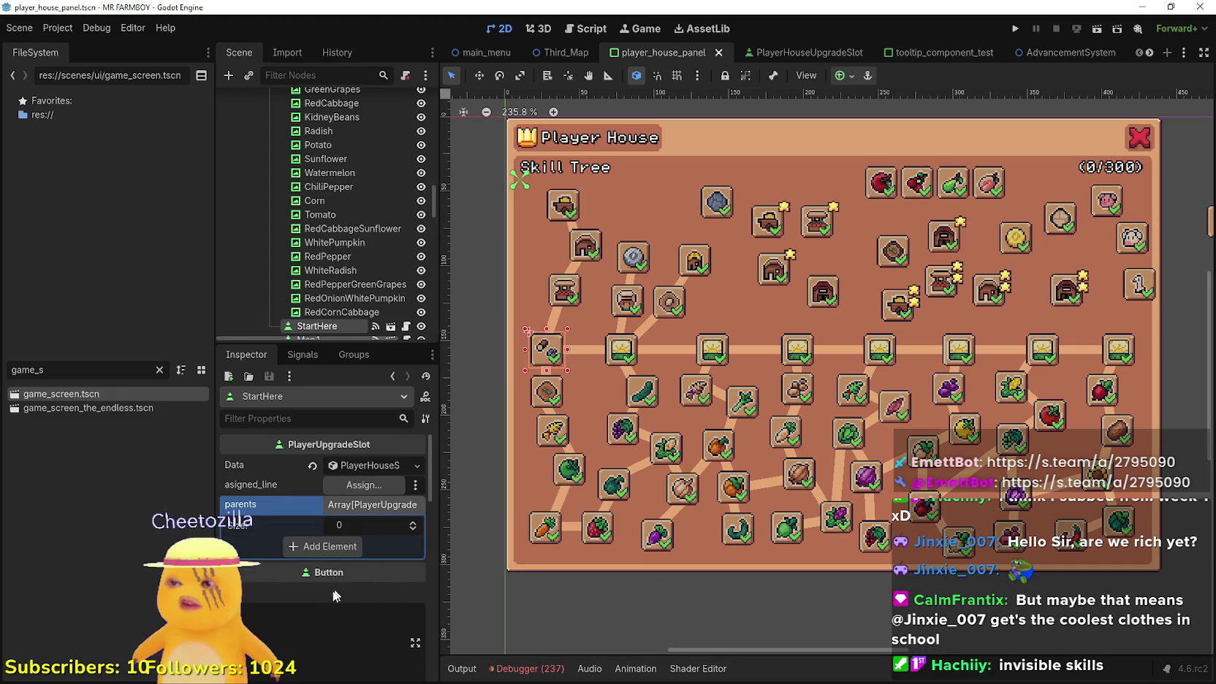
left_click(325, 547)
left_click(351, 546)
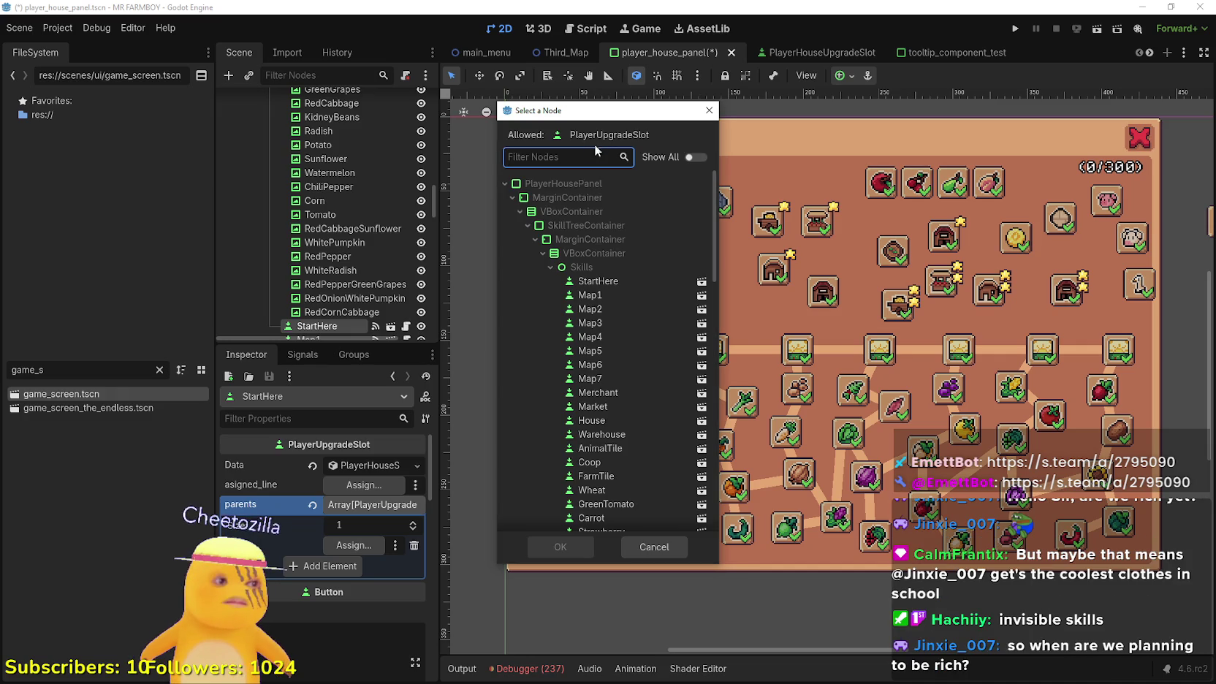
scroll(597, 351, "down", 5)
scroll(597, 351, "down", 3)
scroll(612, 259, "up", 10)
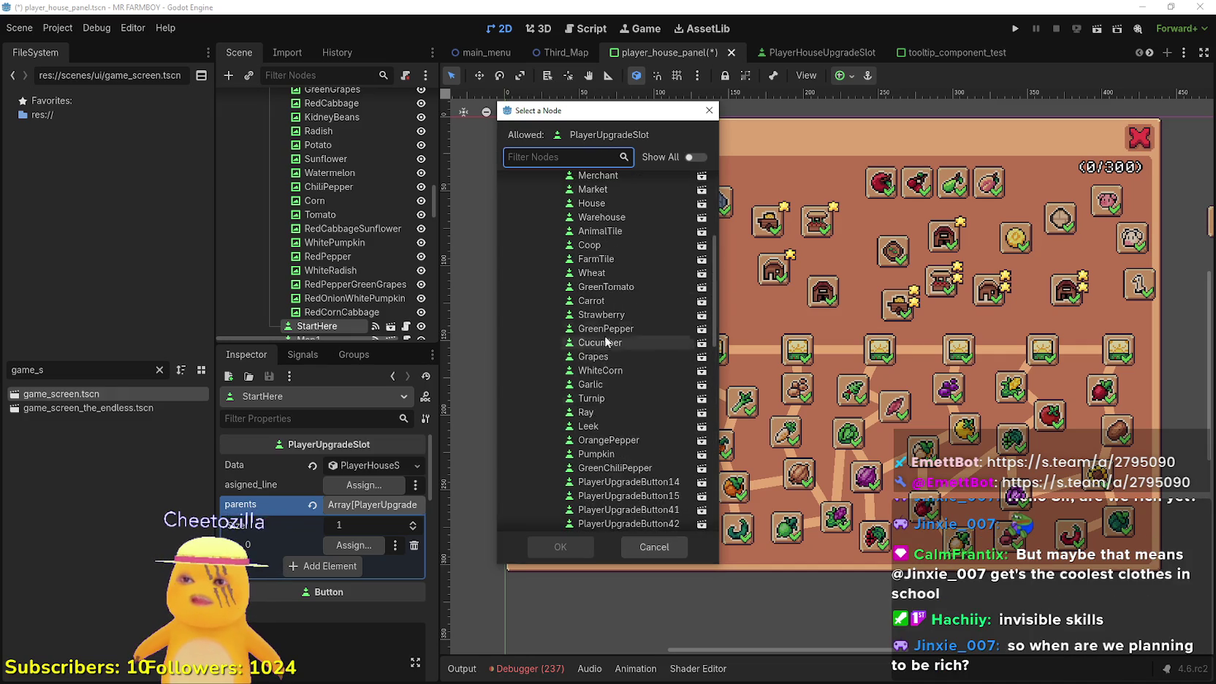
left_click(612, 193)
left_click(559, 546)
Save the player_house_panel scene with Ctrl+S
scroll(516, 284, "up", 1)
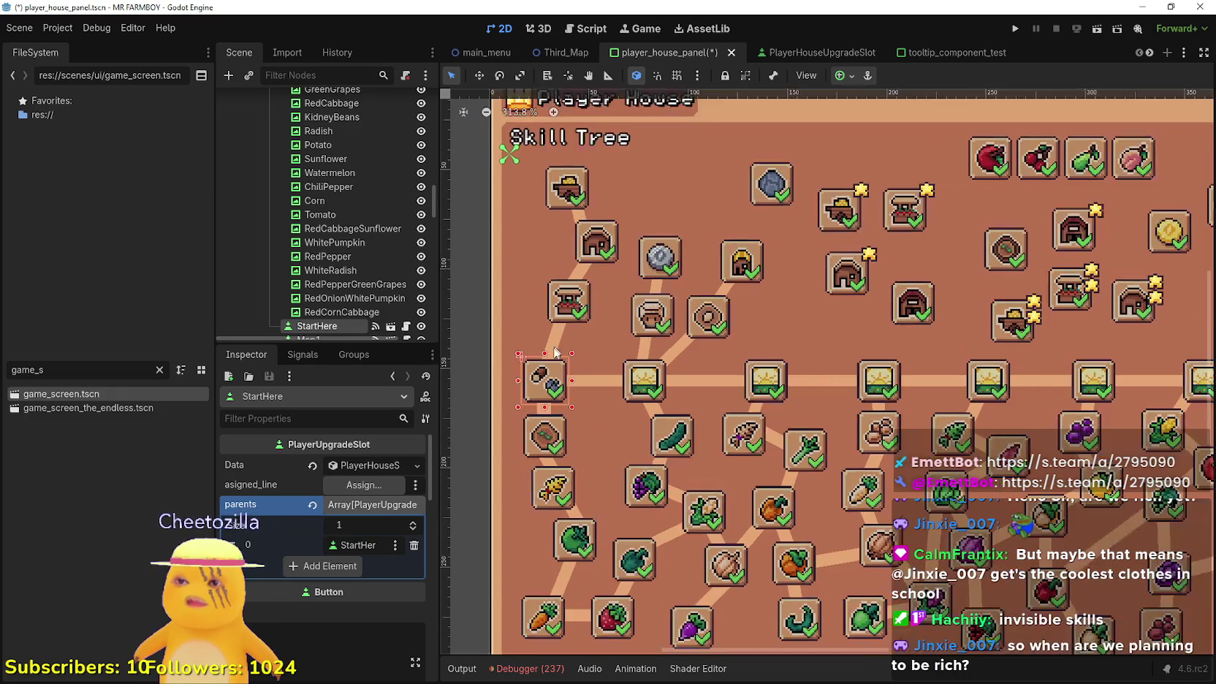
scroll(631, 421, "down", 1)
key("ctrl+s")
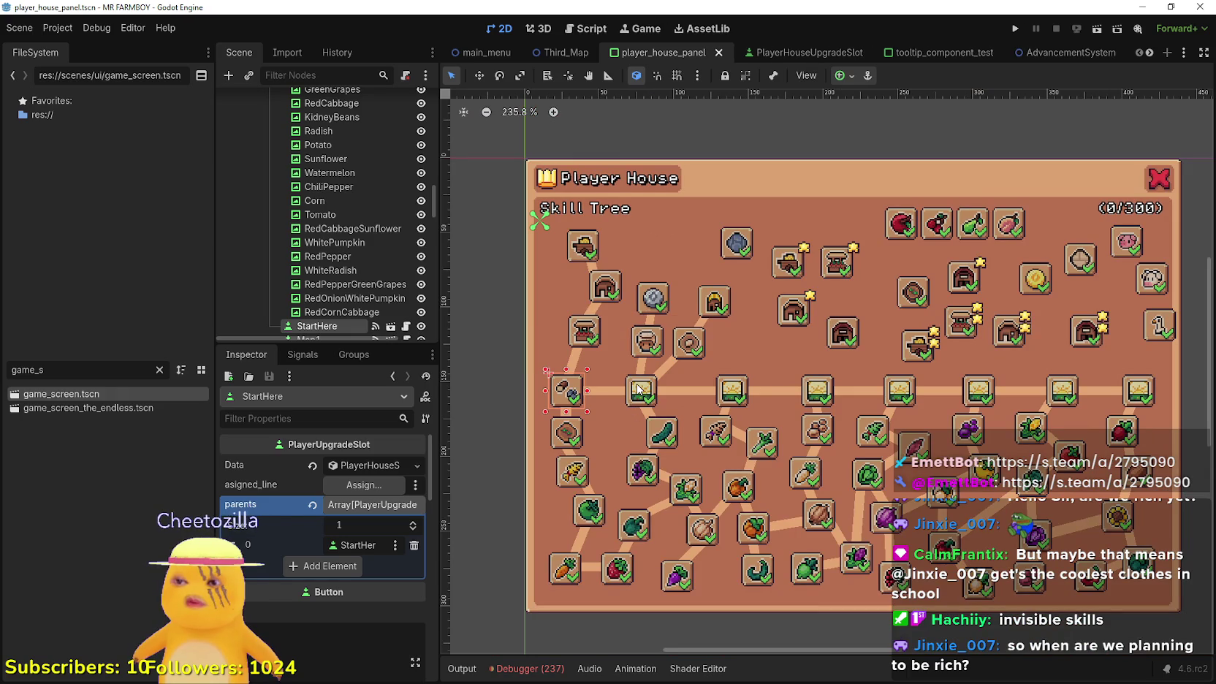
Review the Map1, StartHere and Market slots' parents, then run the game again
left_click(638, 389)
left_click(568, 394)
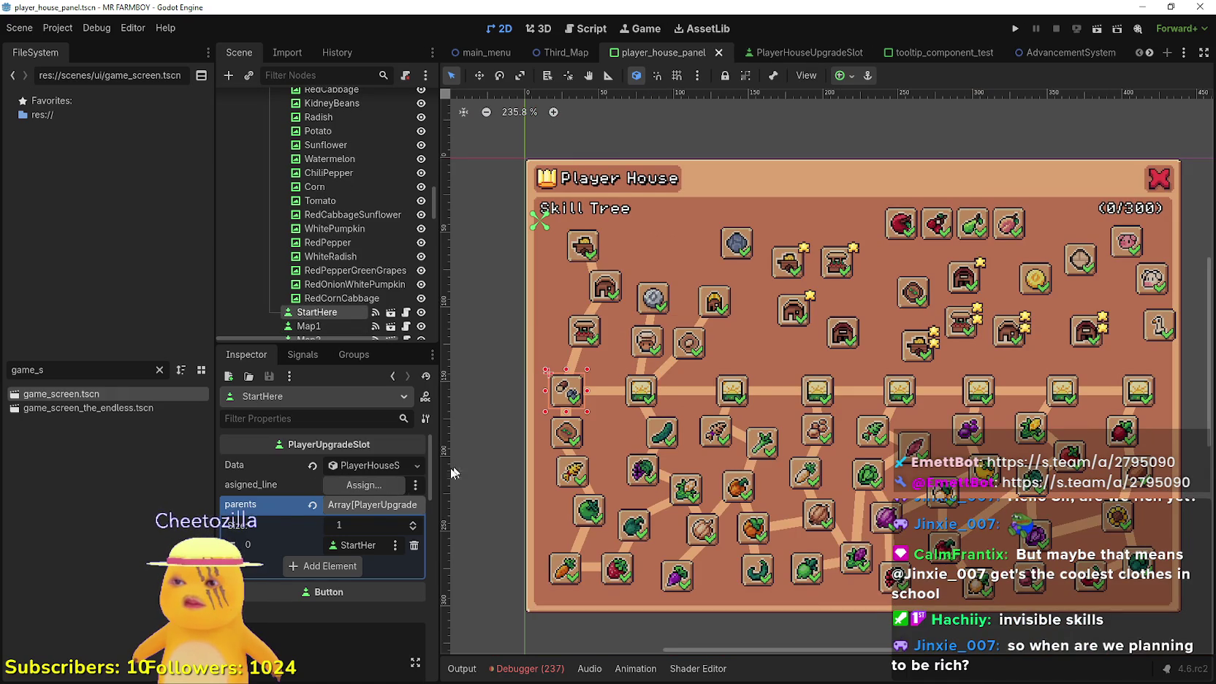
left_click(585, 333)
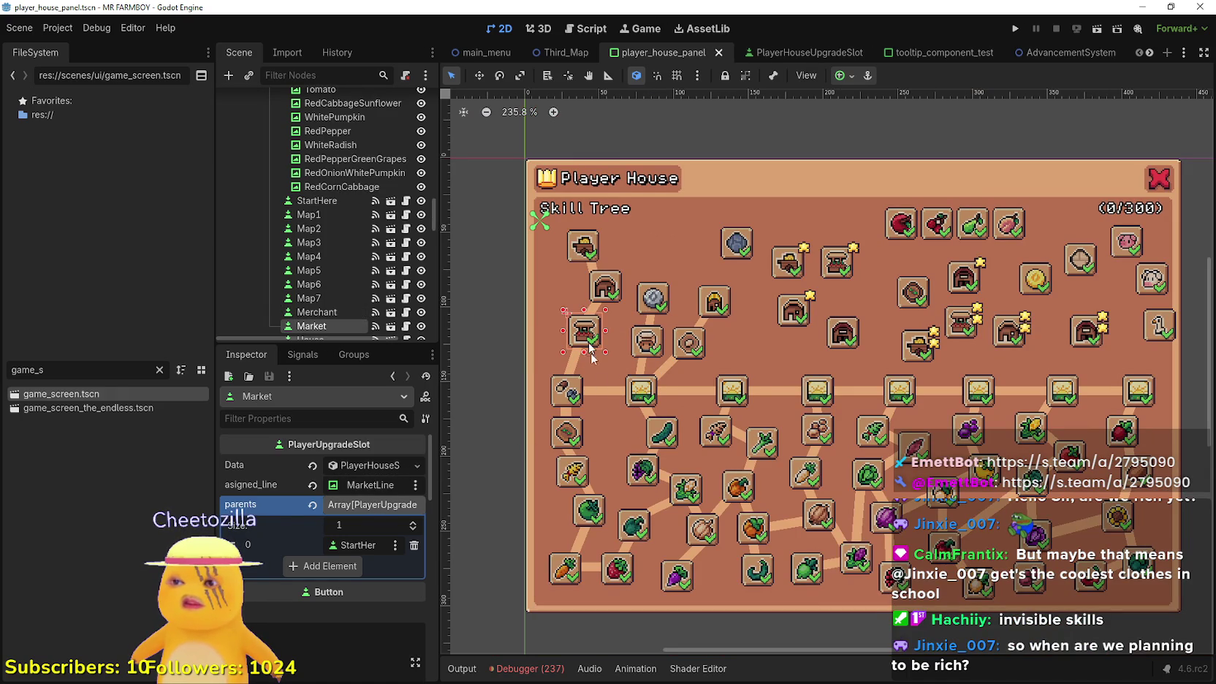
left_click(638, 394)
left_click(1015, 27)
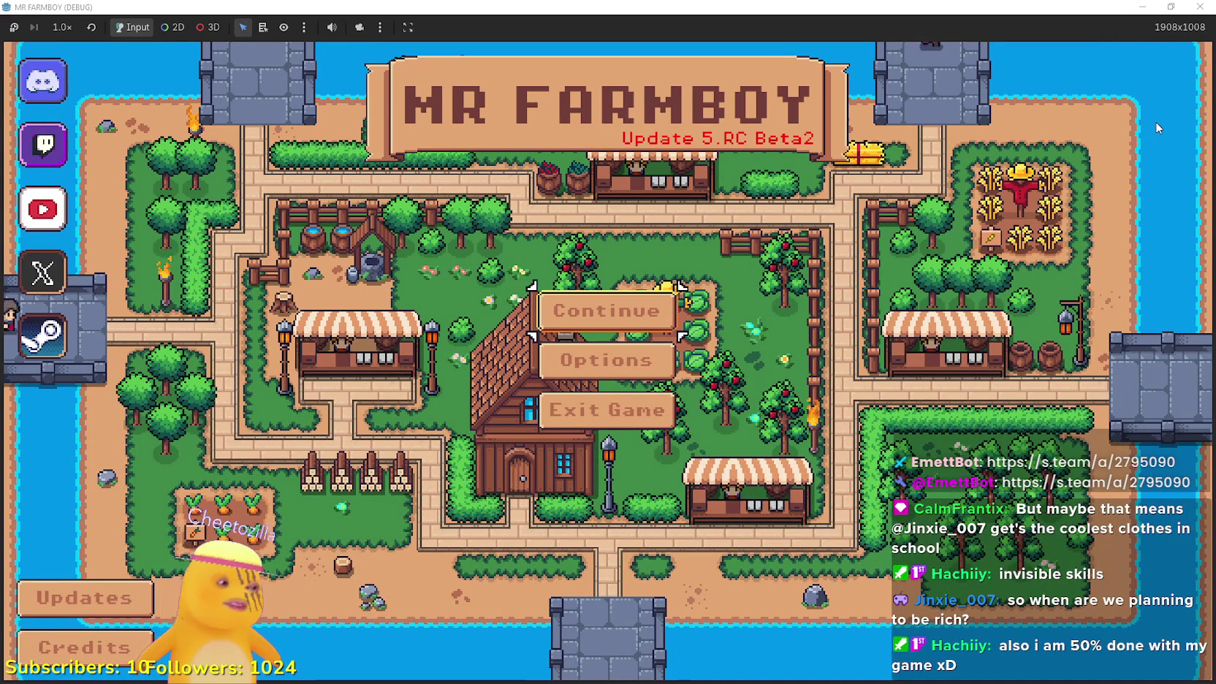
Delete save 6 and create a new save on The Endless (Incremental) island
left_click(640, 313)
scroll(622, 385, "down", 5)
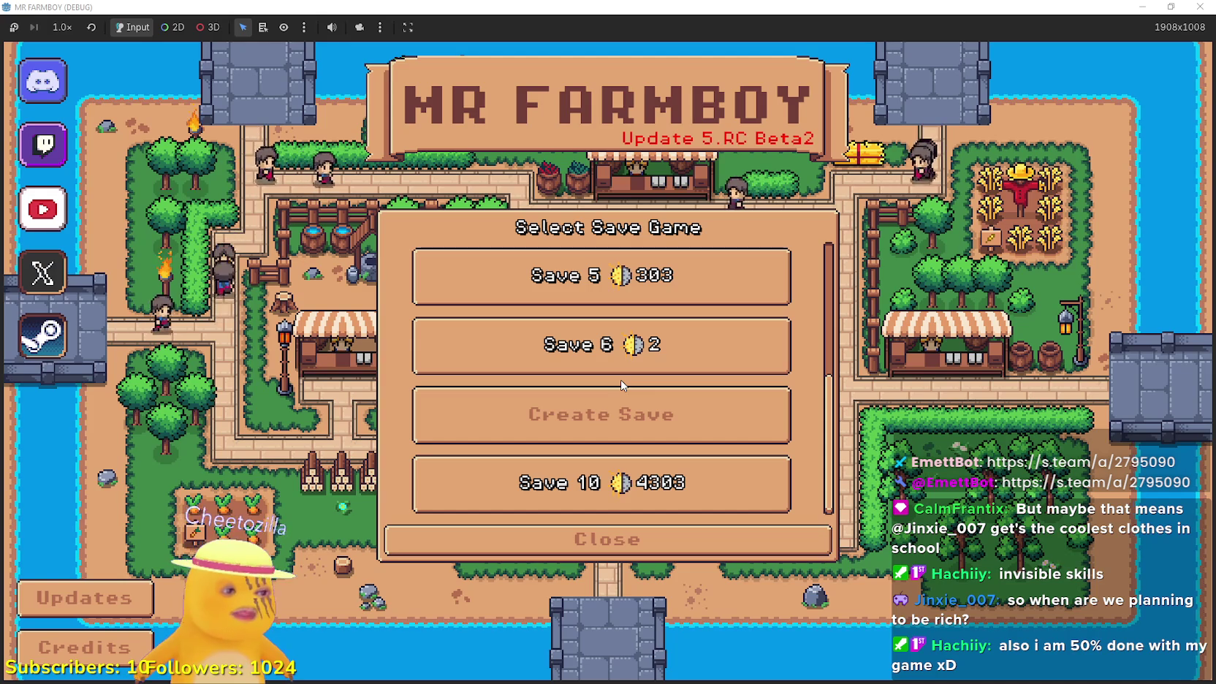
left_click(690, 347)
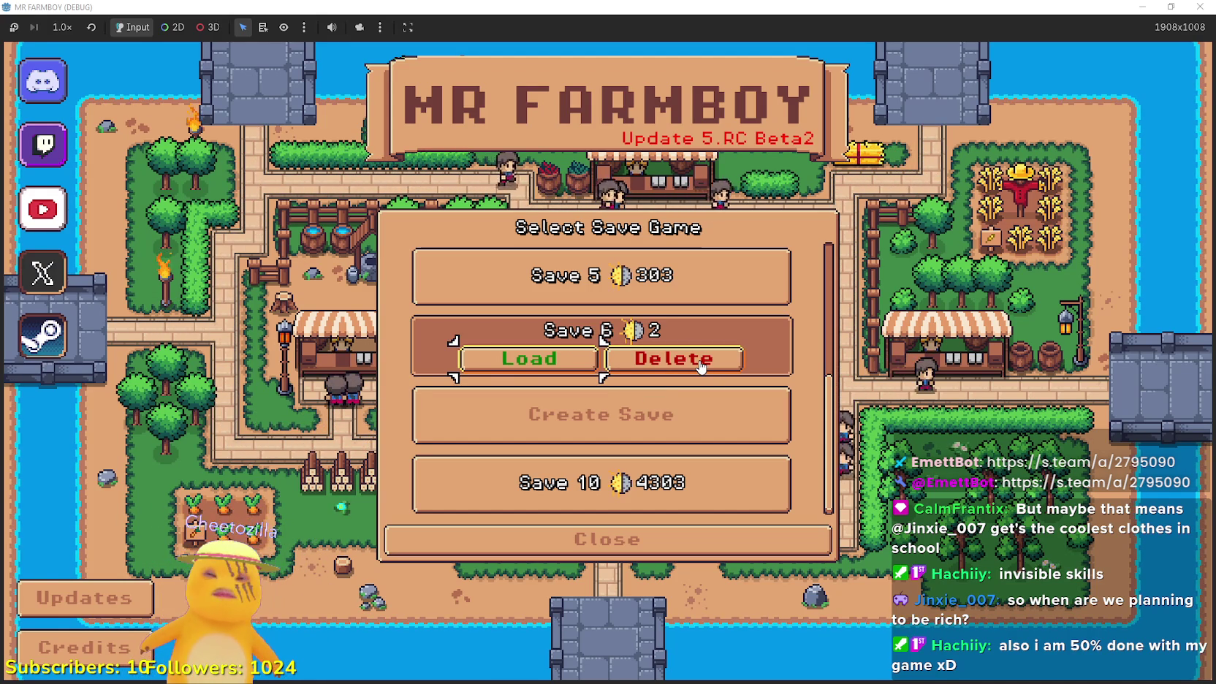
left_click(700, 366)
left_click(529, 400)
left_click(607, 347)
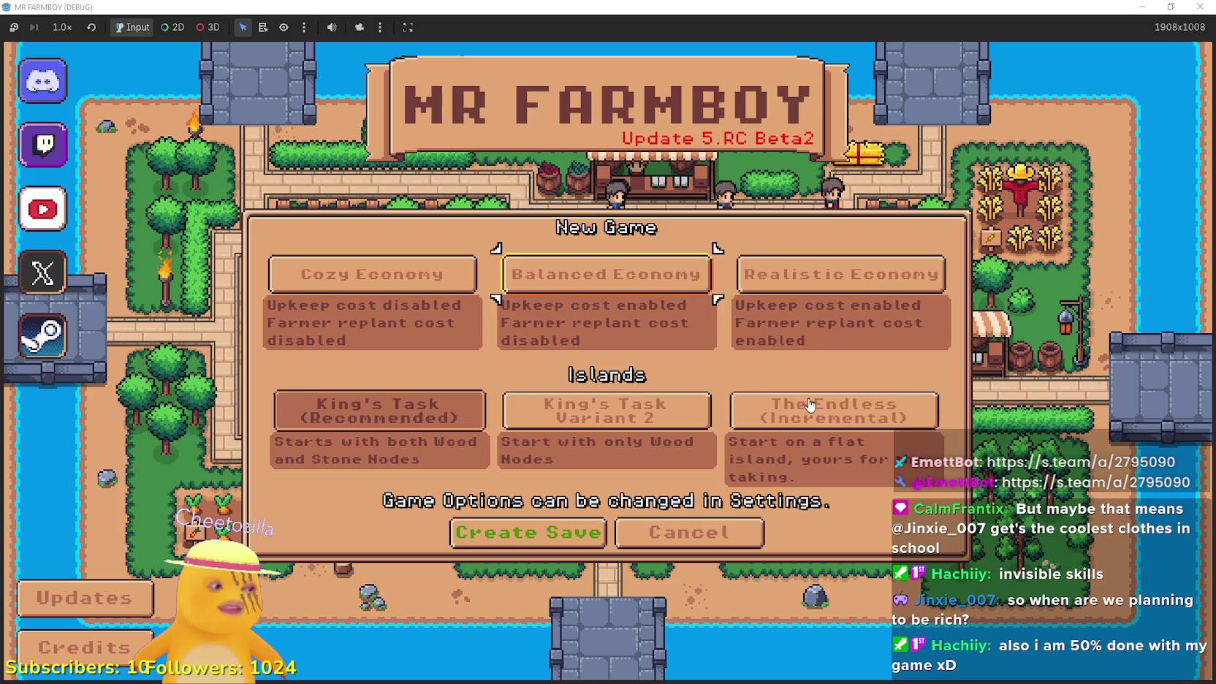
left_click(610, 421)
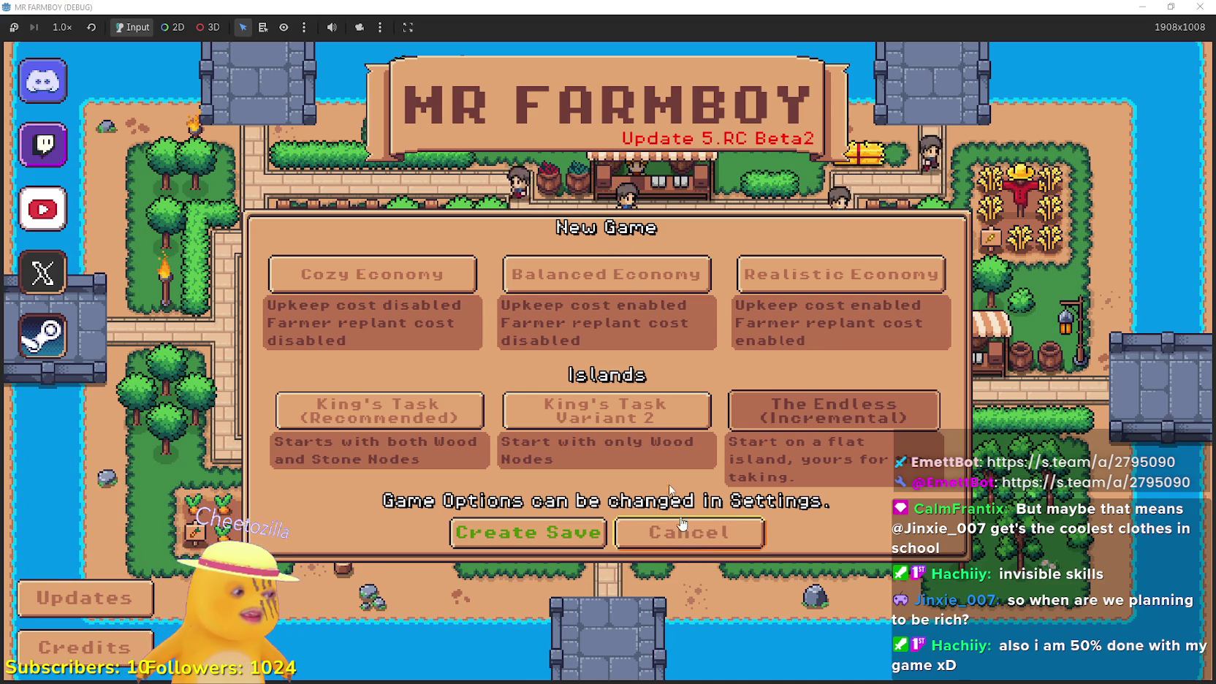
left_click(527, 532)
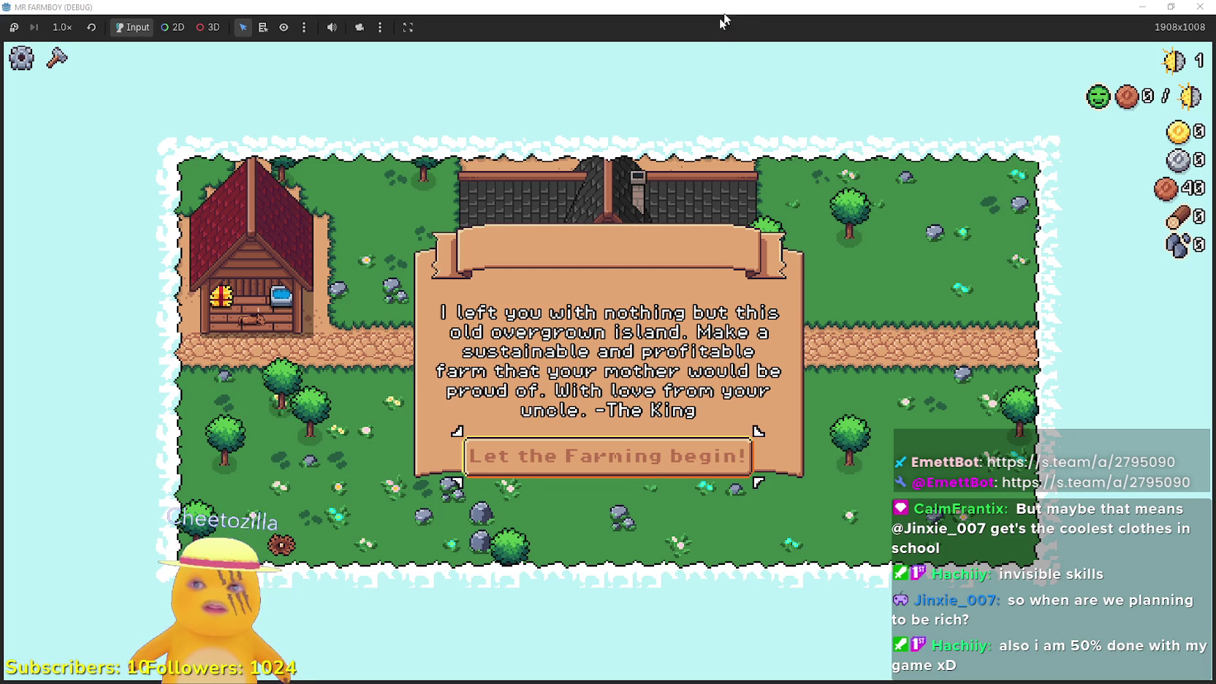
Maximize the editor window, then return to the game and dismiss the opening letter
key("alt+Tab")
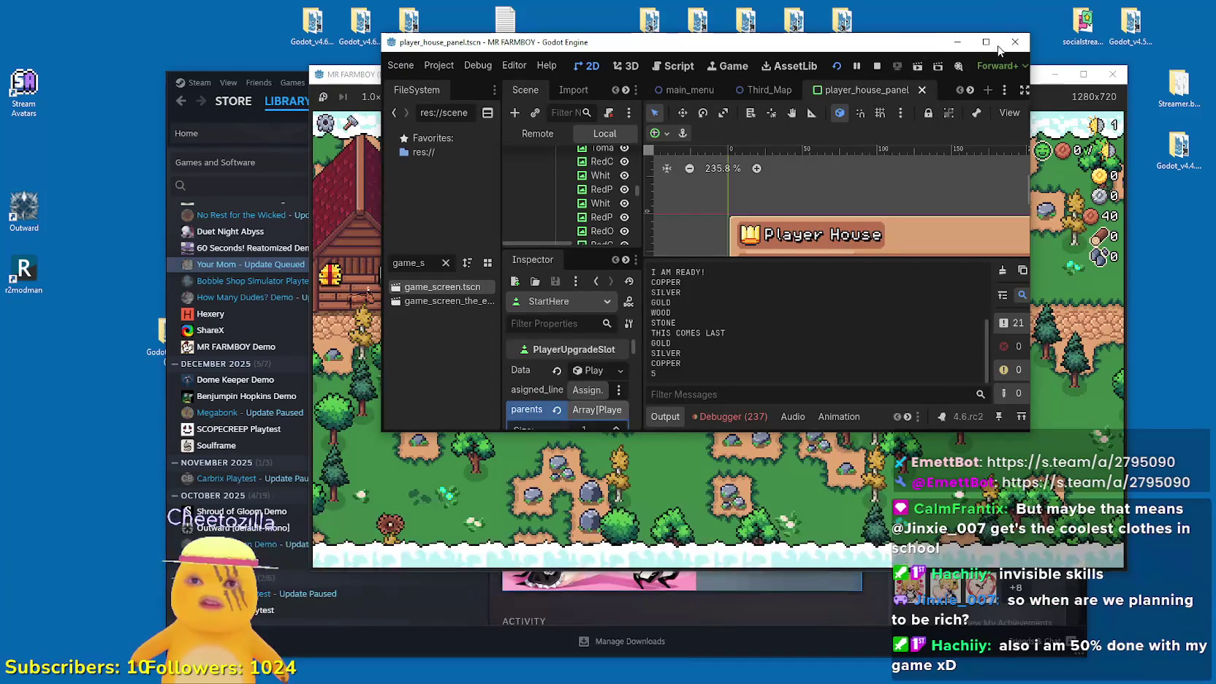
left_click(984, 42)
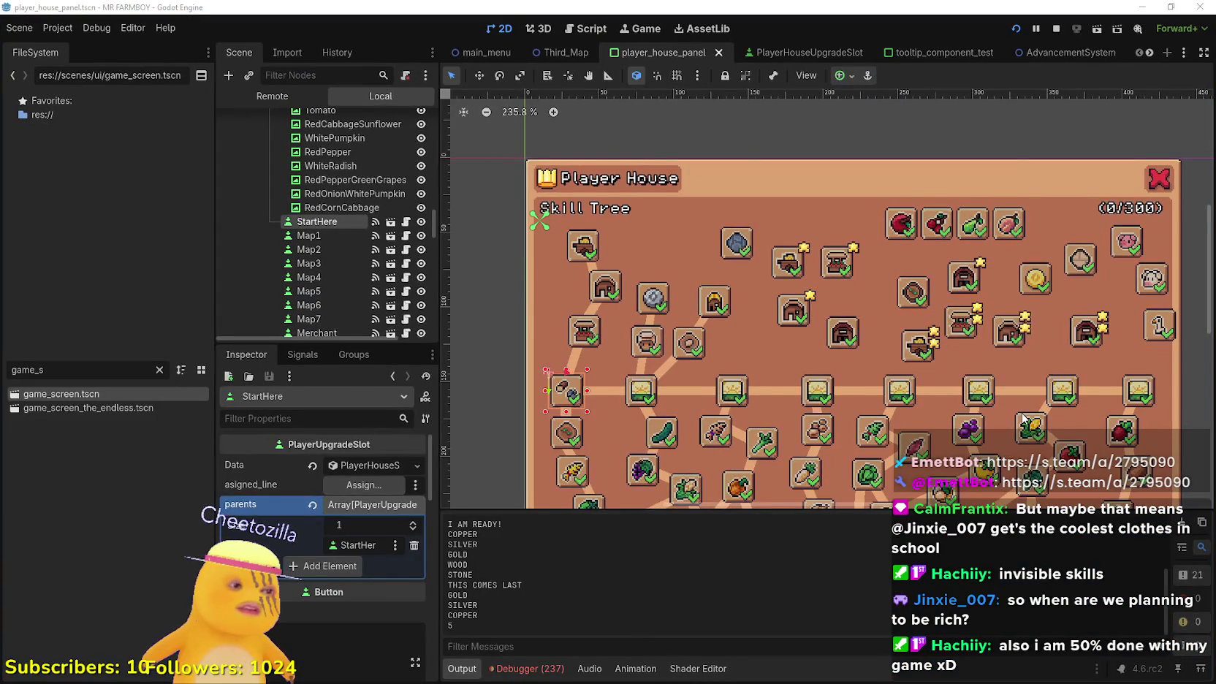
key("alt+Tab")
left_click(769, 375)
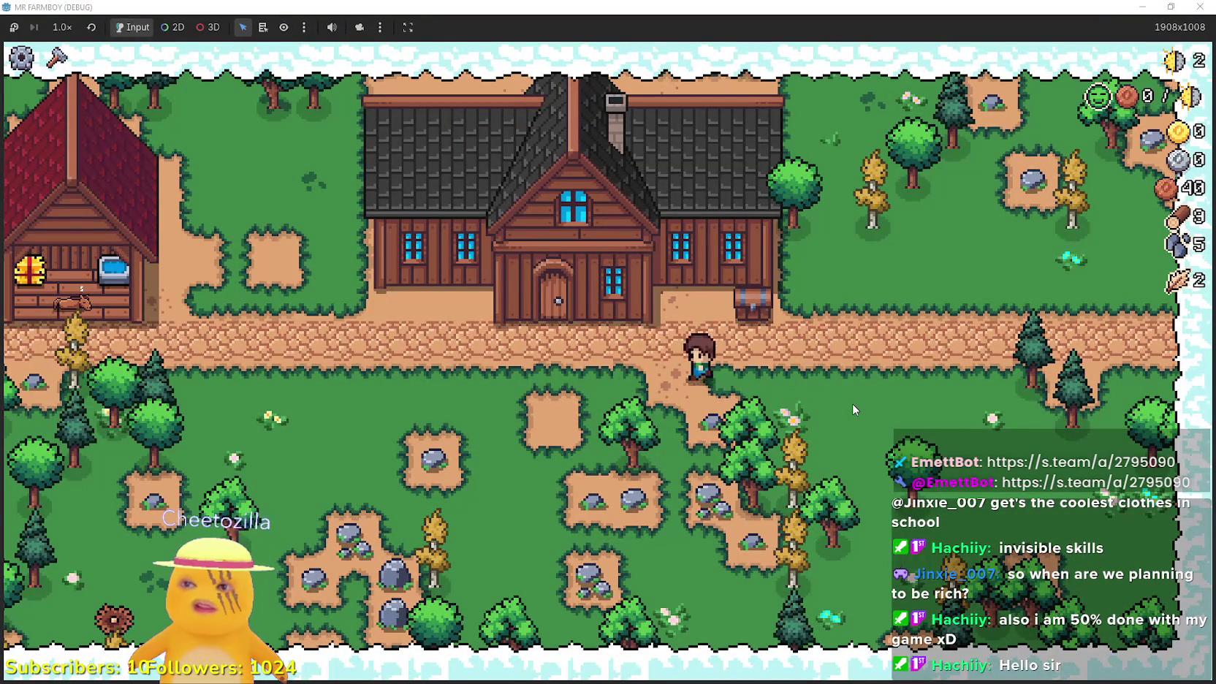
Check the Player House skill tree, which shows lines but only one slot, then shrink the game window
left_click(582, 316)
left_click(547, 316)
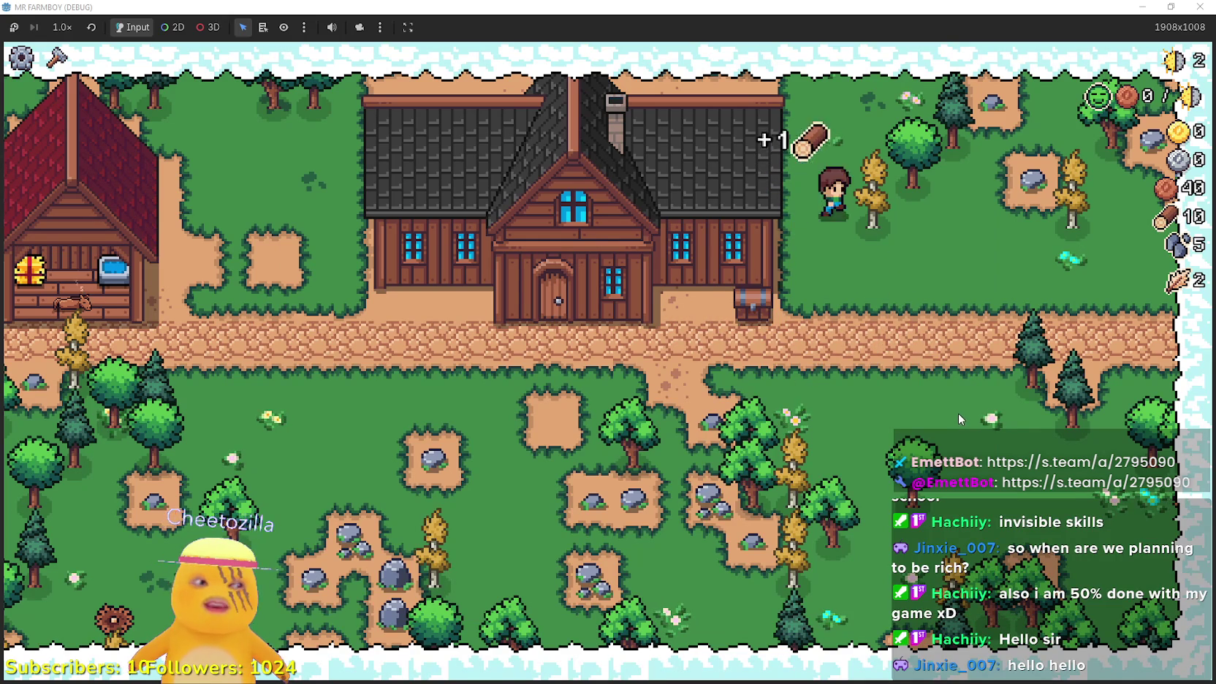
key("k")
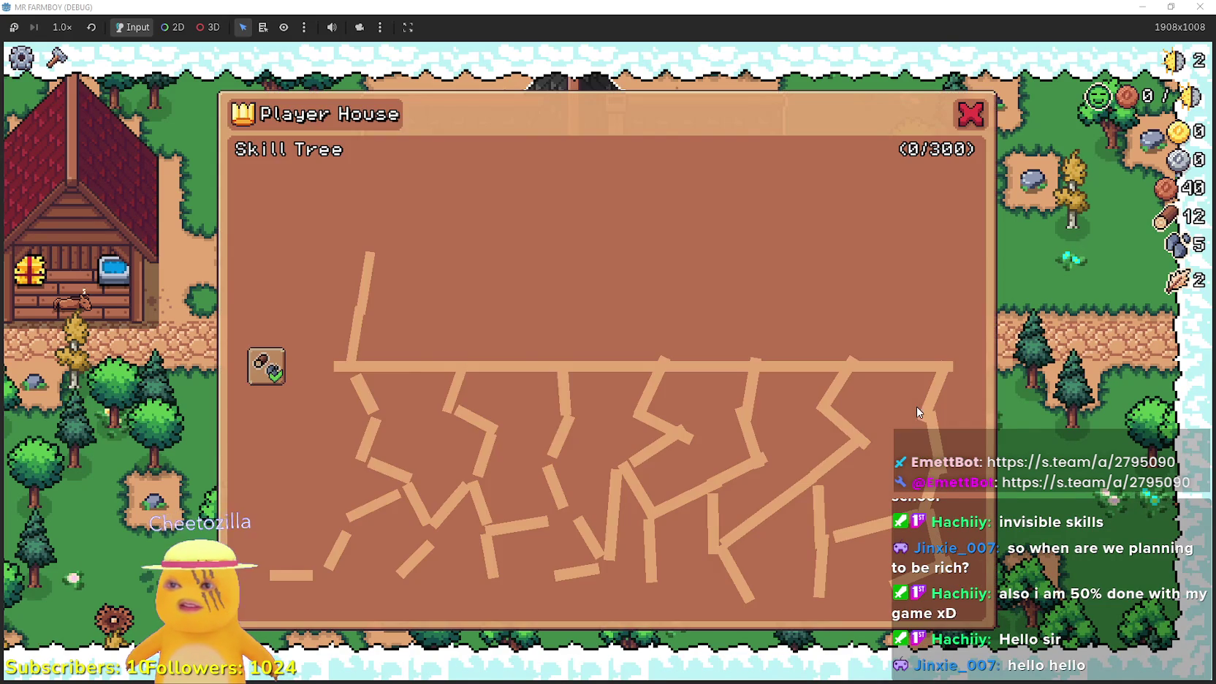
left_click(843, 297)
key("super+Down")
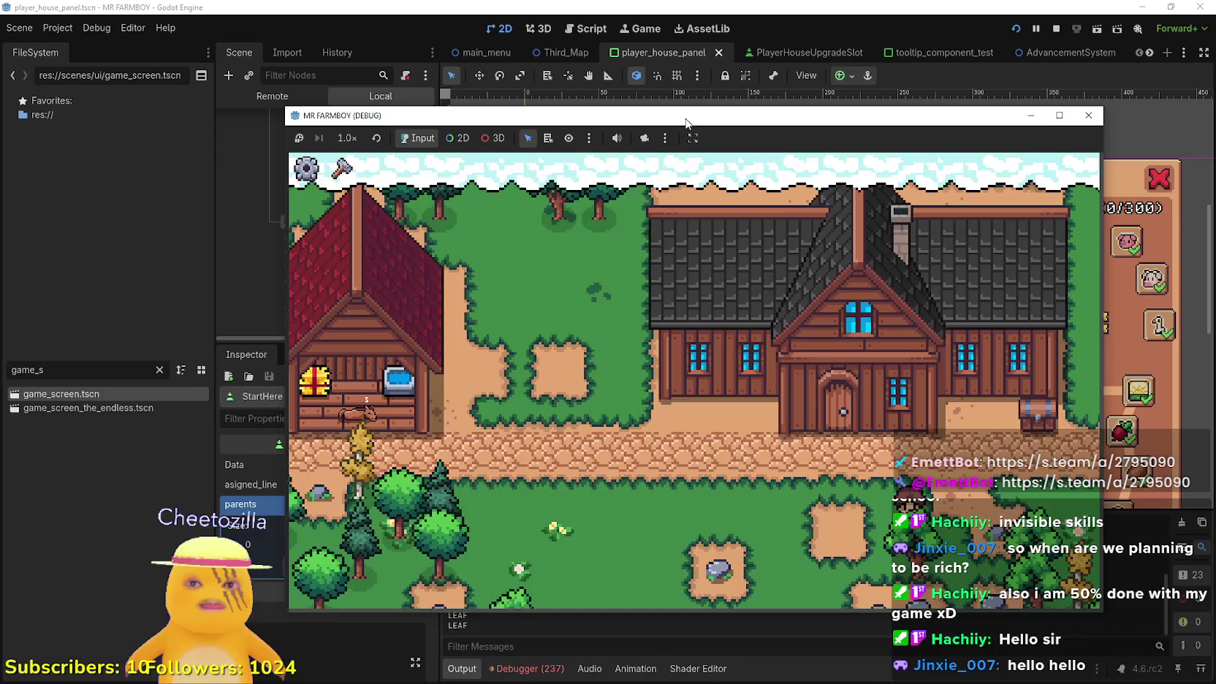
Jump from the Debugger Errors list to the player_house_panel.gd:14 node-not-found error
left_click(520, 676)
left_click(547, 510)
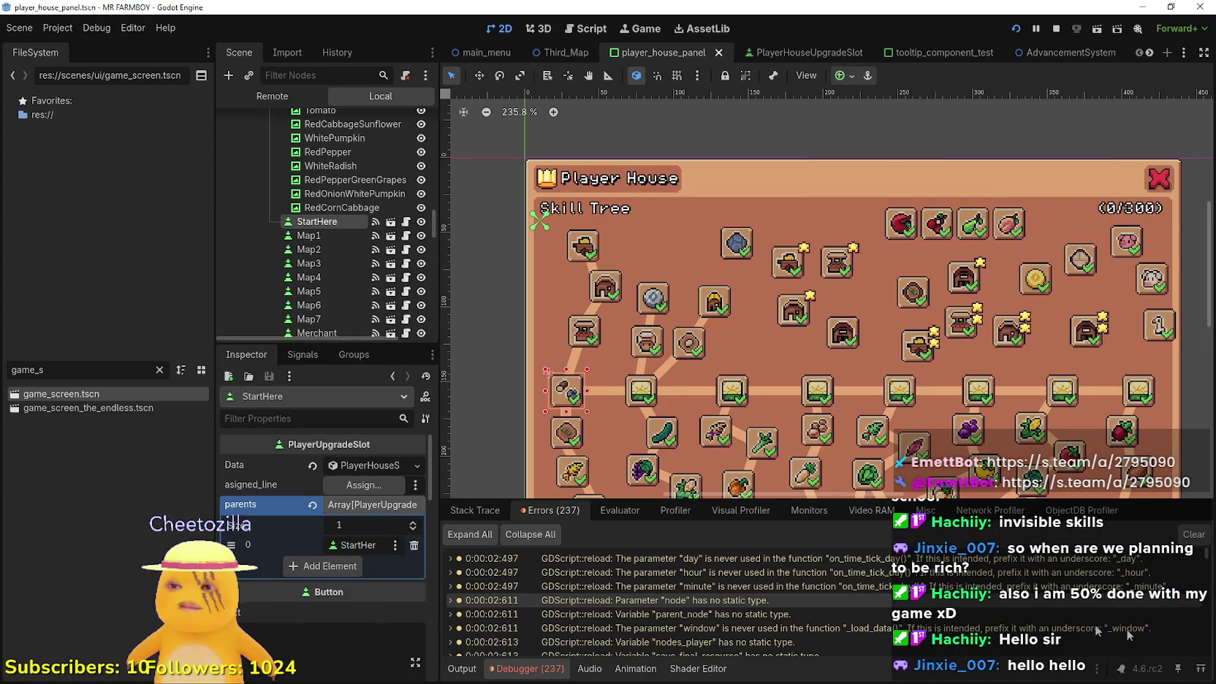
scroll(747, 637, "down", 15)
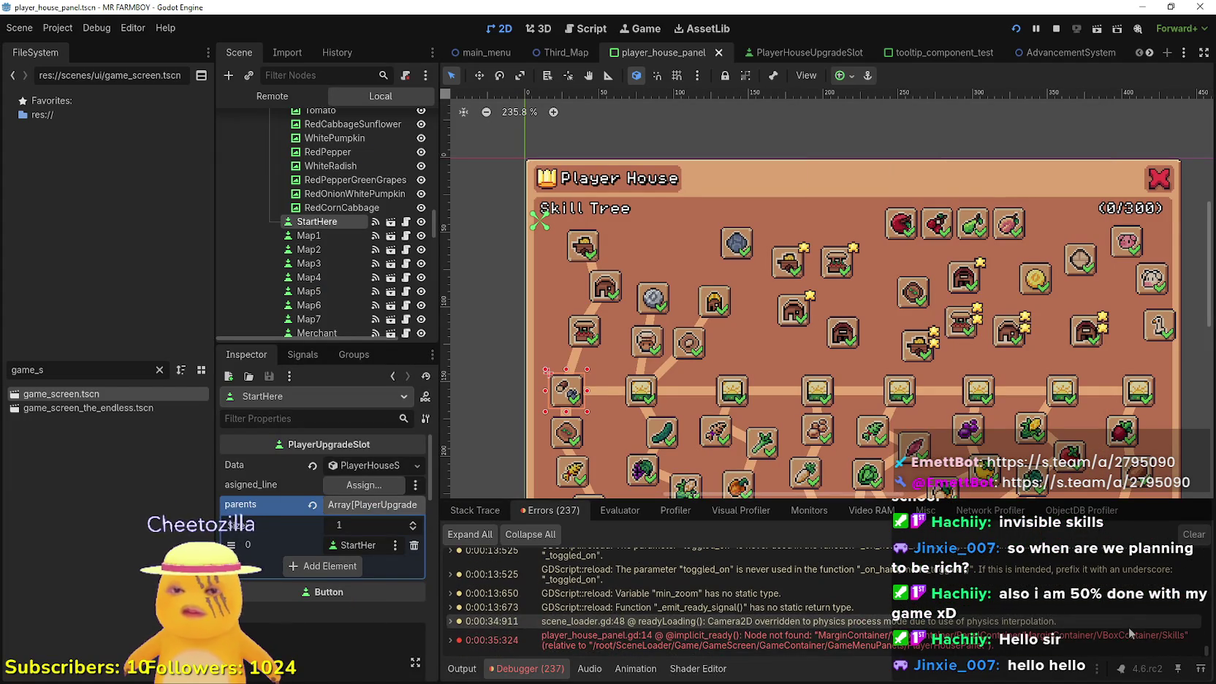
double_click(747, 637)
left_click(752, 372)
scroll(749, 369, "up", 2)
scroll(749, 369, "up", 3)
left_click(701, 333)
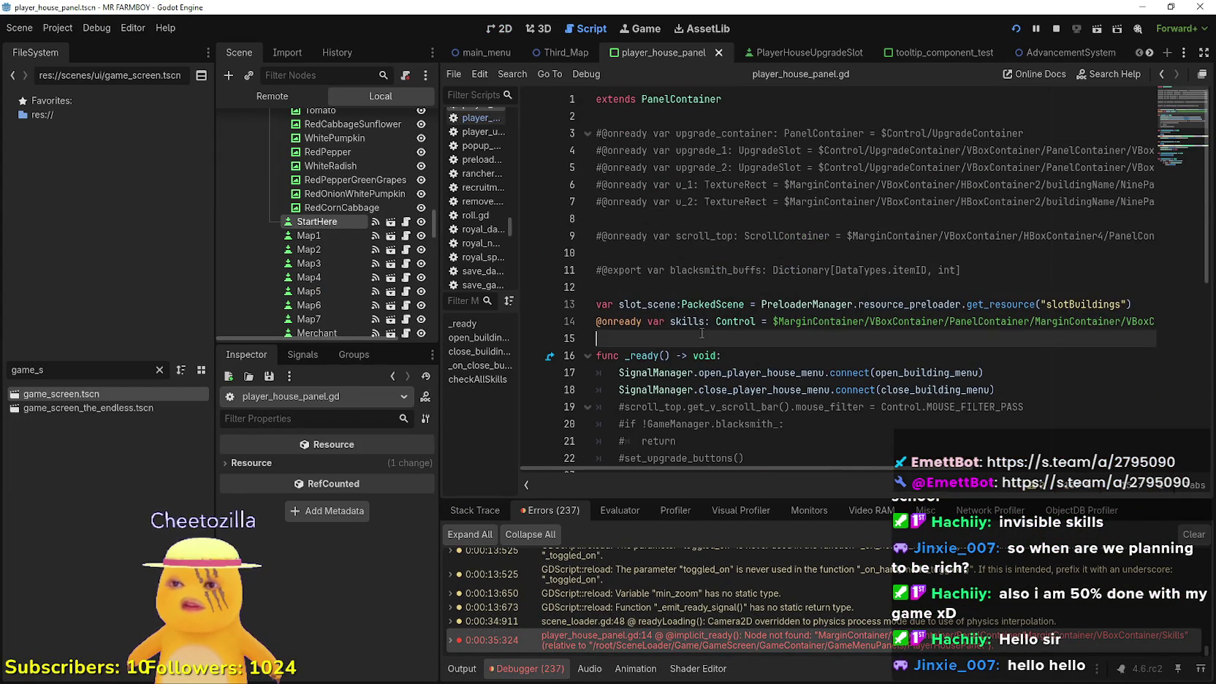
Inspect the slot_scene and skills declarations and select the skills variable name
mouse_move(796, 310)
left_mouse_down()
mouse_move(1183, 307)
mouse_move(1200, 326)
left_mouse_up()
left_click(971, 348)
left_click_drag(971, 344, 472, 309)
scroll(701, 338, "down", 3)
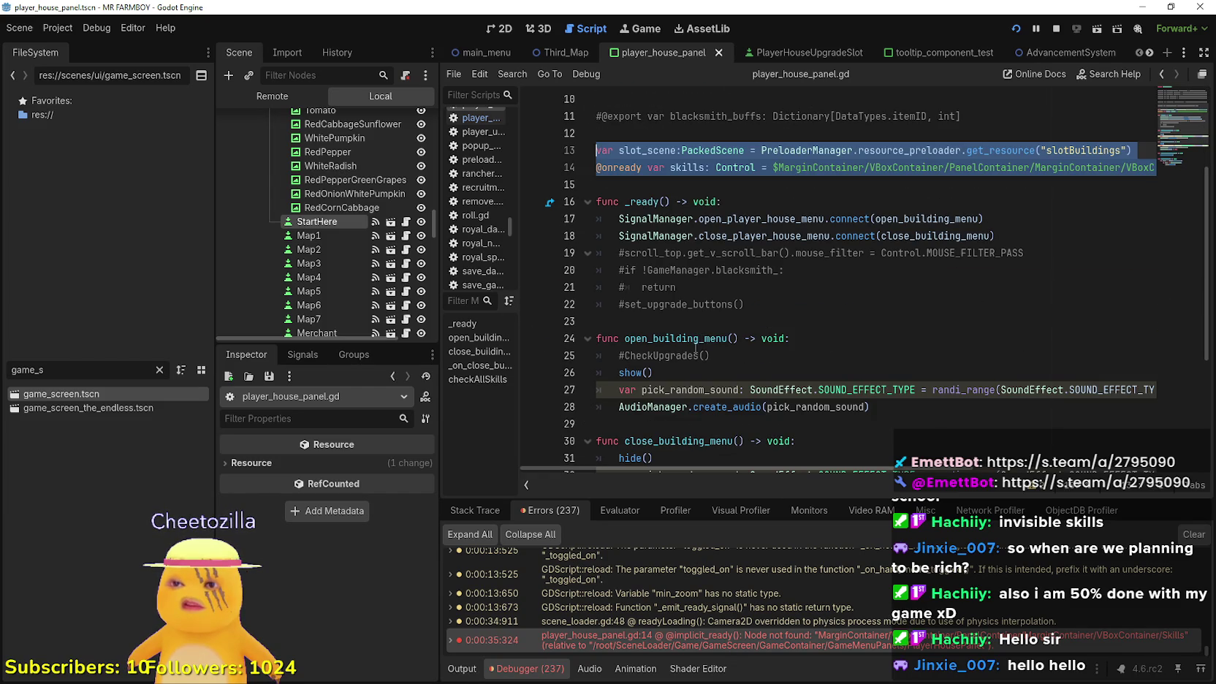
left_click(714, 208)
double_click(689, 168)
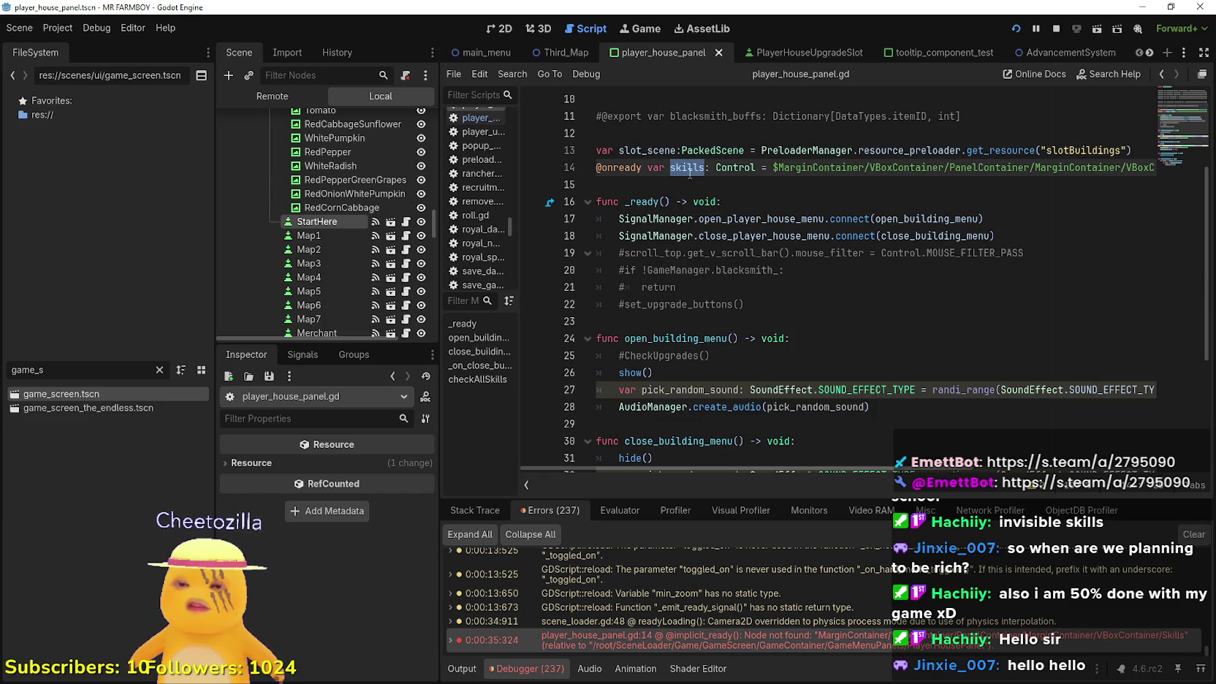
Search the script for 'skills' and review its use in the checkAllSkills loop
key("ctrl+f")
key("Return")
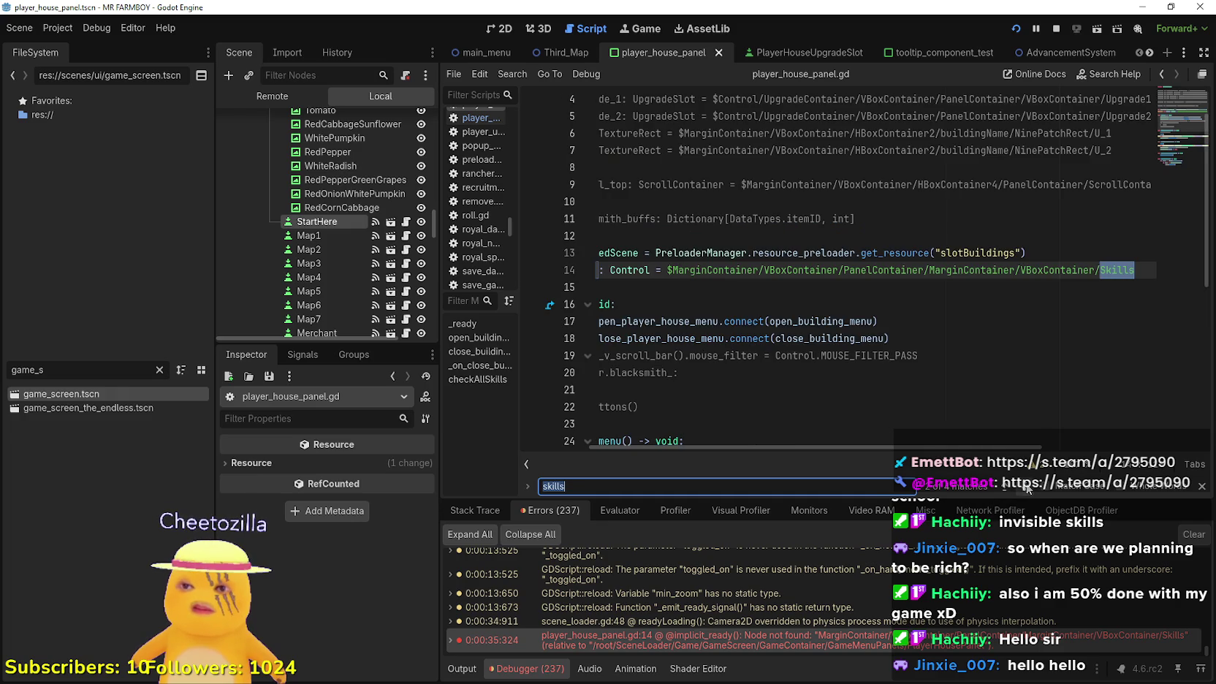
key("shift+Return")
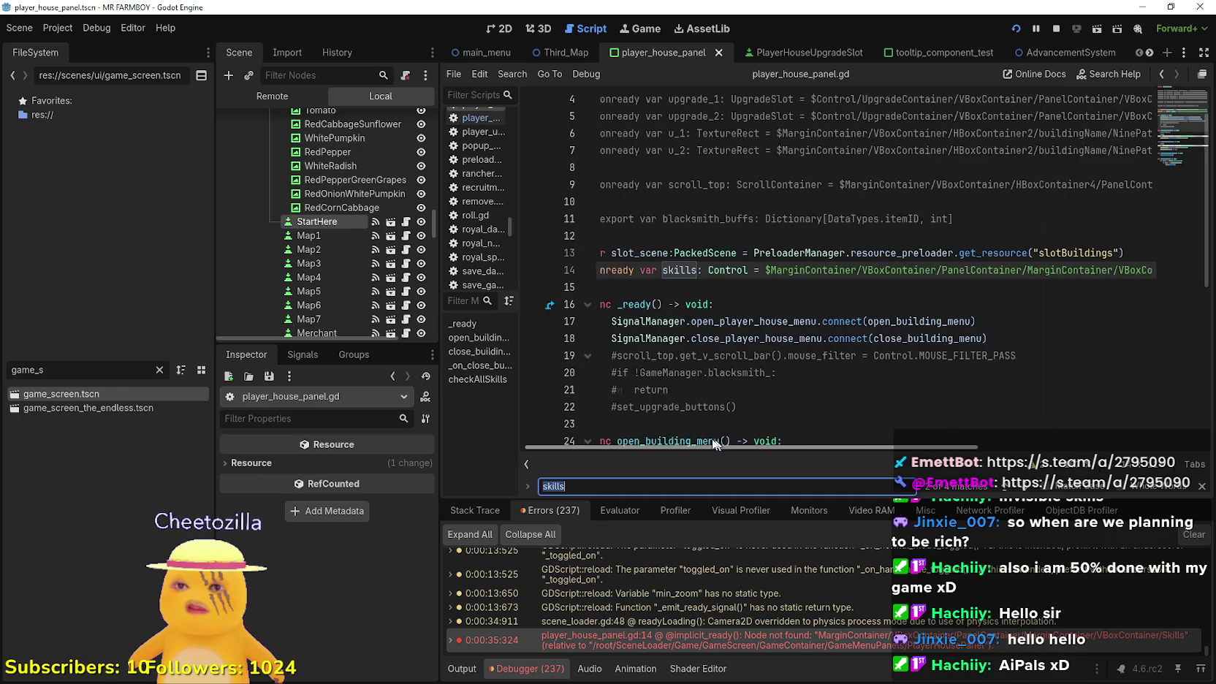
key("Return")
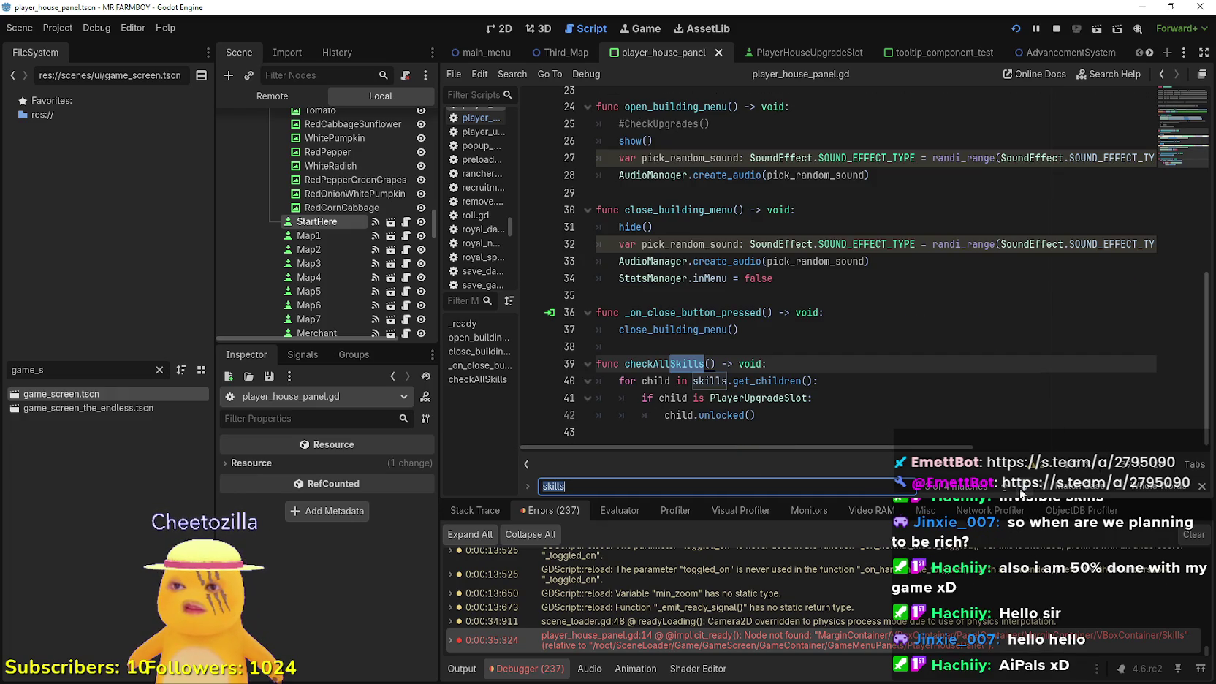
left_click_drag(756, 414, 548, 366)
left_click(732, 362)
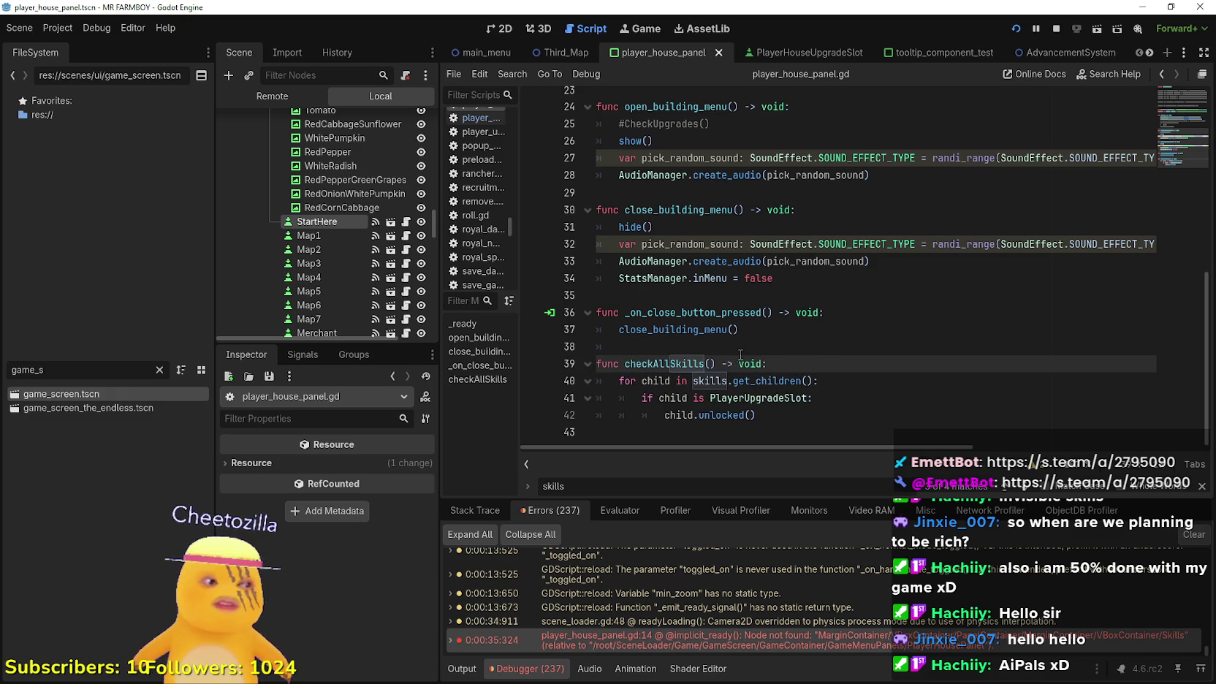
left_click(716, 330)
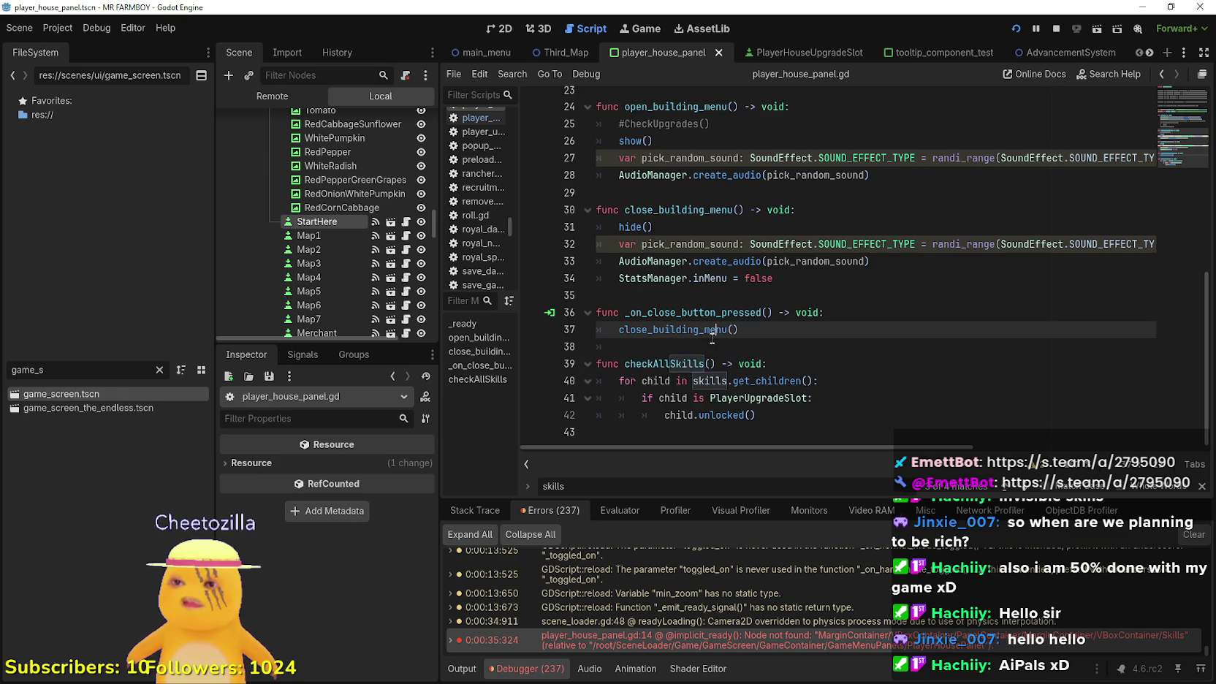
scroll(705, 336, "up", 7)
left_click(694, 322)
double_click(693, 322)
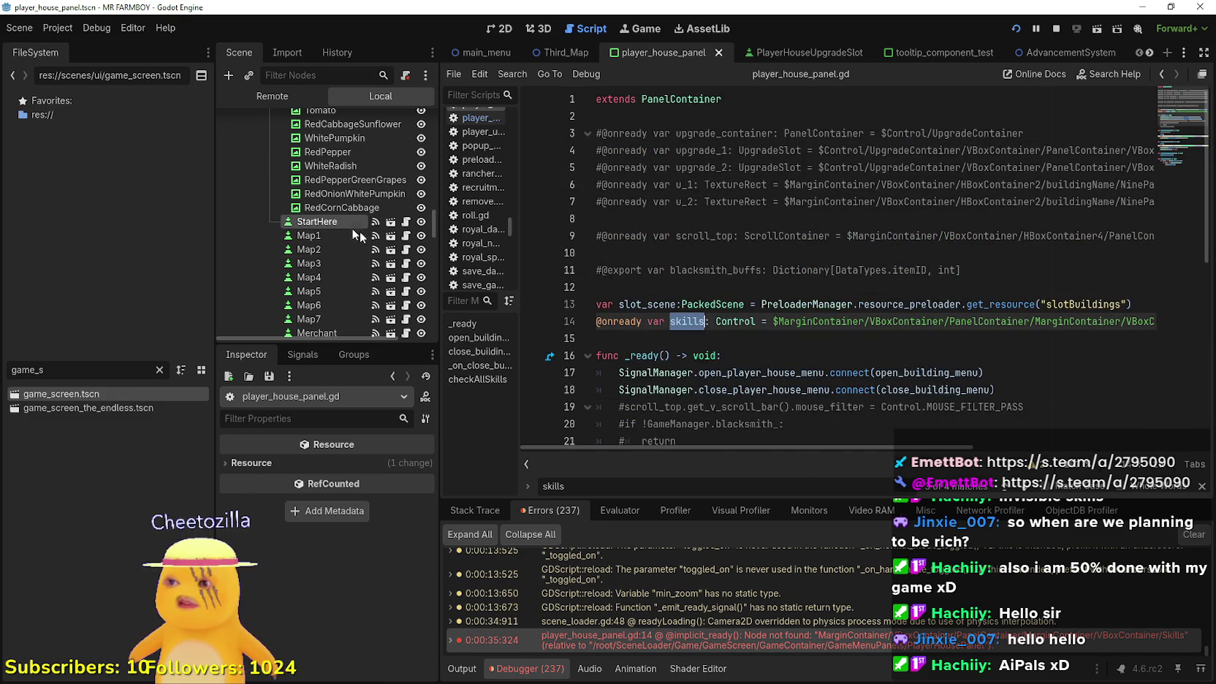
scroll(359, 291, "up", 2)
scroll(339, 190, "up", 4)
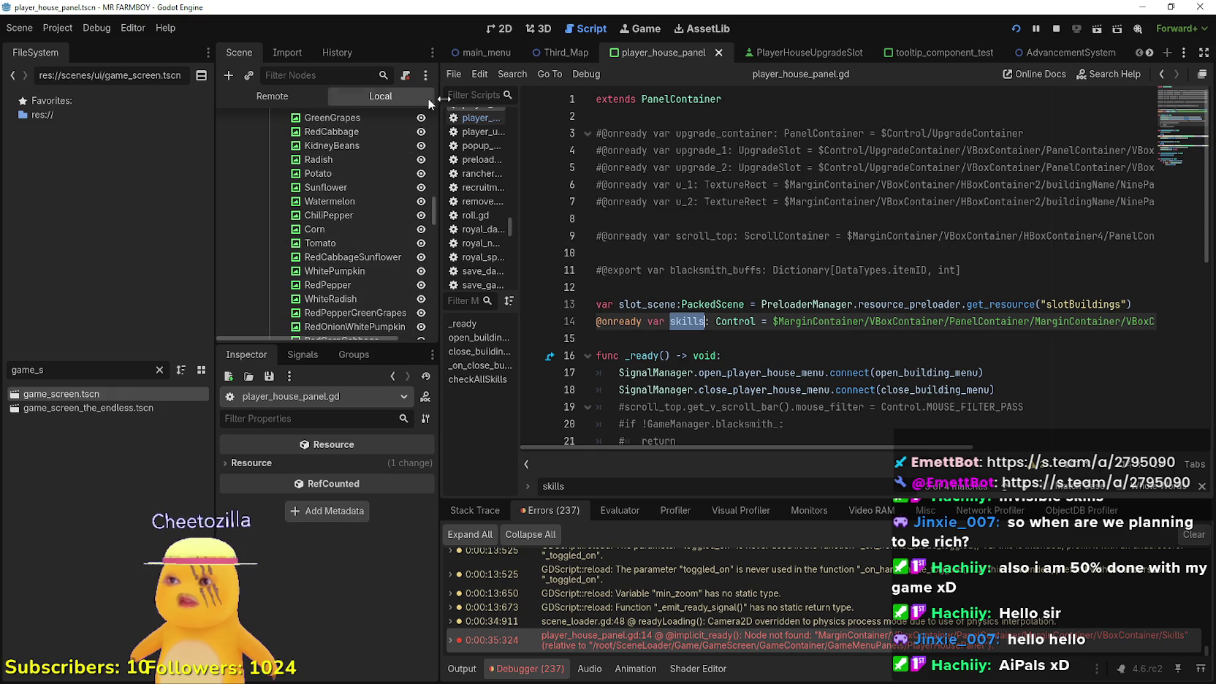
In the PlayerHousePanel scene, select the Skills node and locate the line 14 skills declaration
left_click(666, 355)
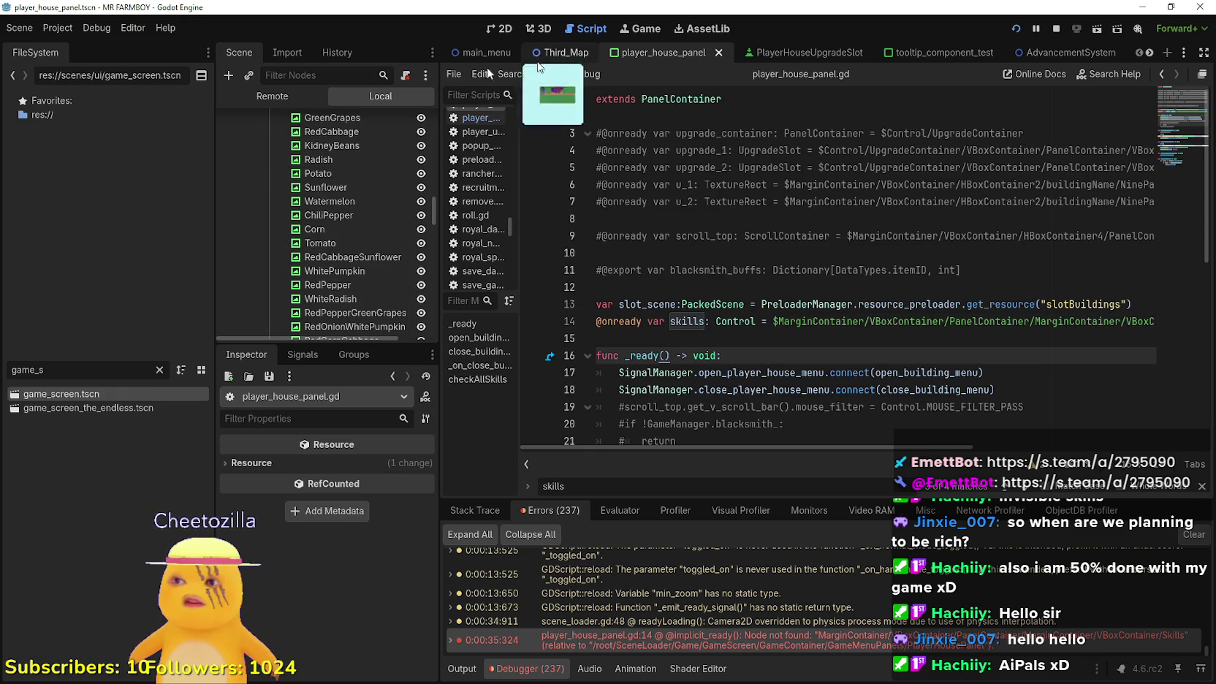
scroll(412, 183, "up", 10)
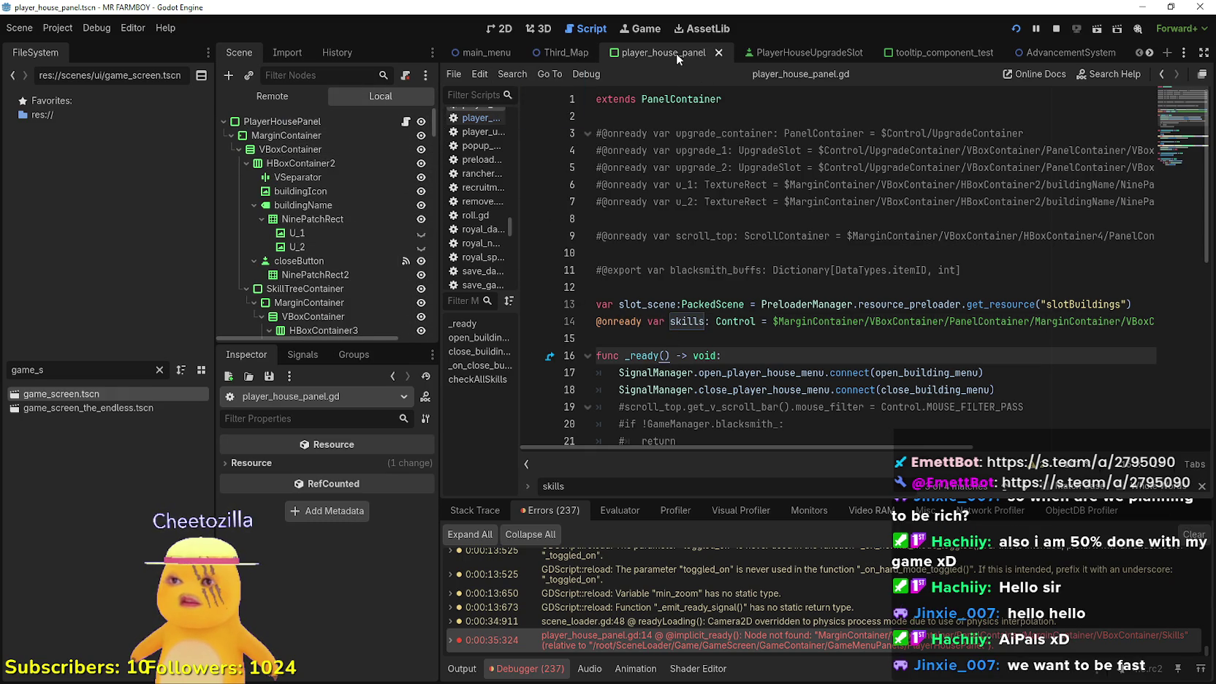
left_click(272, 121)
scroll(753, 390, "down", 2)
left_click(665, 240)
left_click(682, 218)
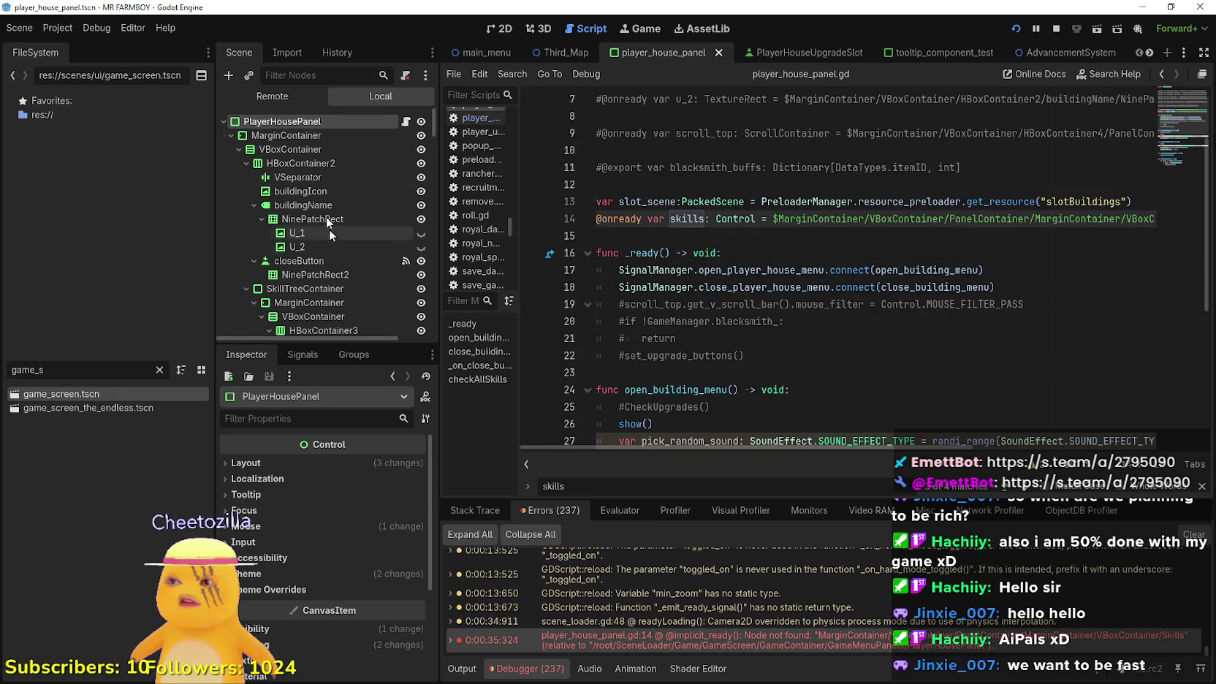
scroll(327, 326, "down", 4)
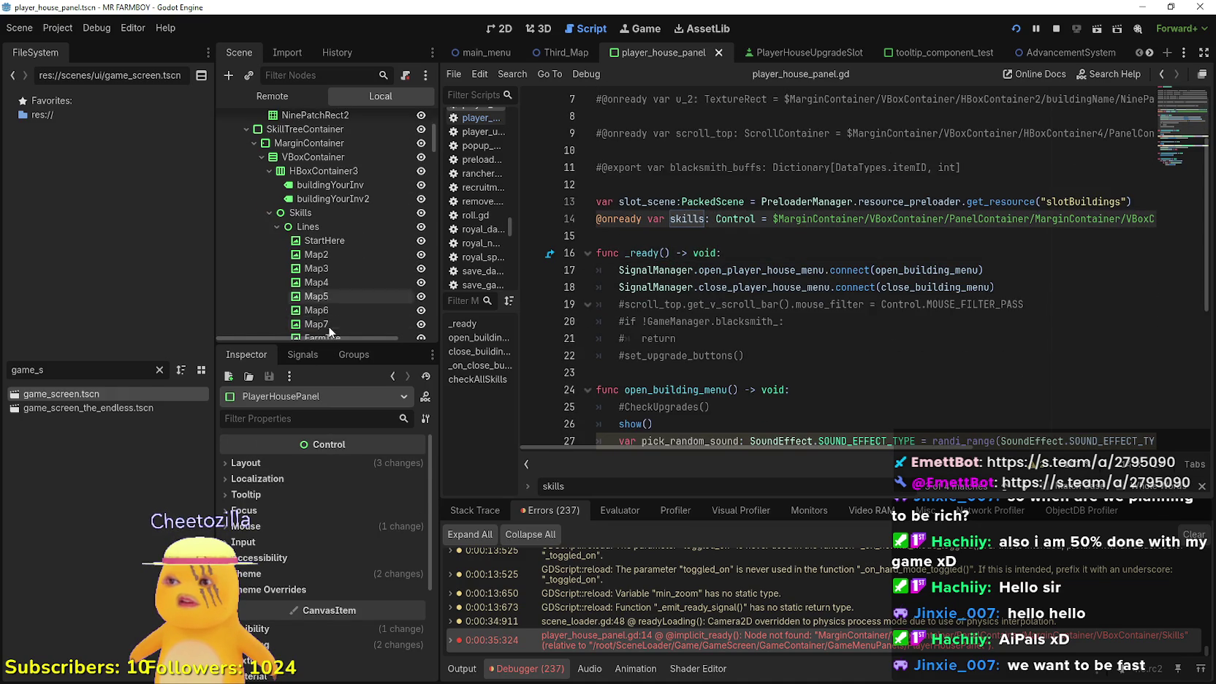
left_click(317, 212)
Replace the old skills declaration with a fresh drag-in reference to the Skills node, then relaunch the game
left_click_drag(647, 235, 570, 216)
key("BackSpace")
left_click_drag(344, 212, 664, 217)
left_click(1017, 29)
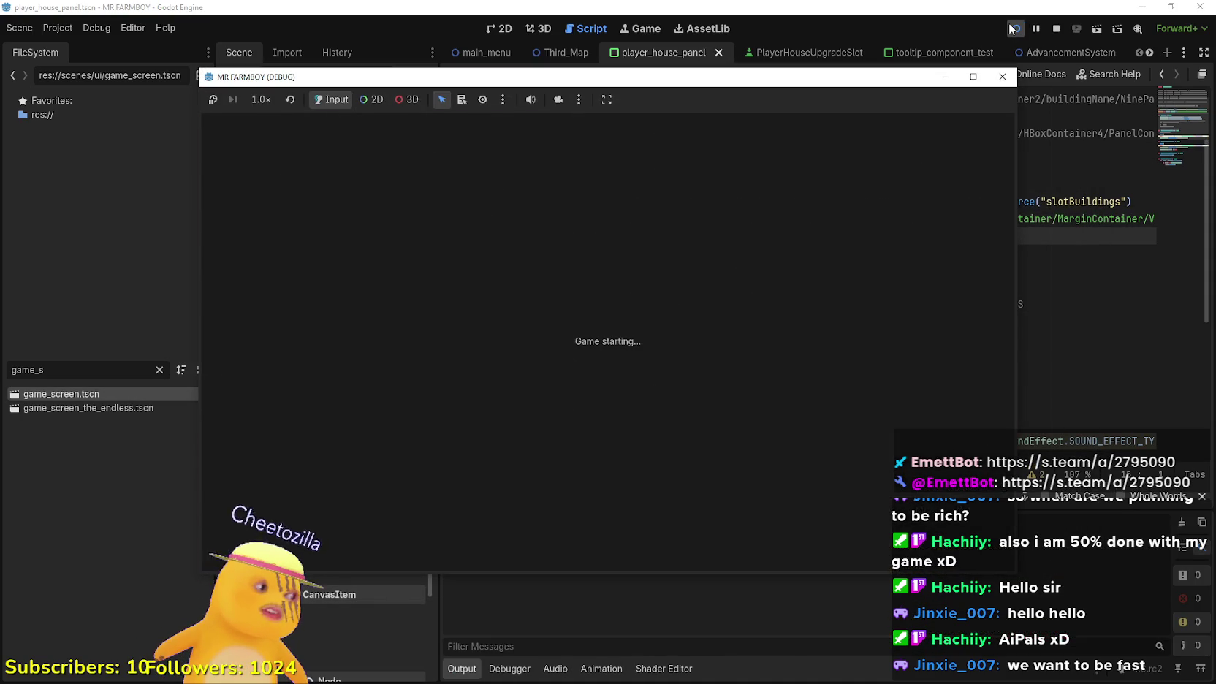
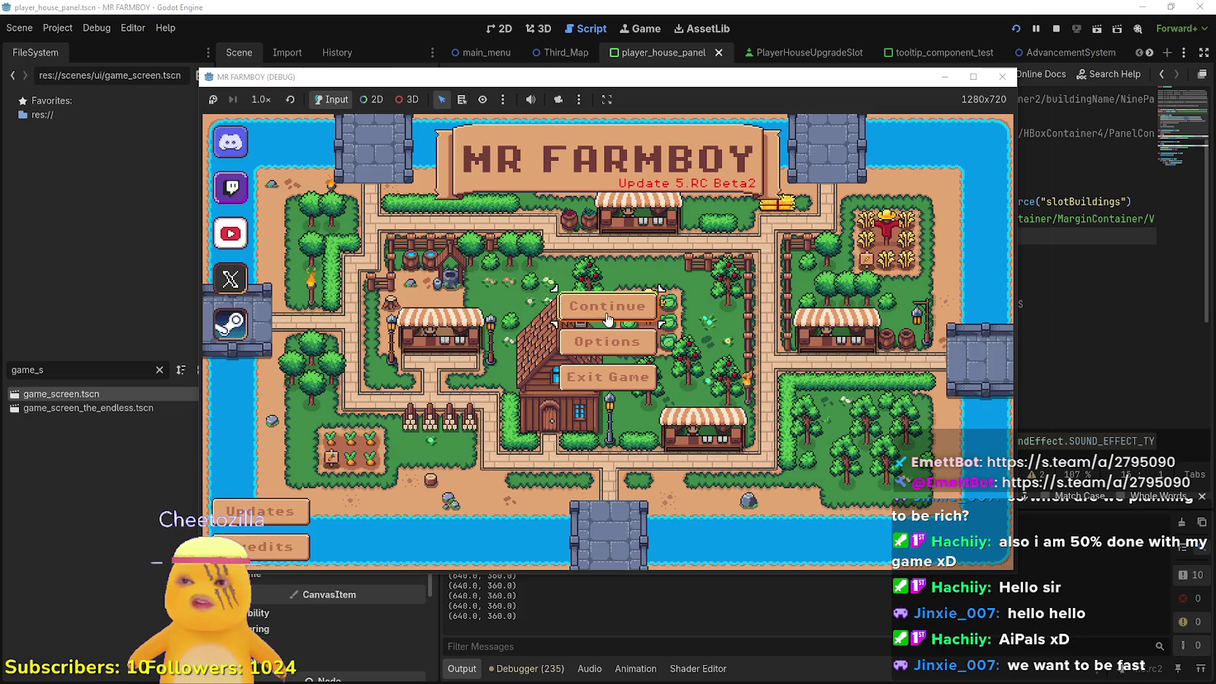
Create a new save on The Endless island from the Load Game screen
left_click(605, 316)
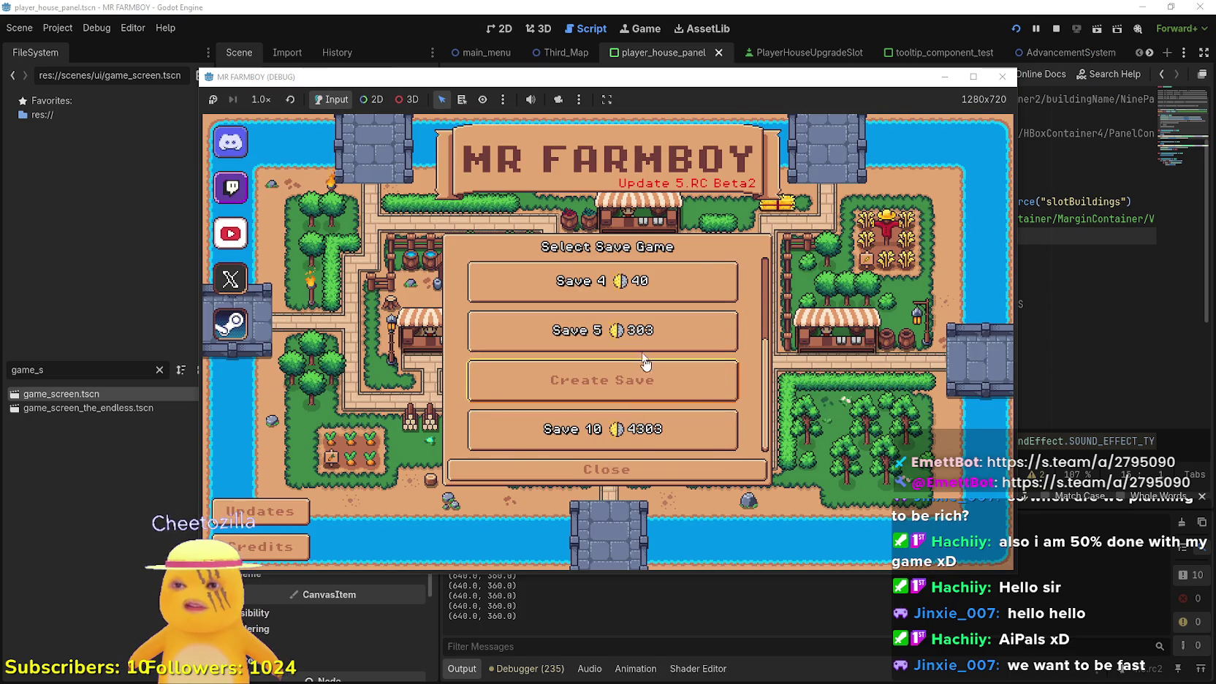
left_click(645, 380)
left_click(779, 392)
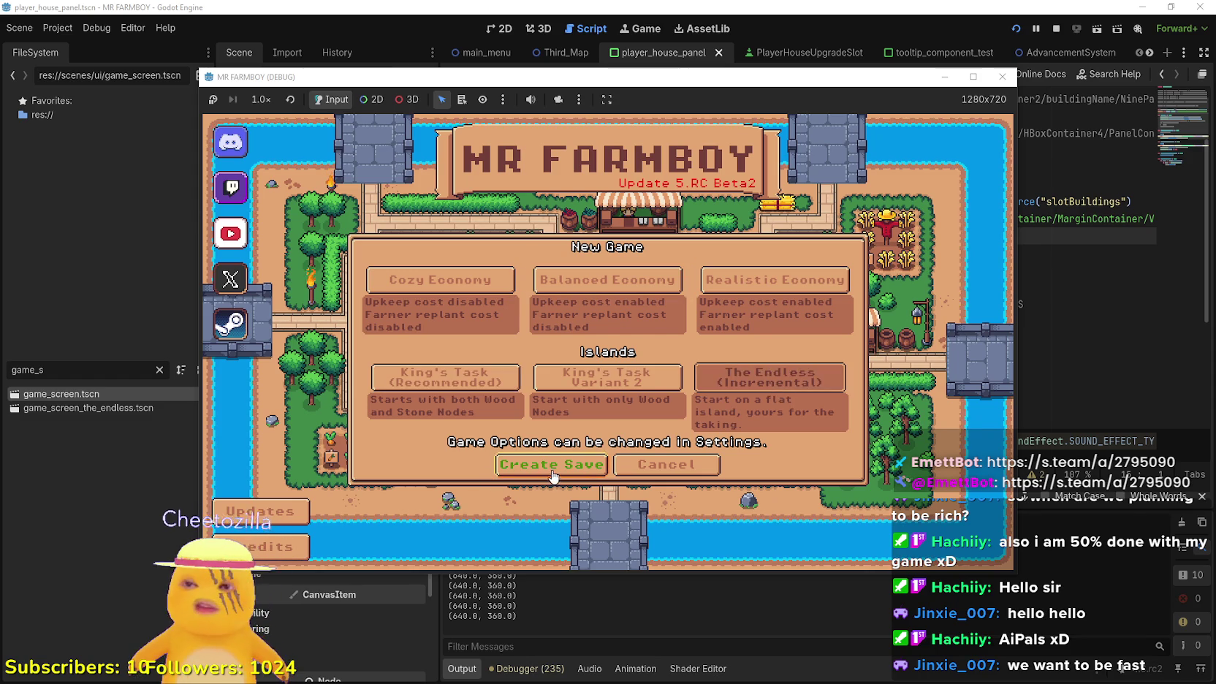
left_click(551, 473)
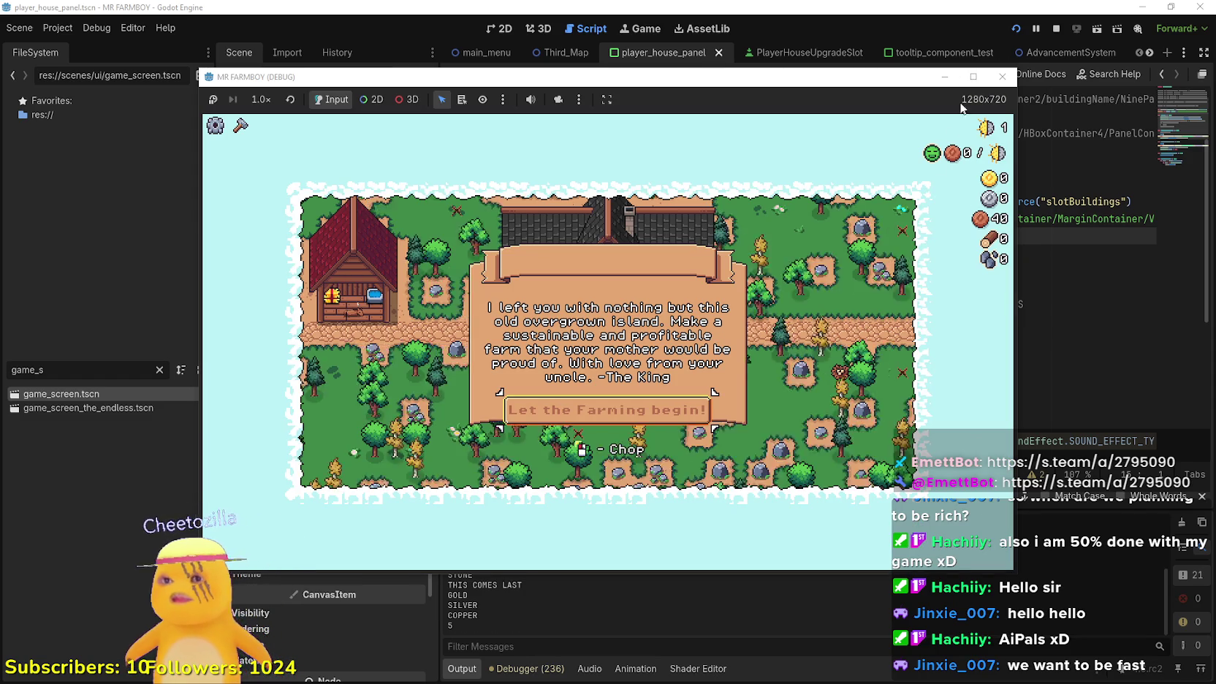
Maximize the game, dismiss the King's letter, and view the Player House skill tree
left_click(973, 76)
left_click(698, 447)
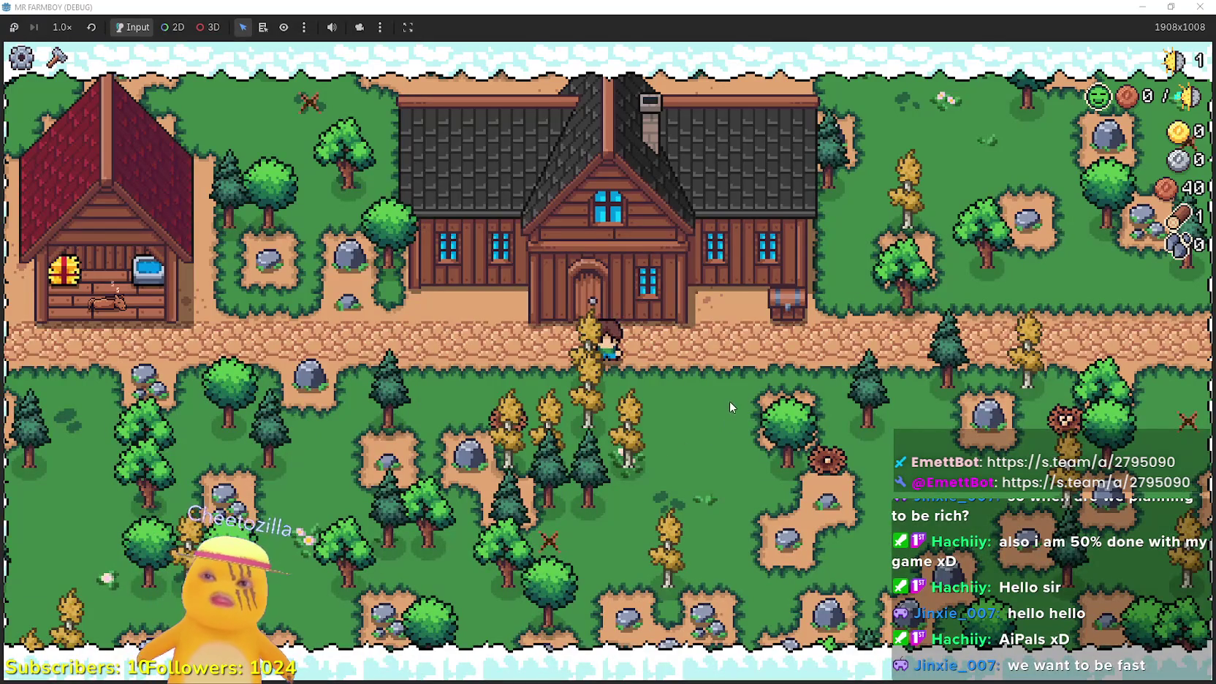
key("e")
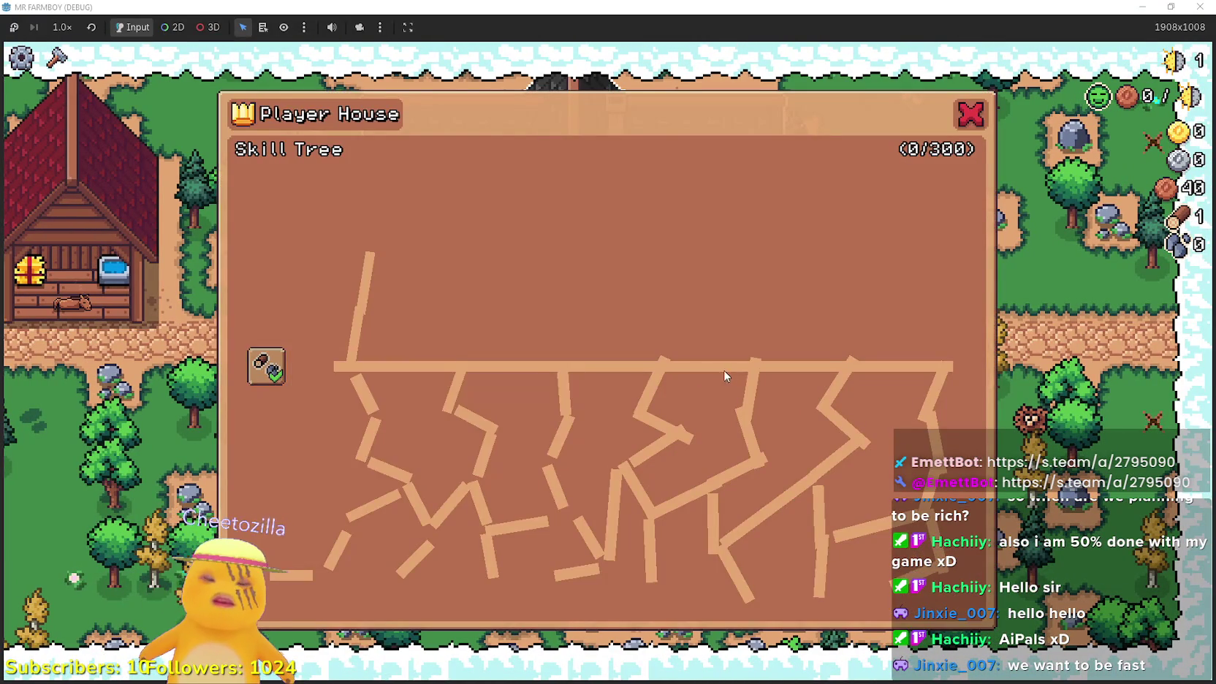
key("Escape")
key("super+Down")
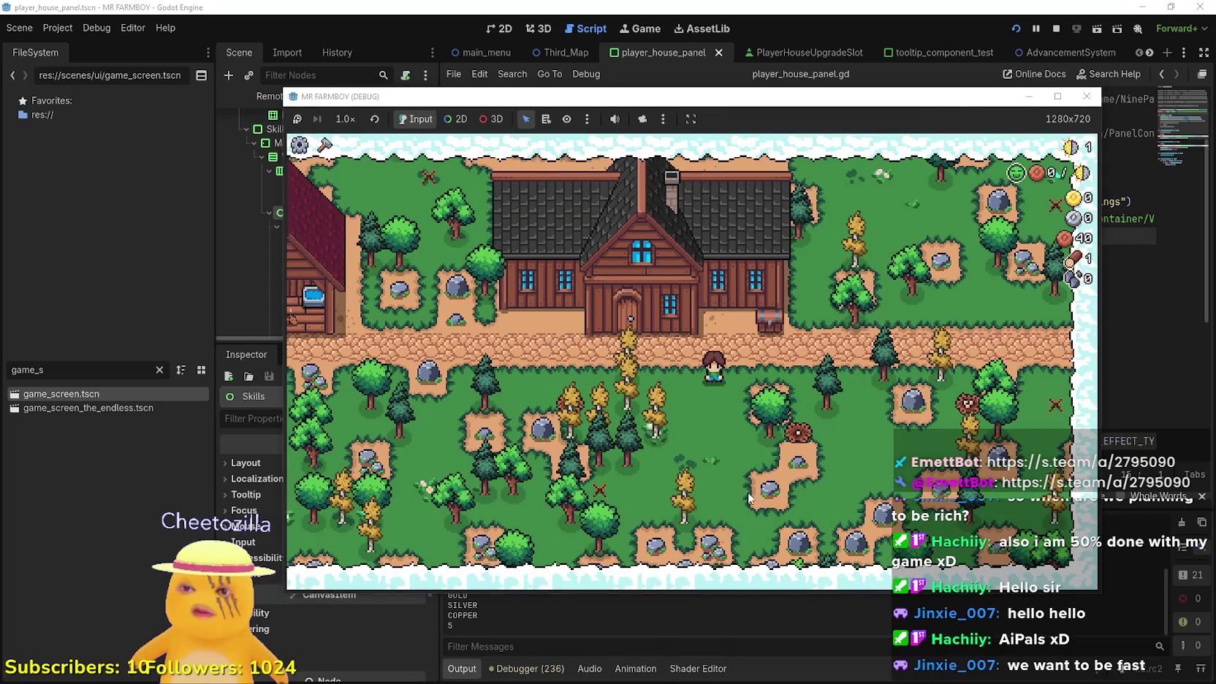
Bring the editor forward and open player_house_panel.gd from the script list
left_click(862, 640)
left_click(809, 322)
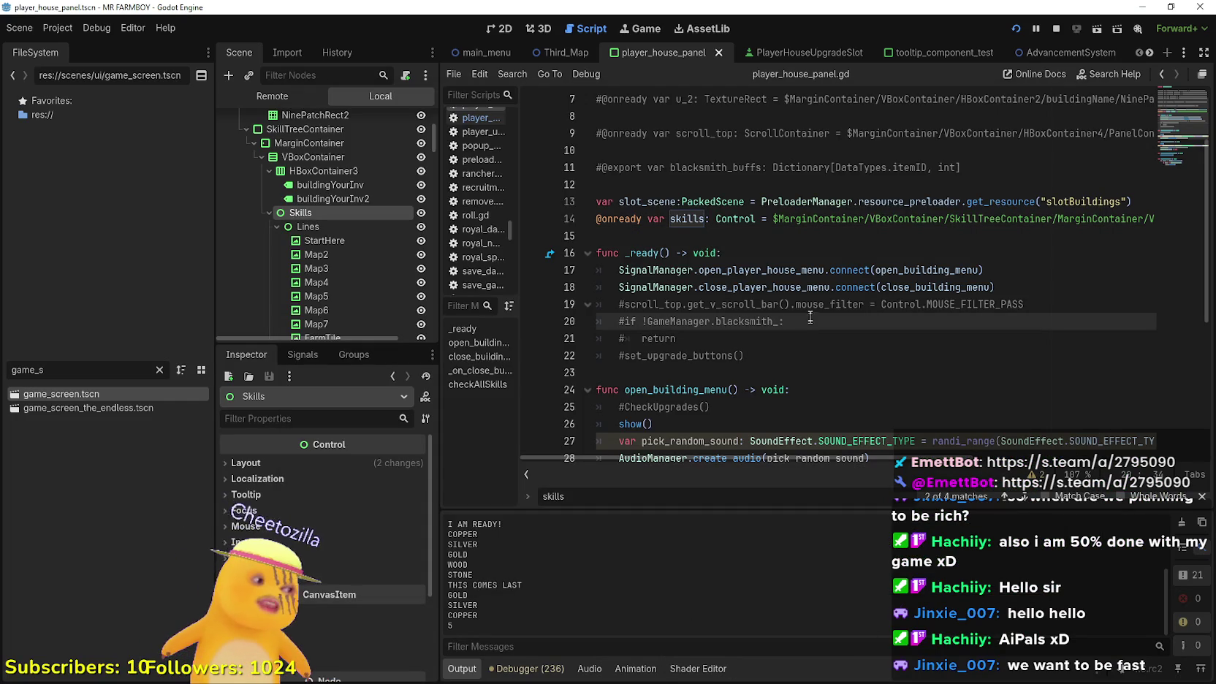
left_click(710, 234)
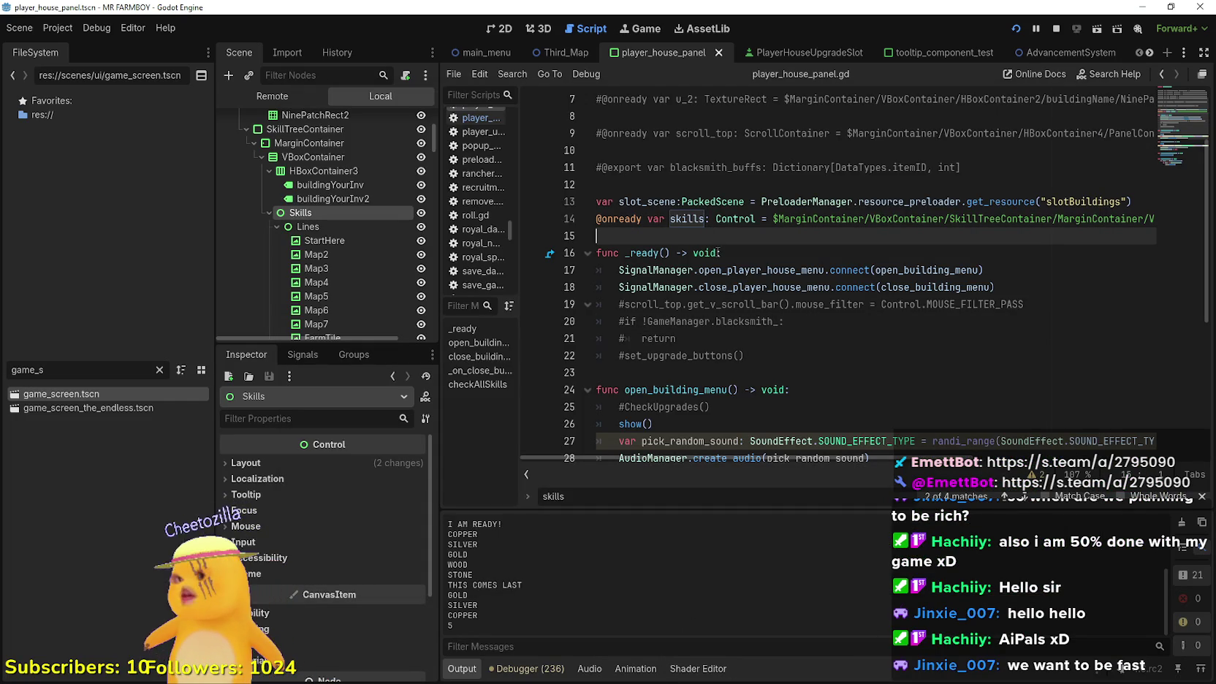
scroll(401, 143, "up", 5)
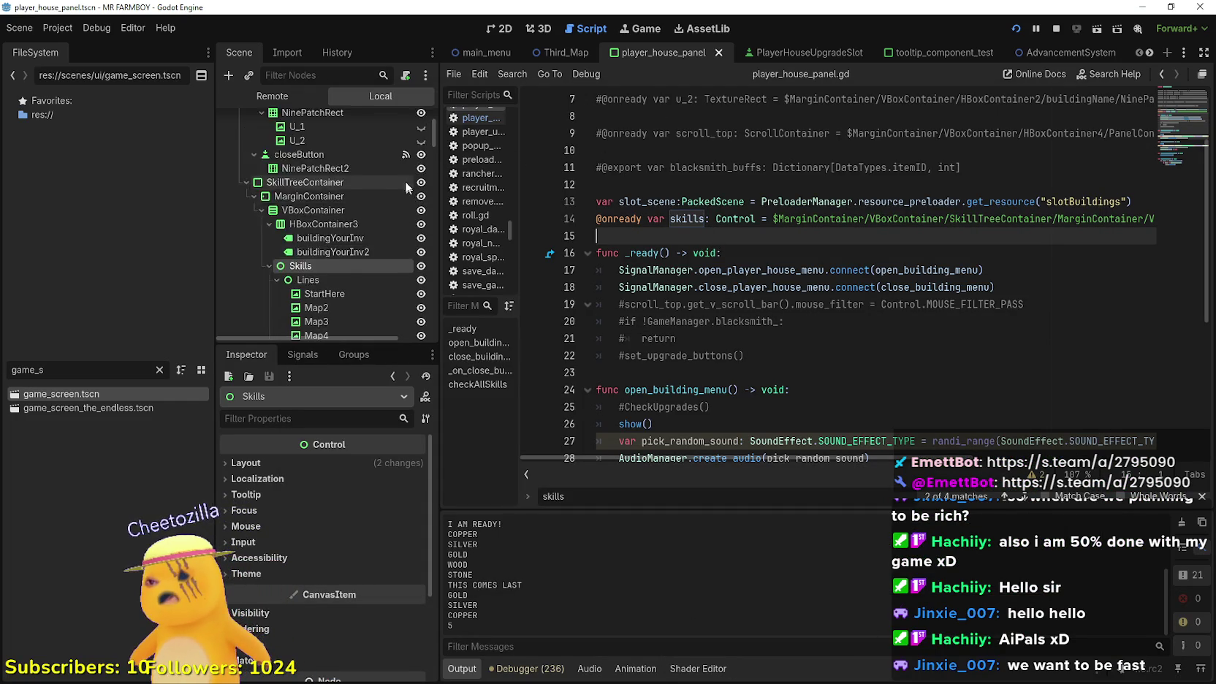
left_click(406, 121)
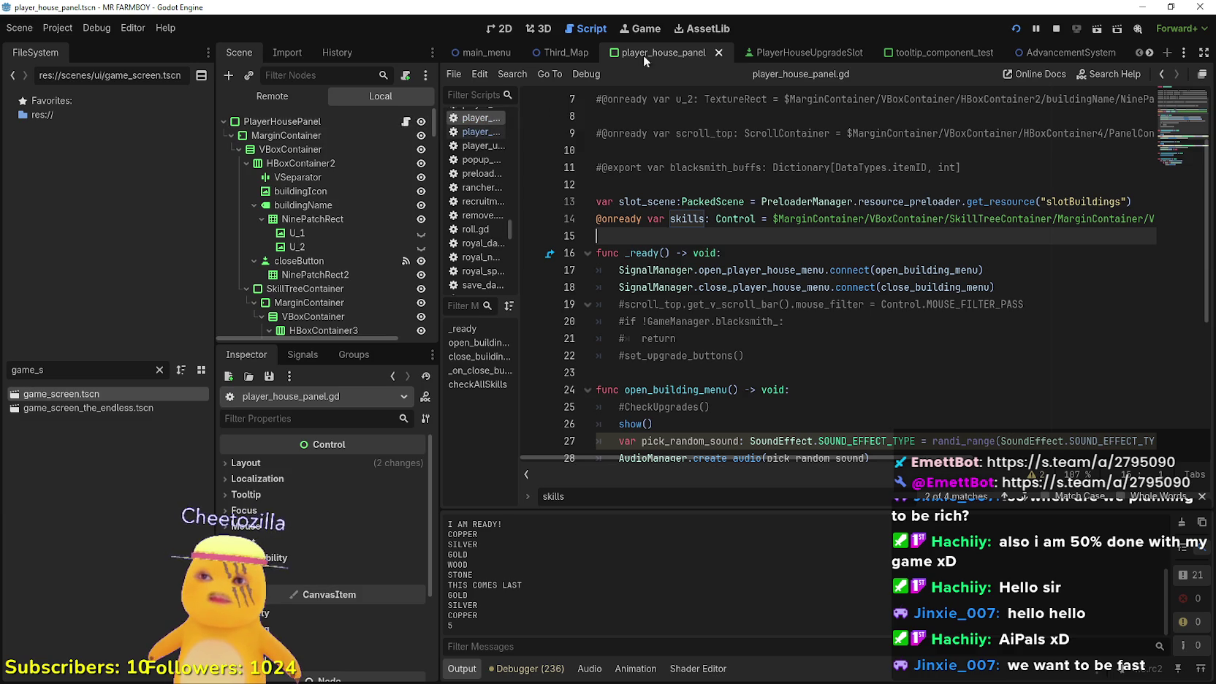
Look up the unlocked symbol in checkAllSkills to reach its definition in player_house_upgrade_slot.gd
scroll(780, 272, "down", 5)
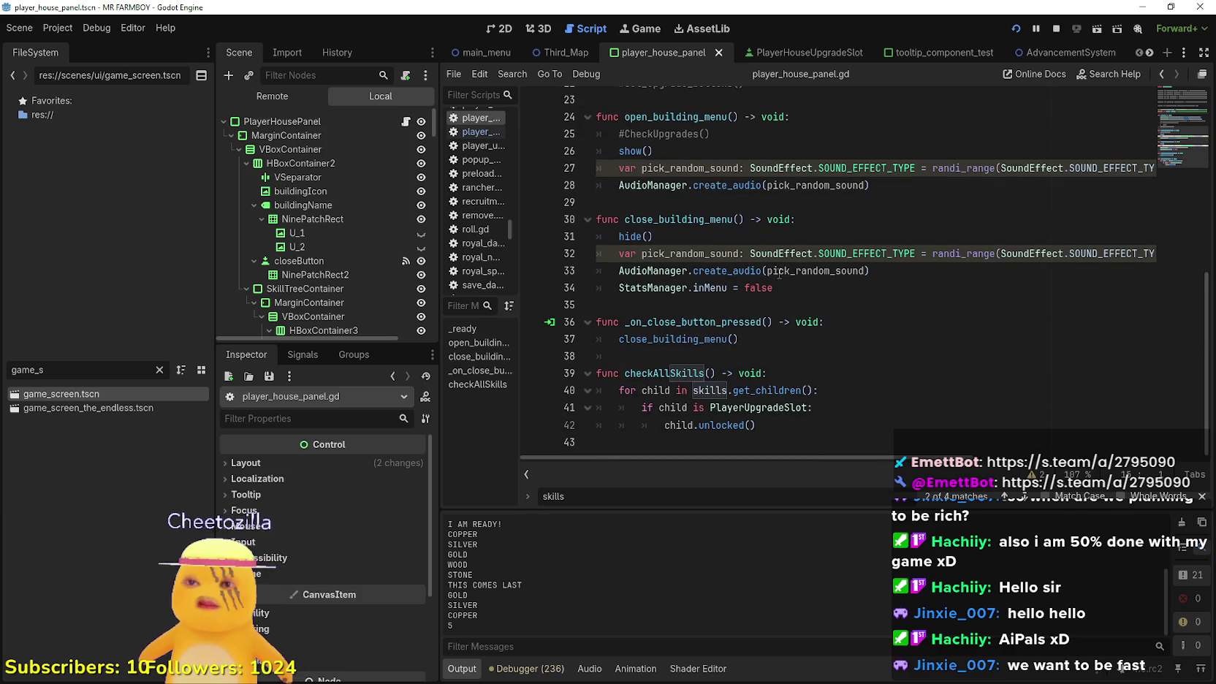
right_click(723, 425)
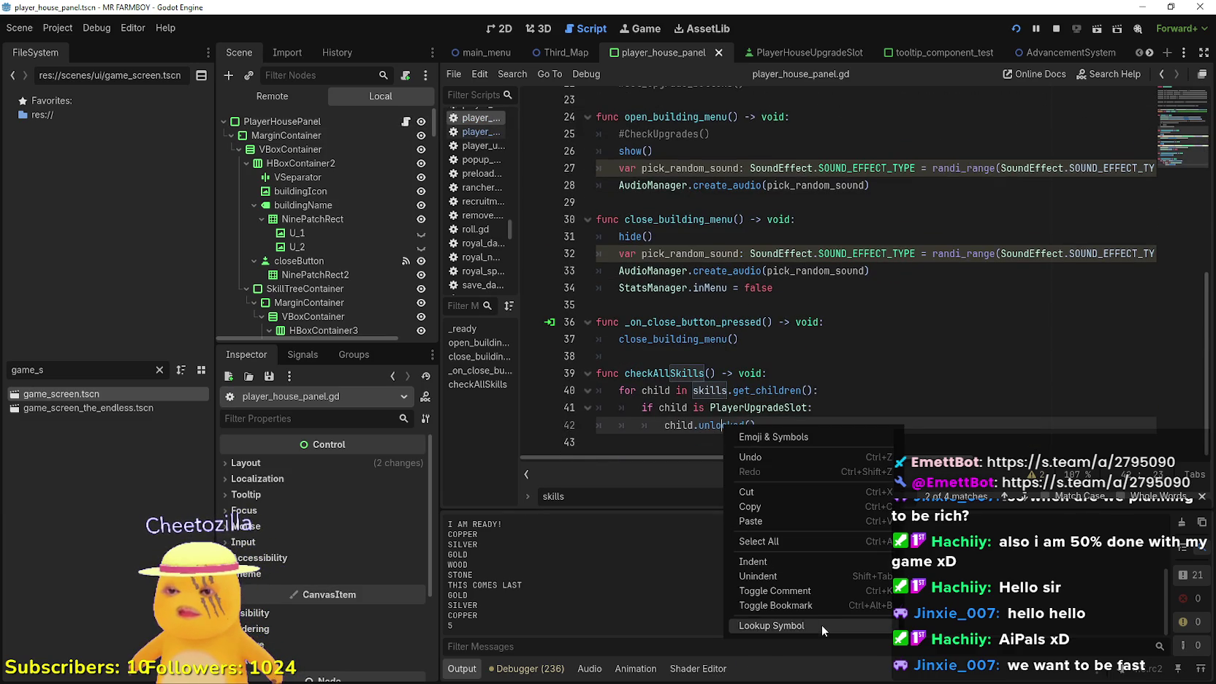
left_click(821, 625)
scroll(807, 369, "down", 1)
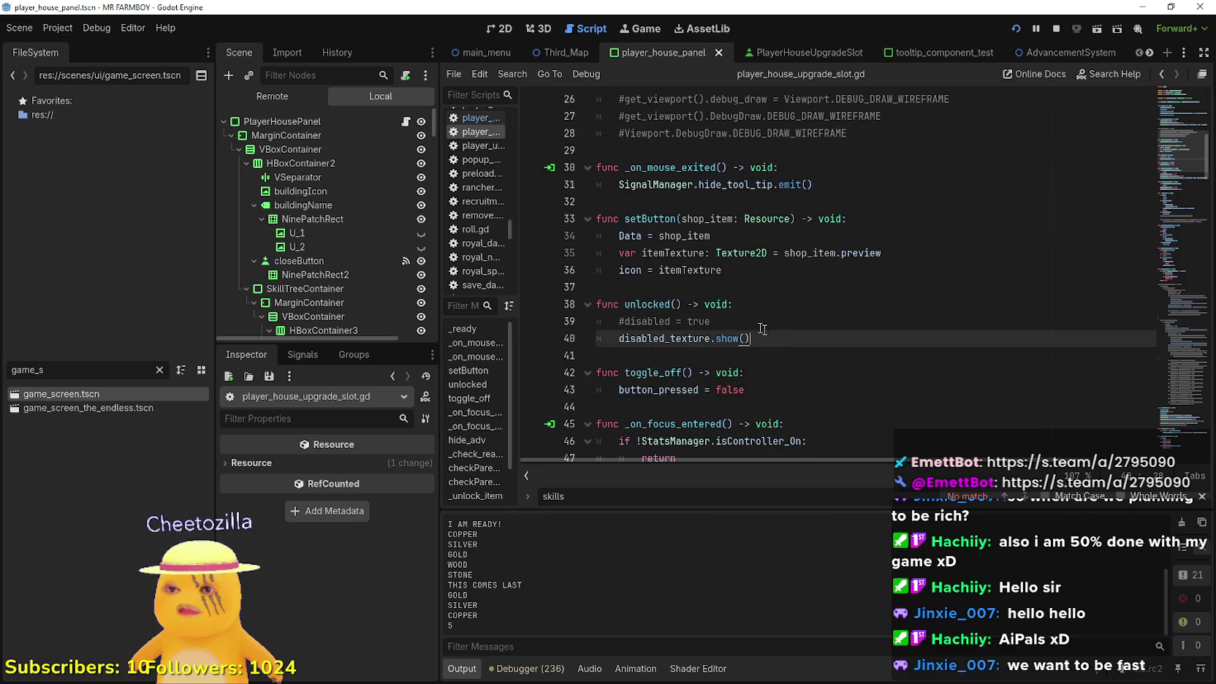
left_click_drag(788, 338, 640, 282)
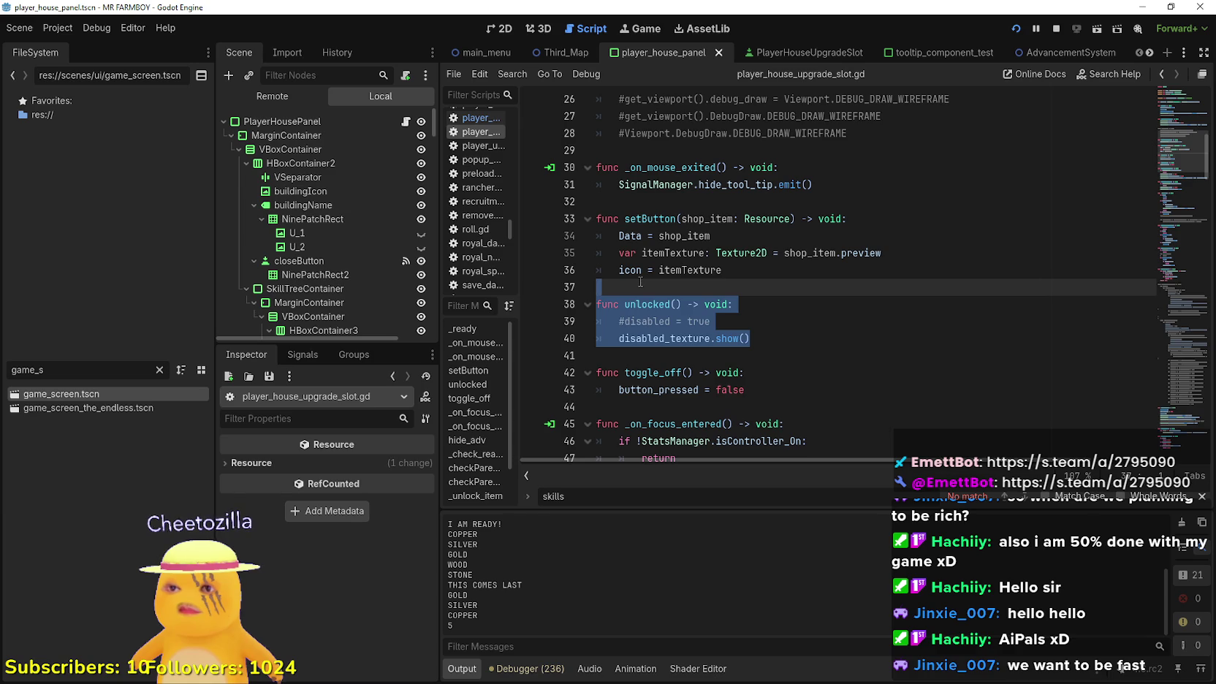
left_click(641, 282)
scroll(743, 313, "down", 1)
scroll(744, 312, "up", 9)
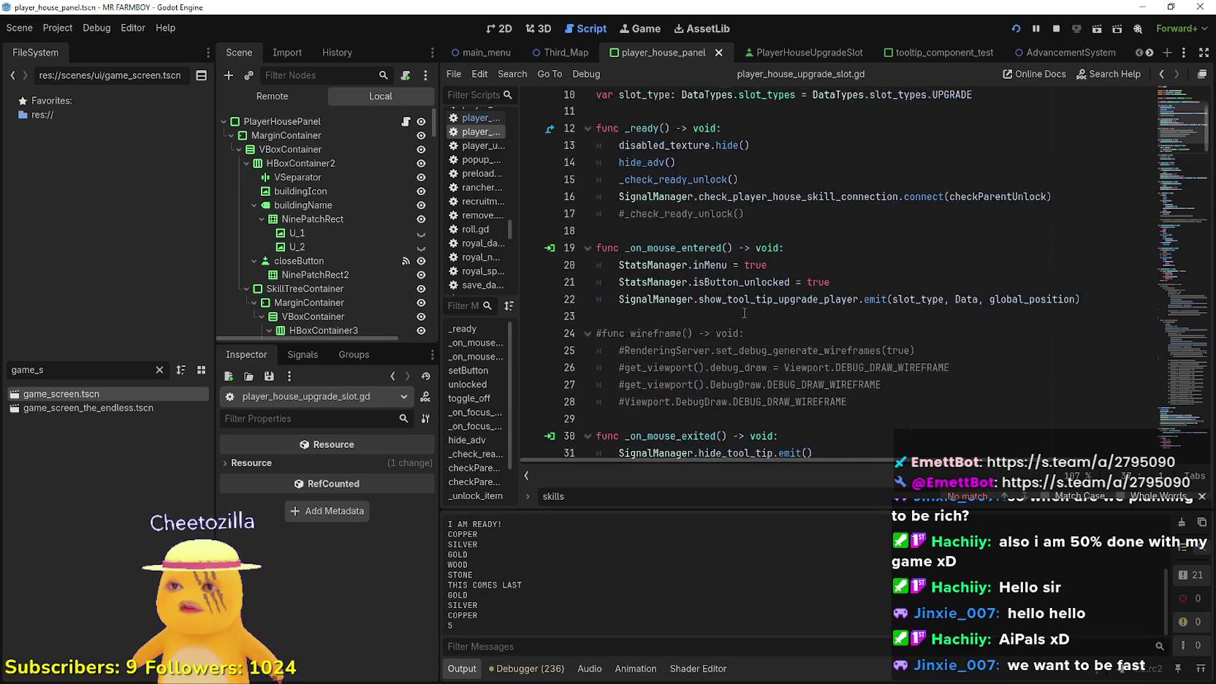
double_click(662, 321)
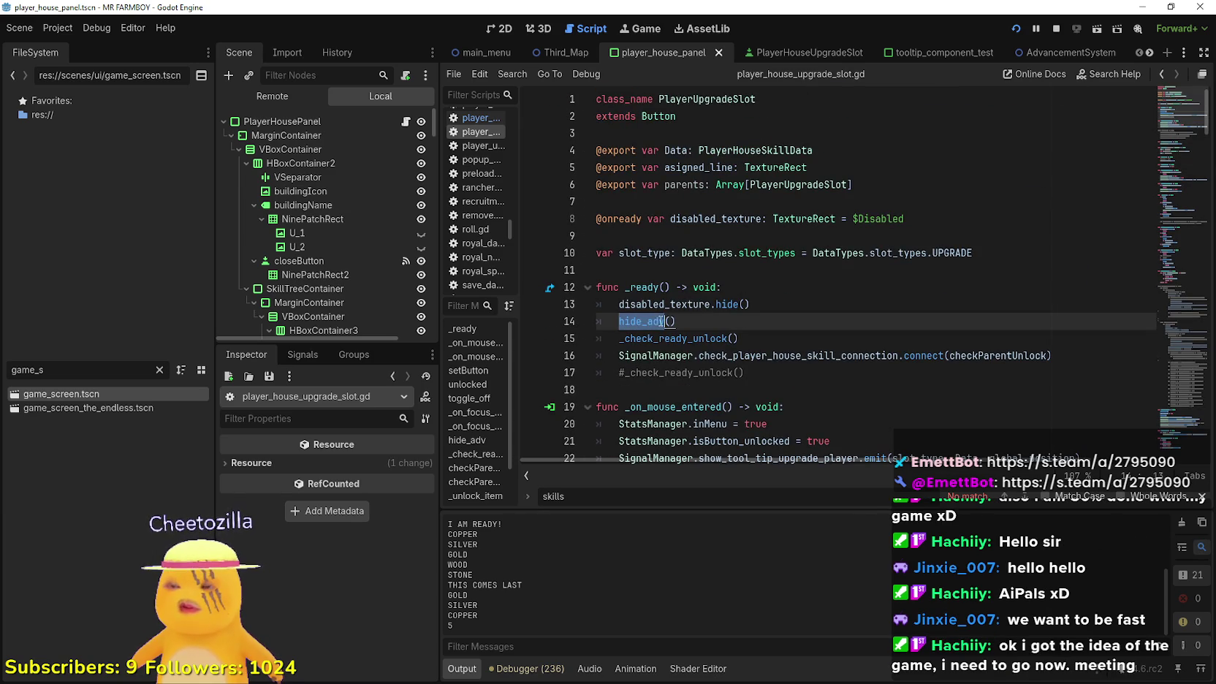
scroll(680, 318, "down", 9)
scroll(687, 316, "down", 8)
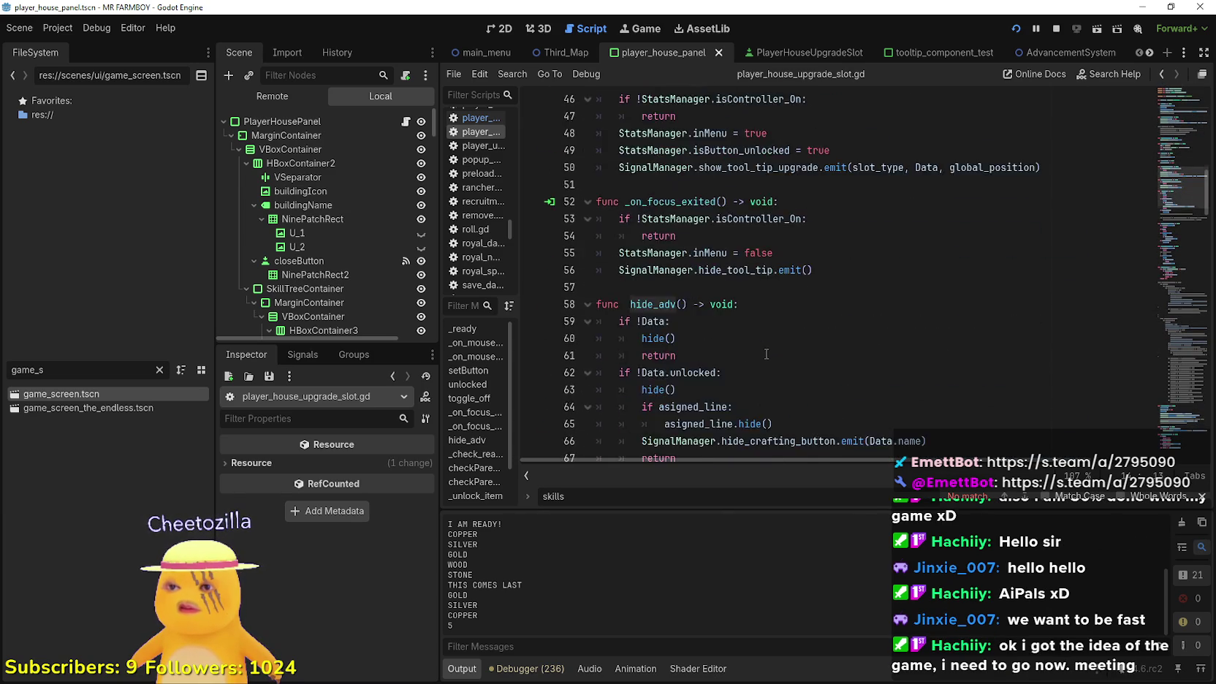
left_click_drag(706, 245, 594, 217)
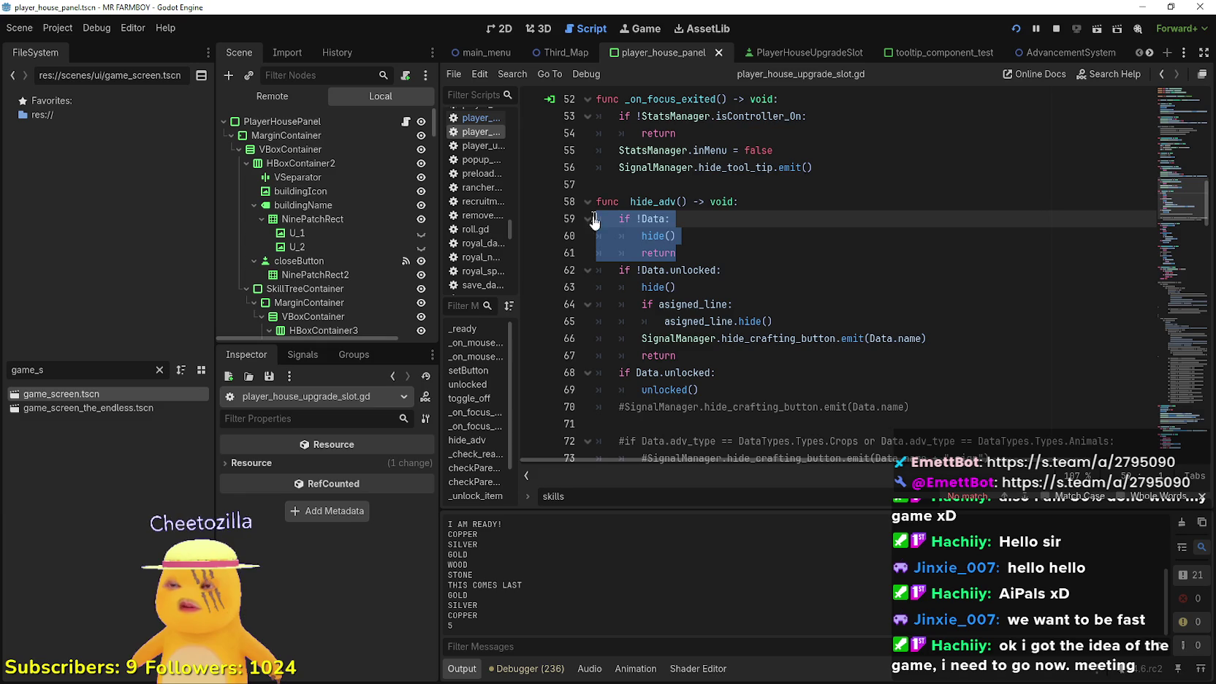
left_click(743, 310)
left_click(804, 324)
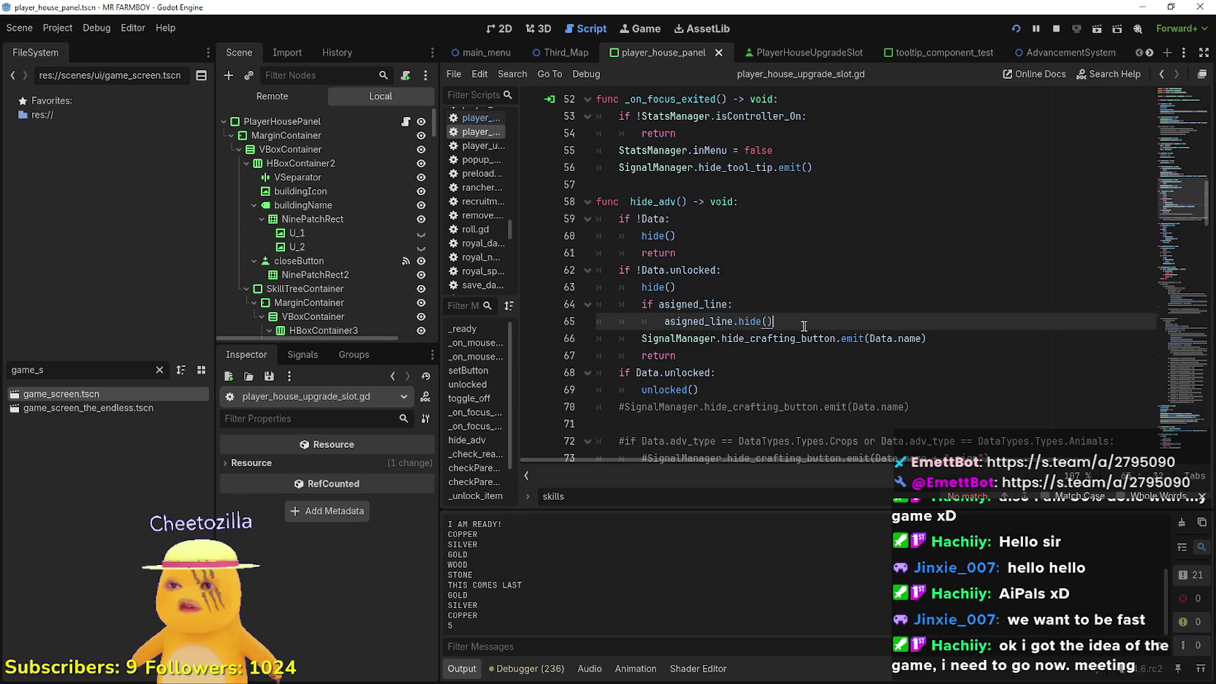
left_click_drag(775, 322, 596, 270)
double_click(694, 270)
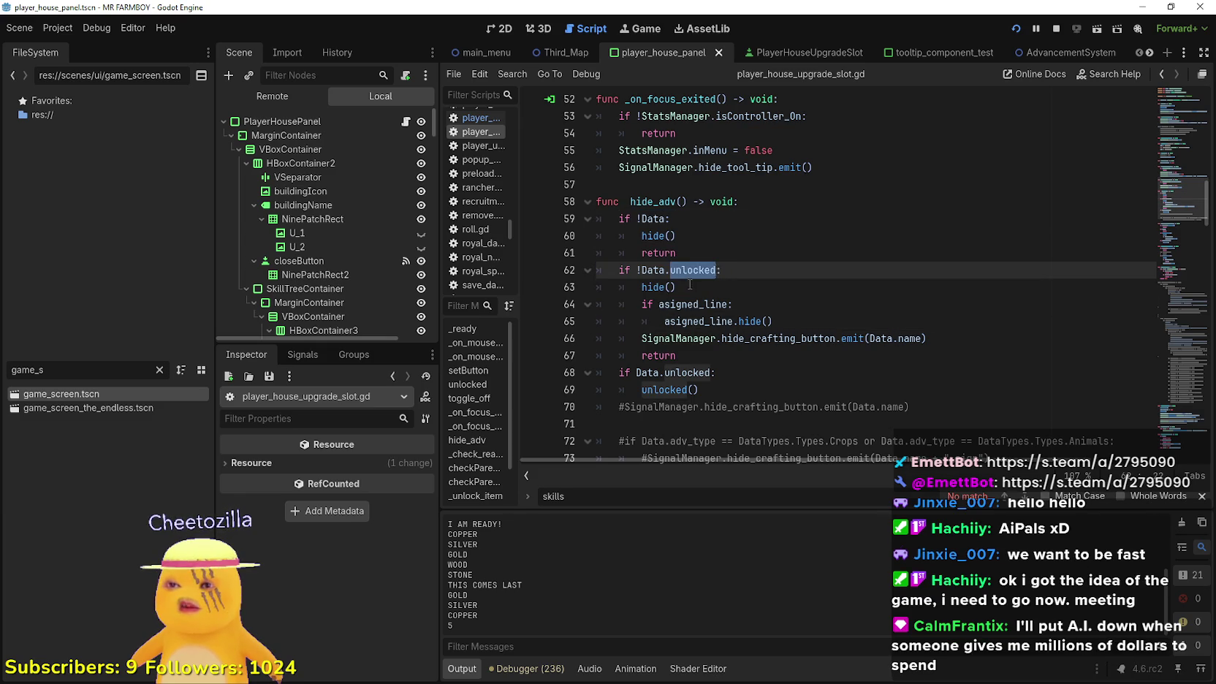
left_click(678, 287)
mouse_move(866, 341)
left_mouse_down()
mouse_move(607, 286)
mouse_move(596, 271)
left_mouse_up()
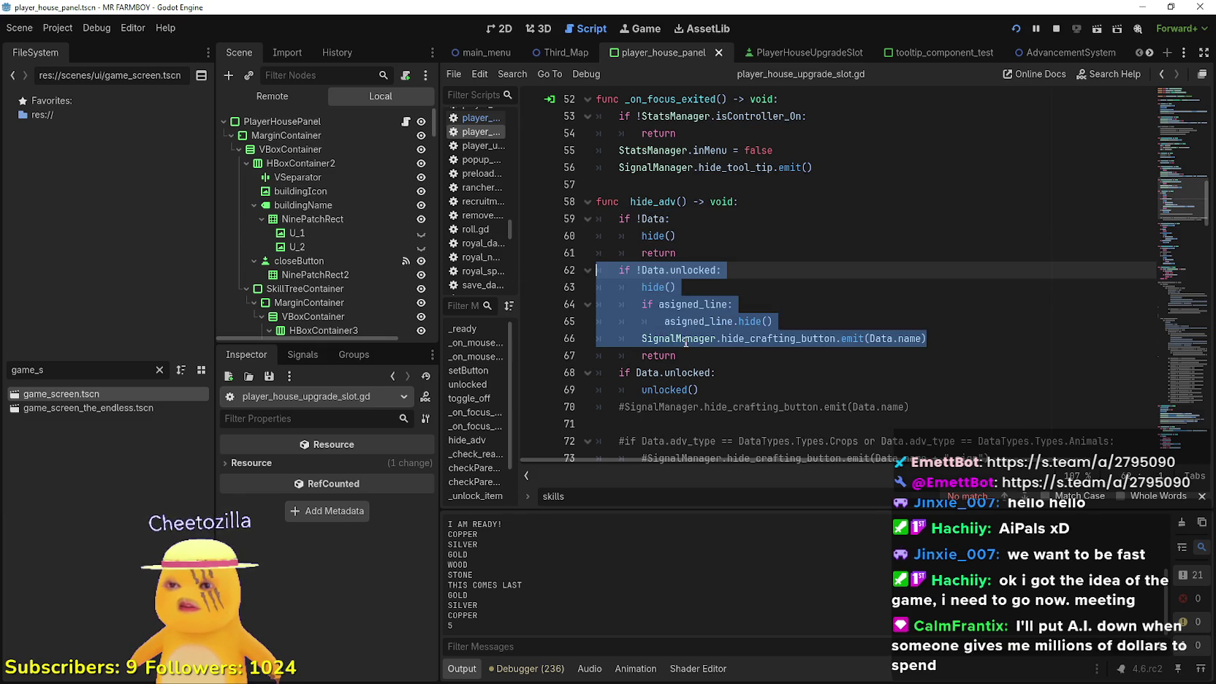
scroll(715, 300, "down", 2)
left_click(715, 296)
mouse_move(701, 287)
left_mouse_down()
mouse_move(596, 287)
mouse_move(596, 271)
left_mouse_up()
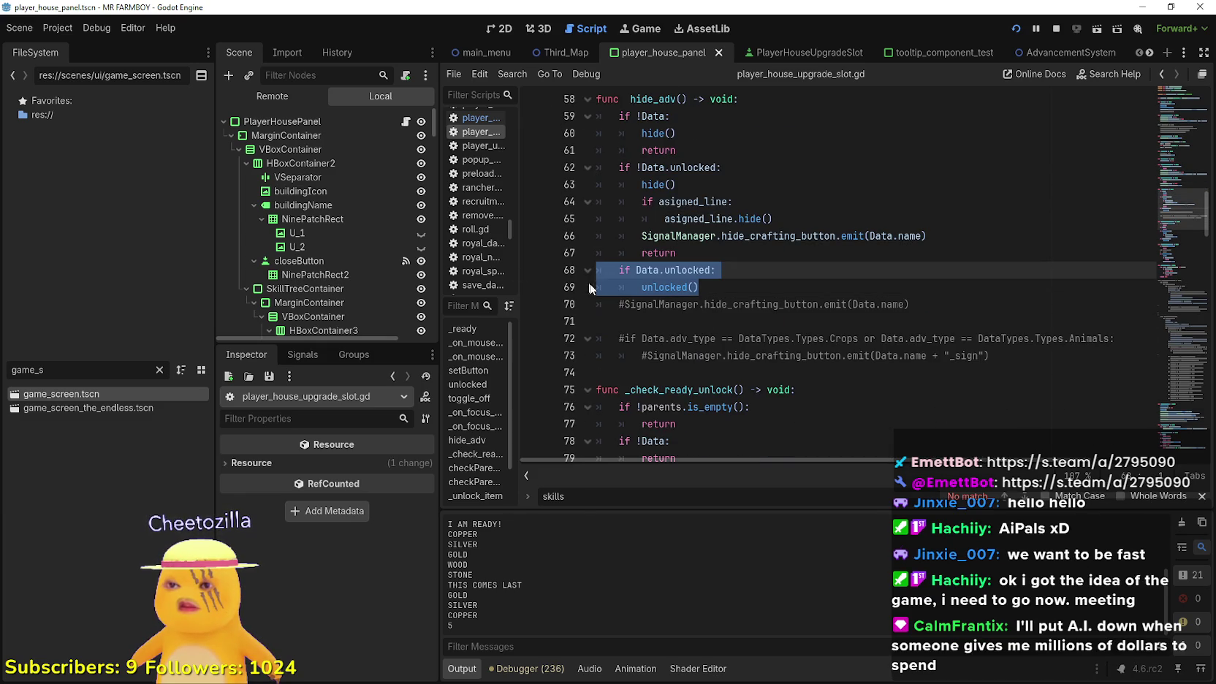
scroll(678, 325, "down", 4)
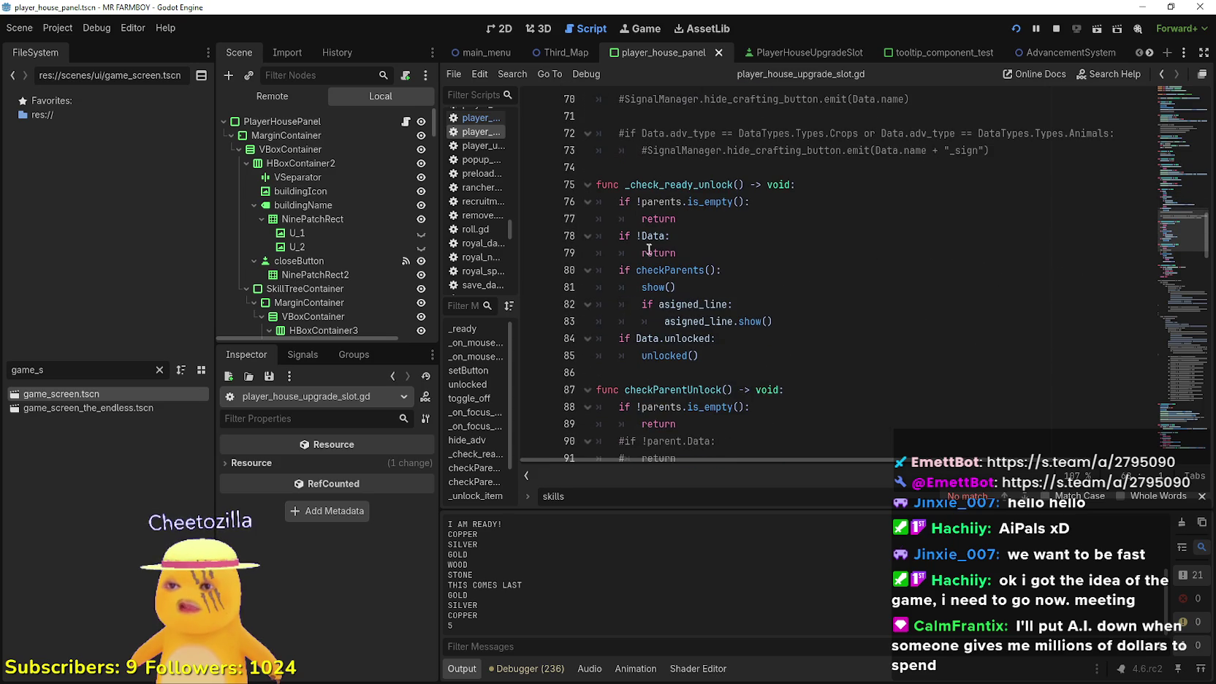
left_click_drag(677, 219, 586, 185)
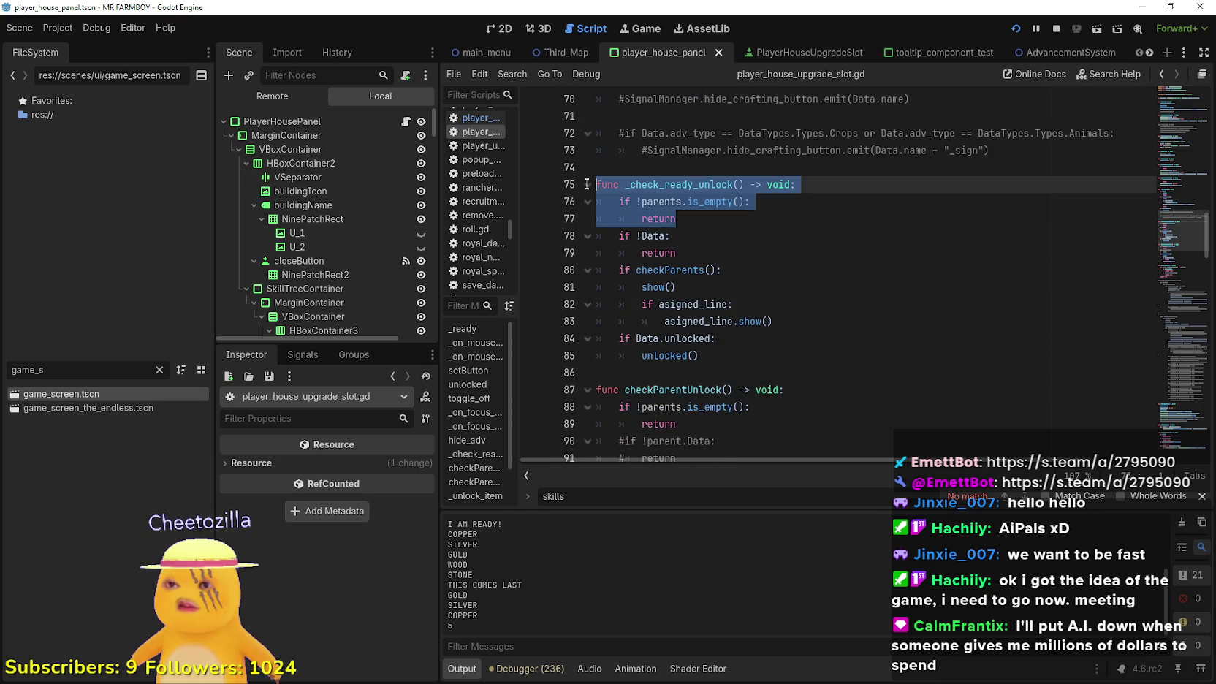
mouse_move(693, 253)
left_mouse_down()
mouse_move(596, 220)
mouse_move(607, 235)
left_mouse_up()
left_click(744, 270)
double_click(666, 269)
scroll(678, 367, "down", 2)
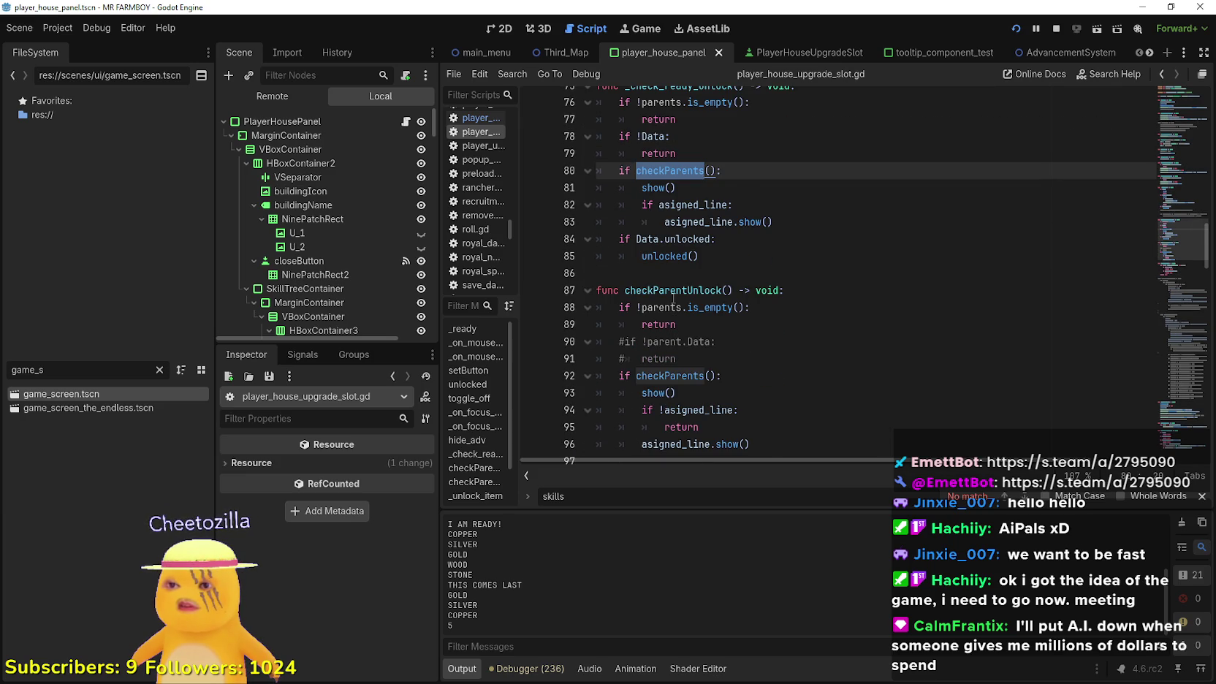
scroll(676, 299, "down", 2)
double_click(691, 280)
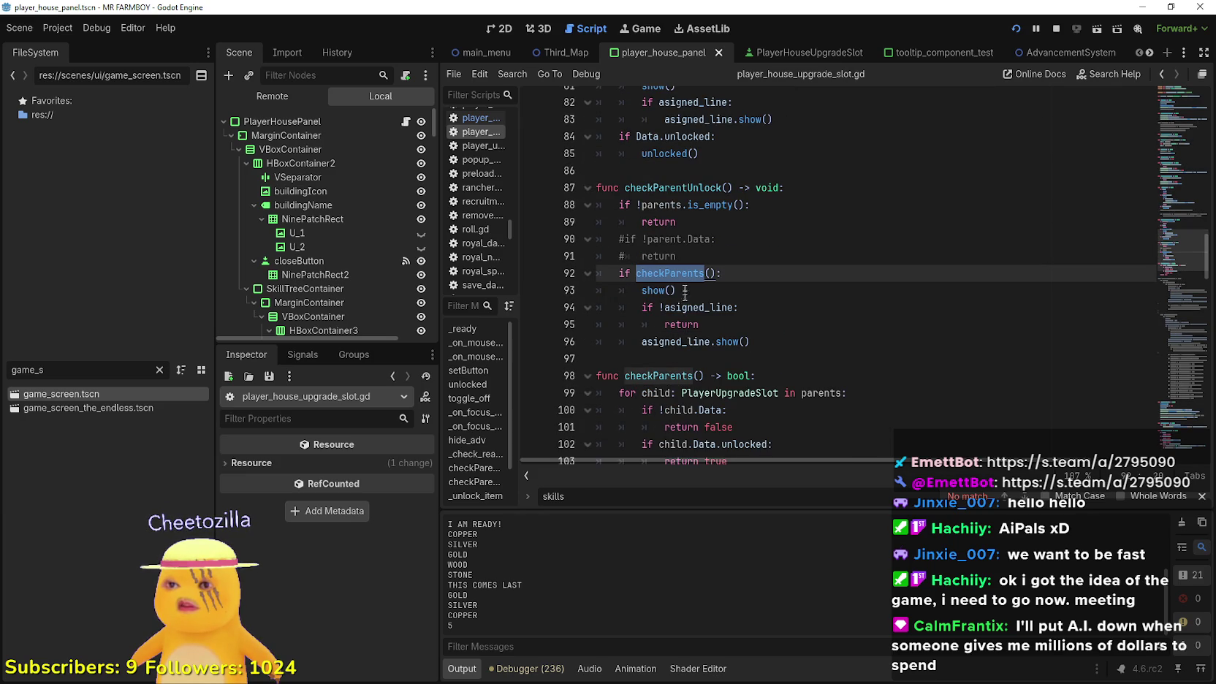
scroll(672, 320, "down", 2)
left_click_drag(617, 290, 824, 290)
double_click(821, 290)
left_click_drag(680, 312, 714, 310)
left_click(733, 325)
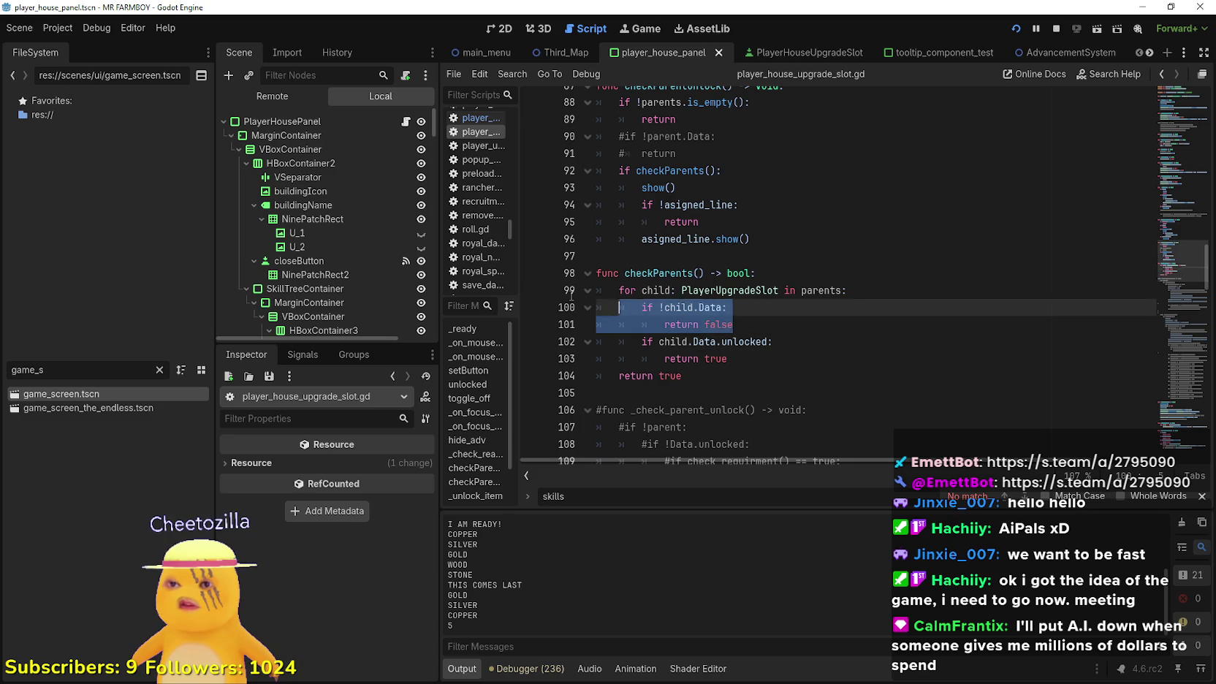
key("shift+Up")
key("shift+Up")
key("shift+Home")
mouse_move(738, 341)
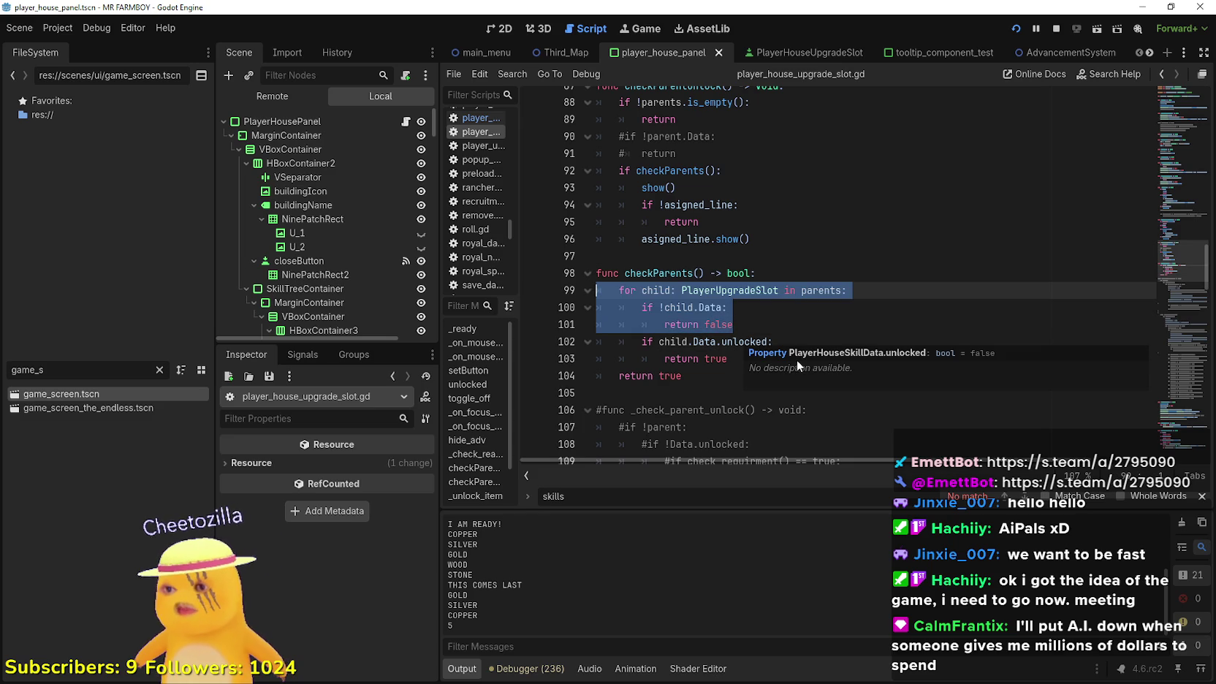
left_click(773, 324)
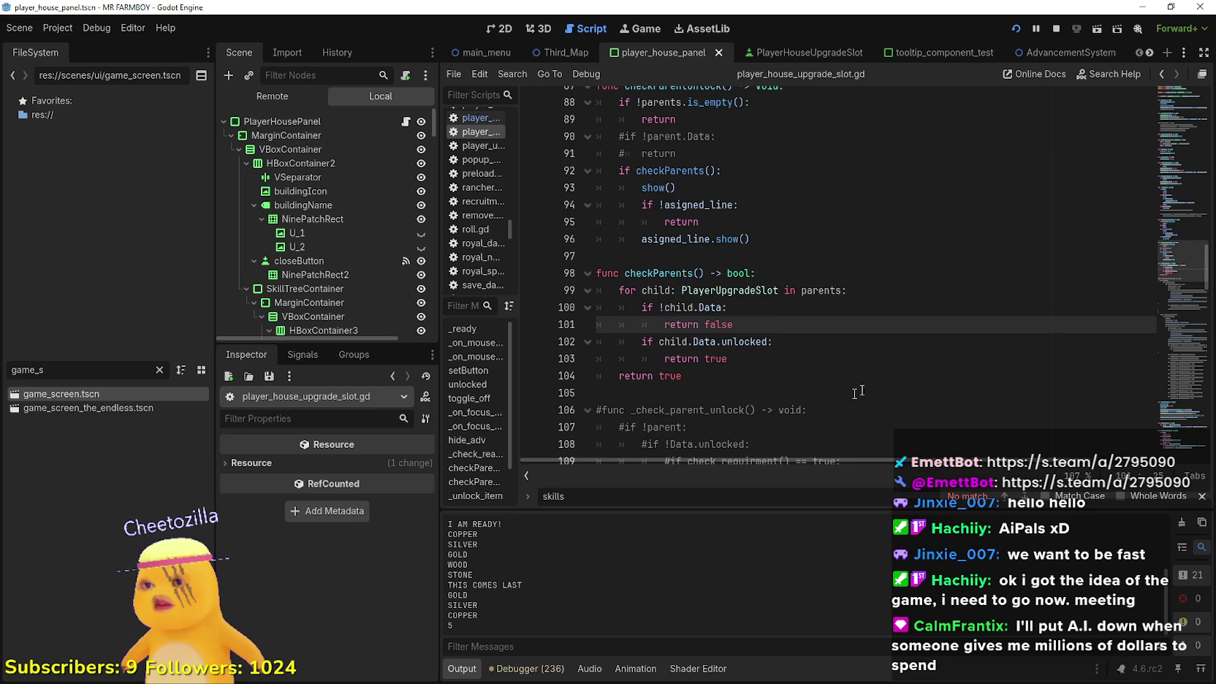
Select the 'if !child.Data: return false' lines inside checkParents
left_click(1201, 495)
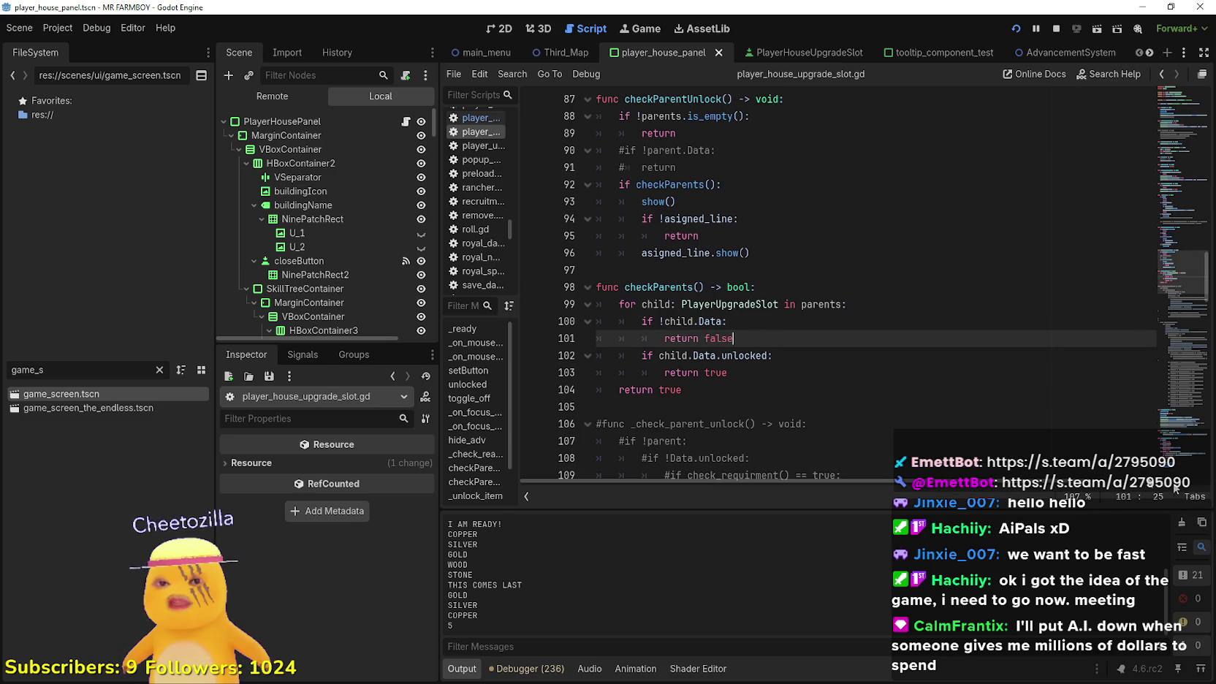
left_click(758, 371)
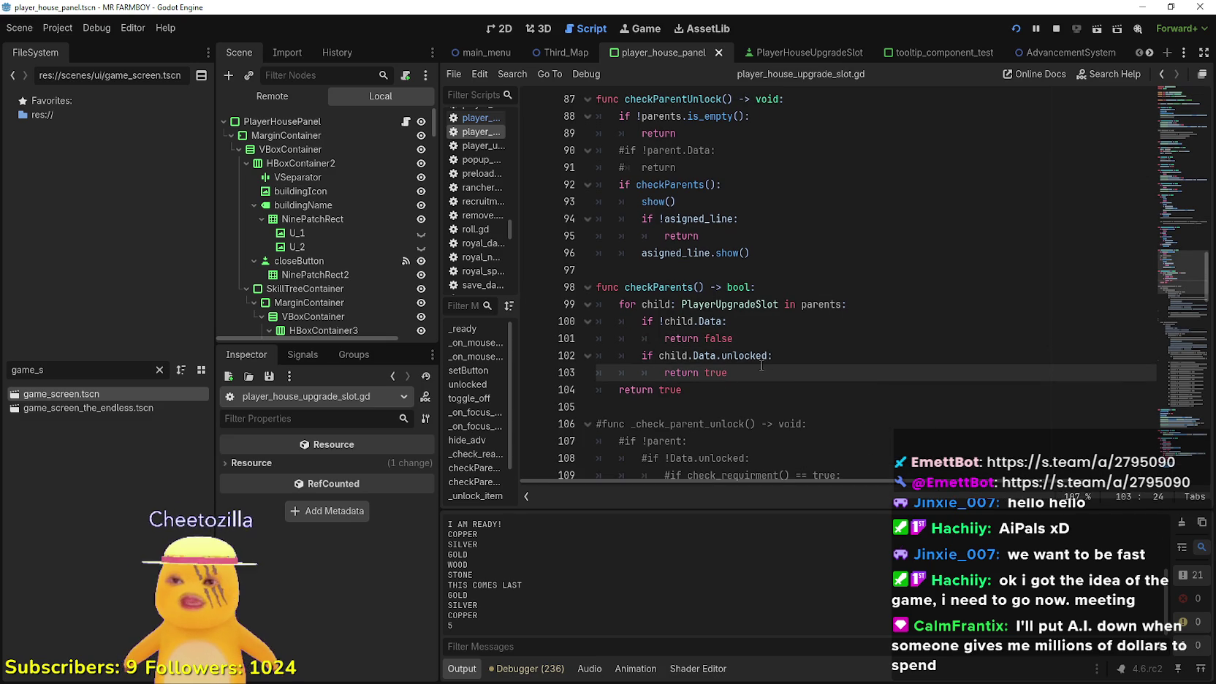
key("shift+Up")
key("shift+Up")
key("shift+Up")
left_click(765, 375)
key("shift+Up")
key("shift+Up")
key("shift+Up")
left_click(790, 398)
left_click(776, 346)
key("shift+Up")
key("shift+Up")
key("shift+Up")
mouse_move(733, 339)
left_mouse_down()
mouse_move(663, 337)
mouse_move(643, 304)
mouse_move(595, 290)
left_mouse_up()
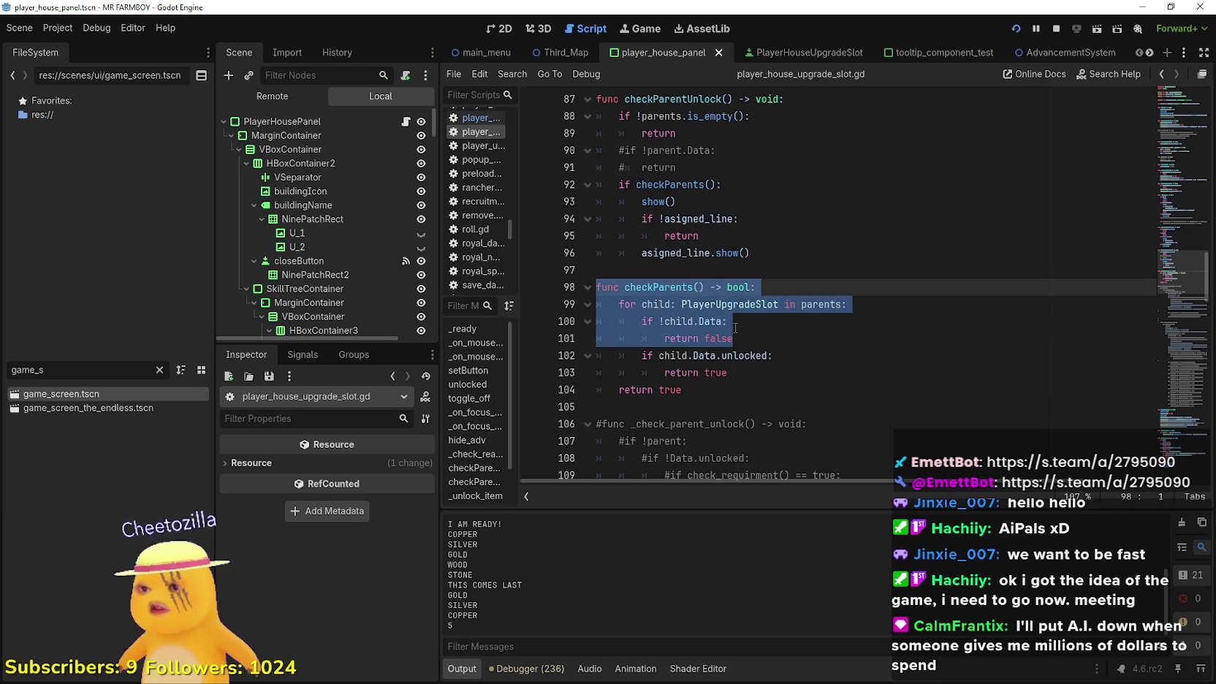
mouse_move(733, 339)
left_mouse_down()
mouse_move(640, 338)
mouse_move(663, 340)
mouse_move(634, 322)
left_mouse_up()
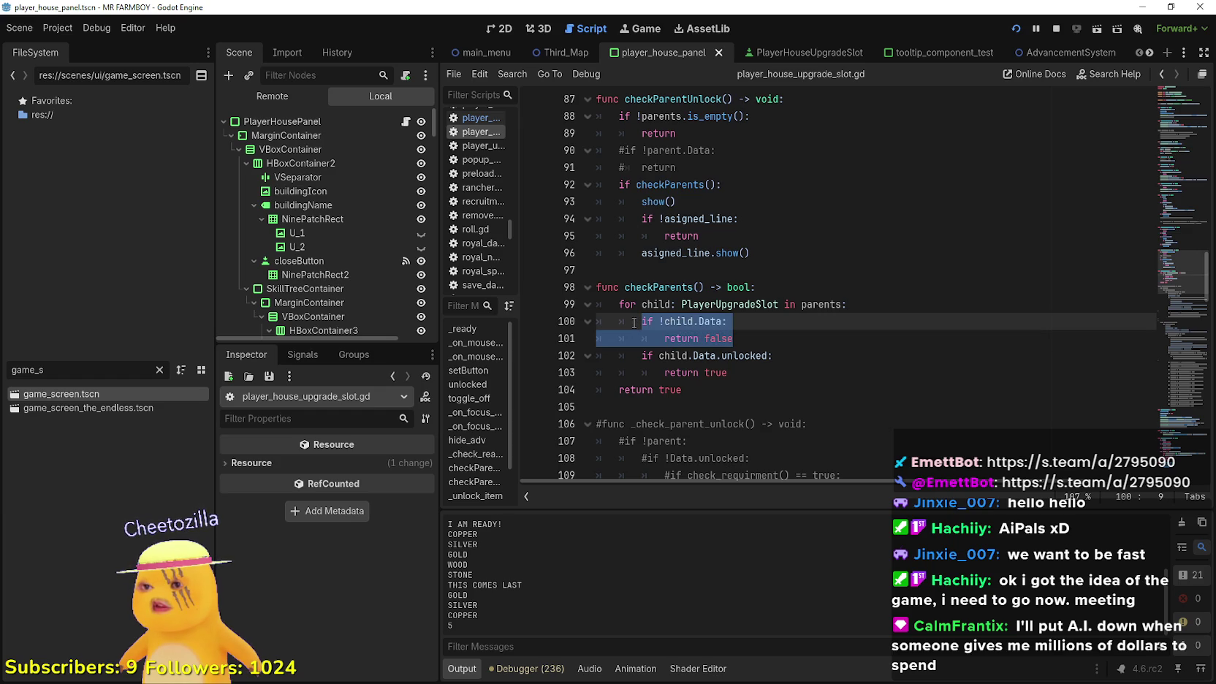
double_click(658, 287)
scroll(696, 334, "up", 2)
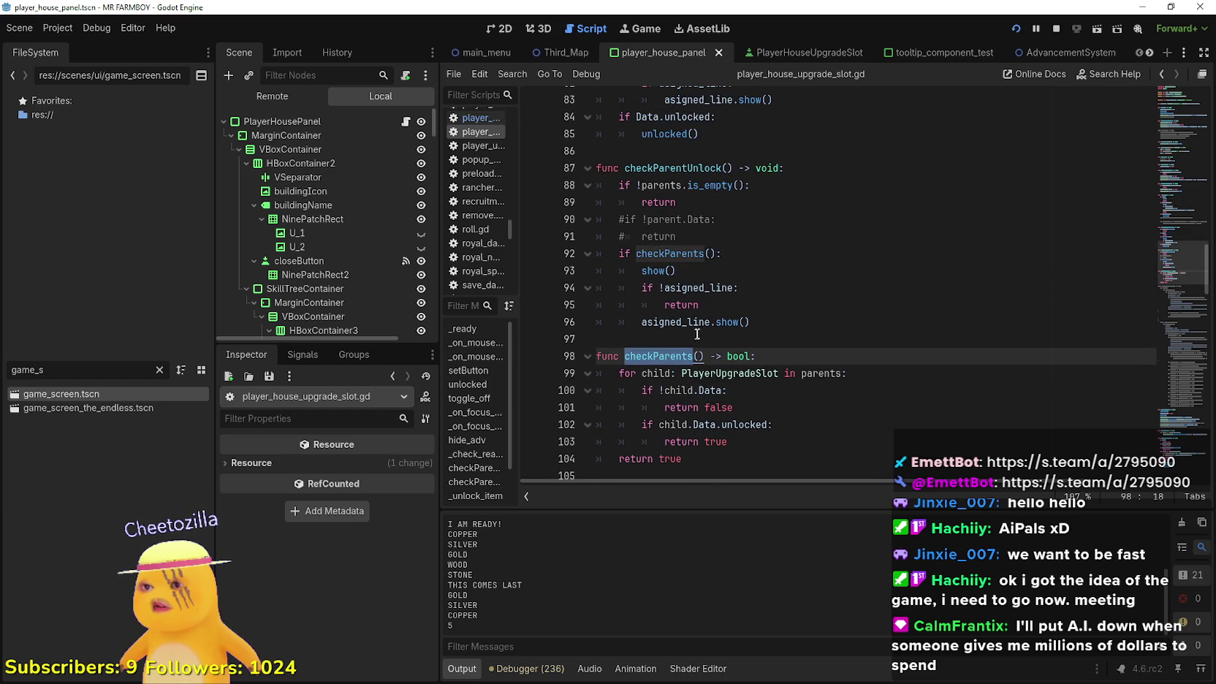
scroll(694, 299, "down", 3)
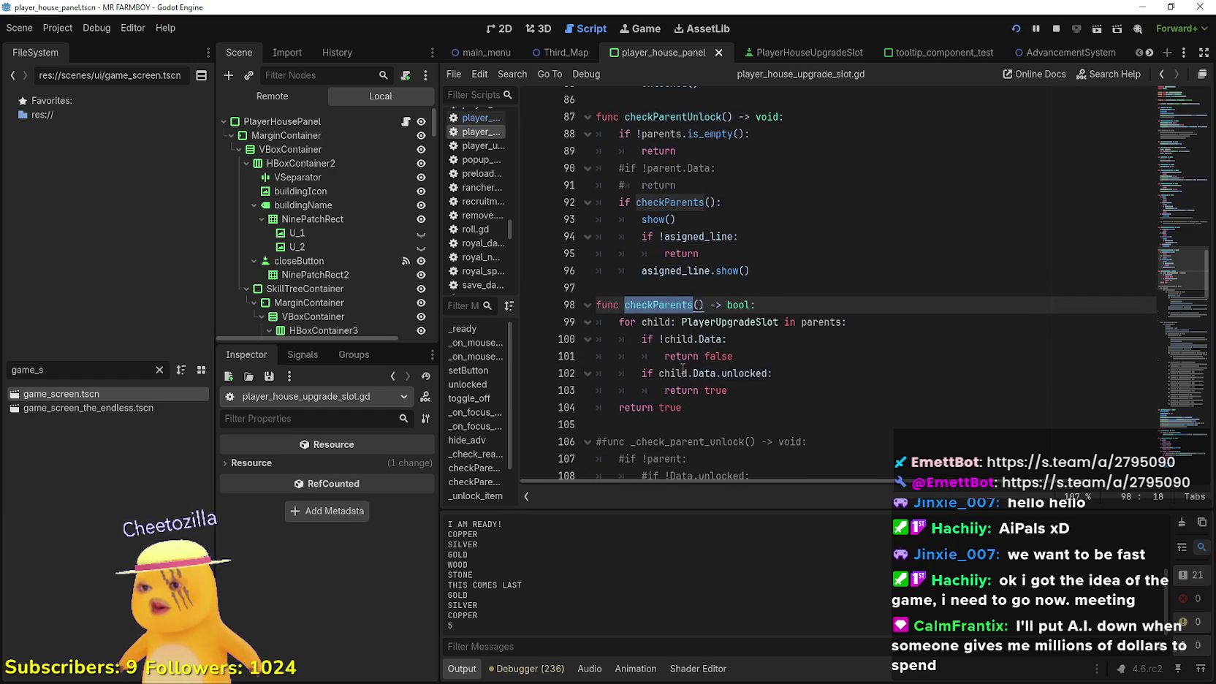
mouse_move(732, 356)
left_mouse_down()
mouse_move(599, 322)
mouse_move(576, 338)
left_mouse_up()
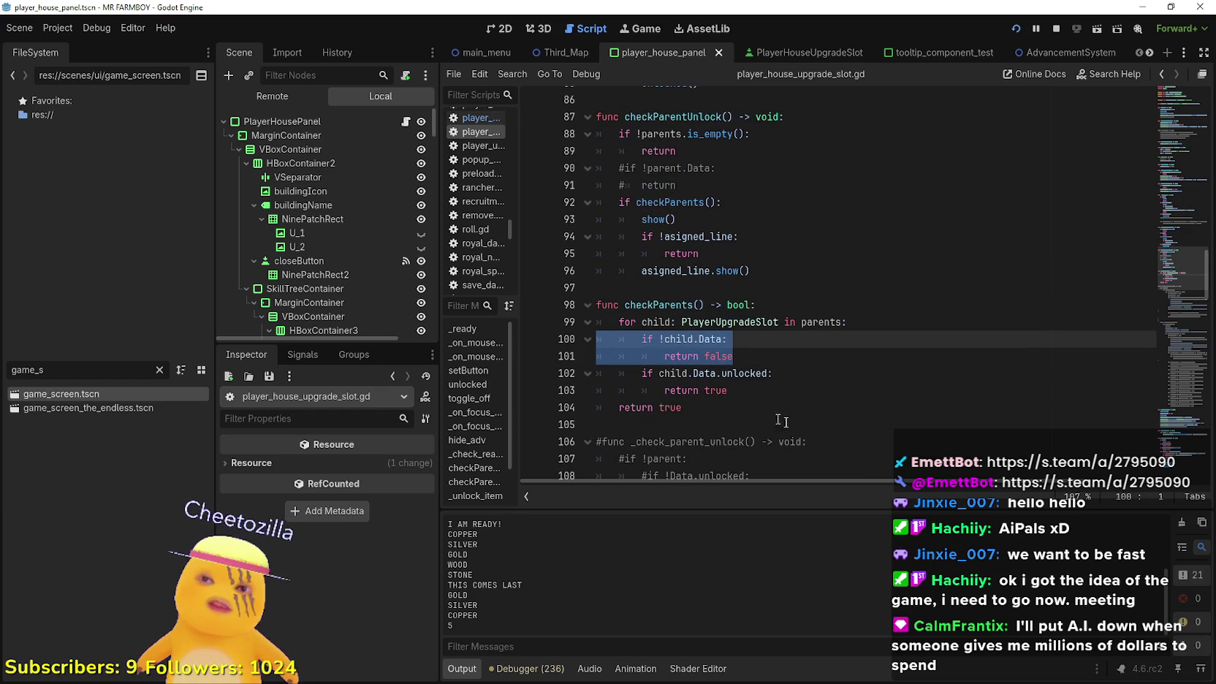
scroll(769, 414, "down", 2)
Delete the missing-Data check and save player_house_upgrade_slot.gd
key("BackSpace")
key("BackSpace")
key("Down")
key("Down")
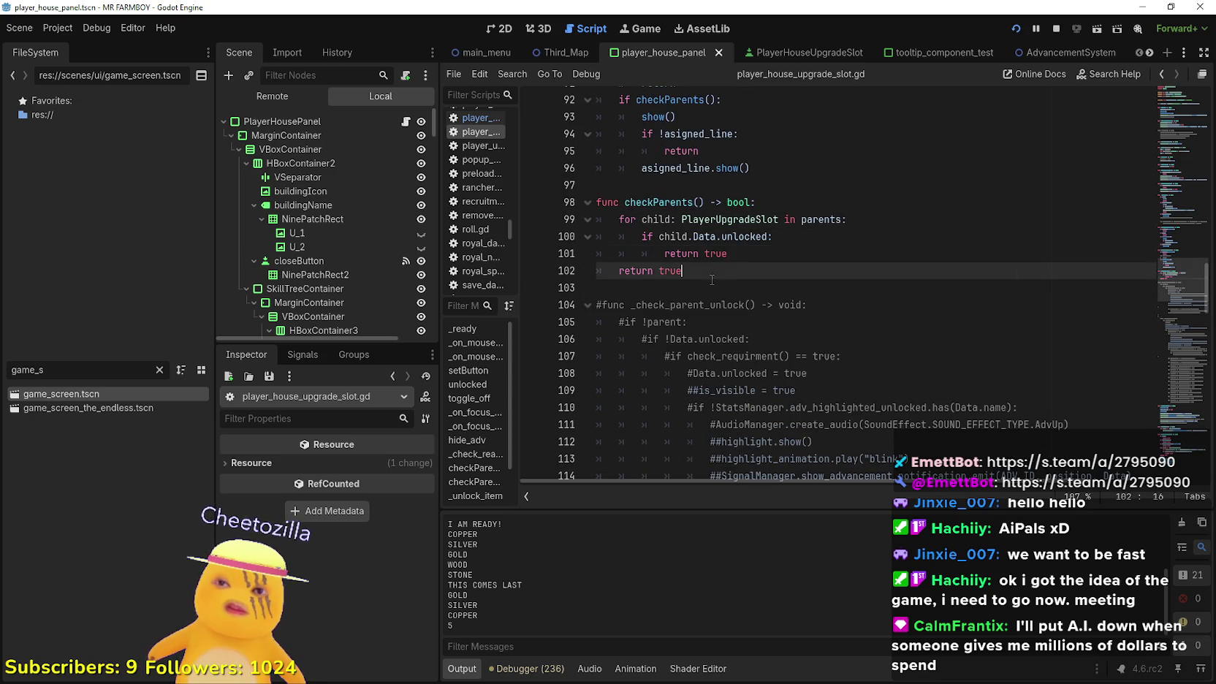
left_click(712, 287)
key("ctrl+s")
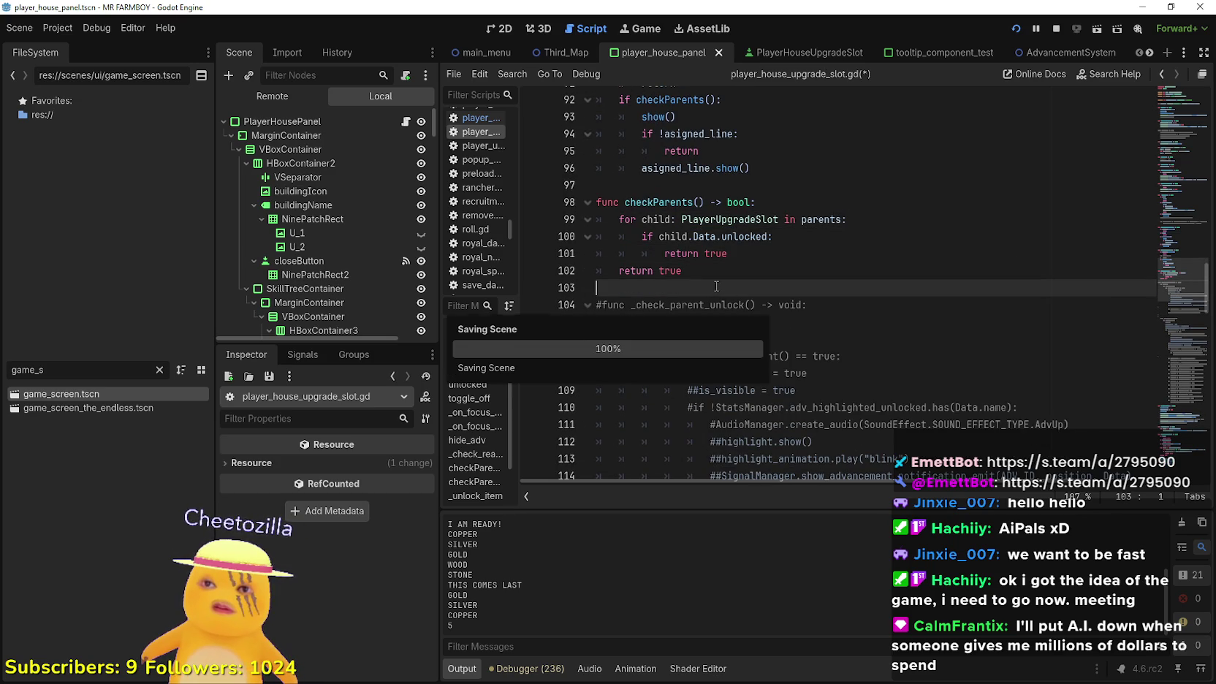
left_click(745, 256)
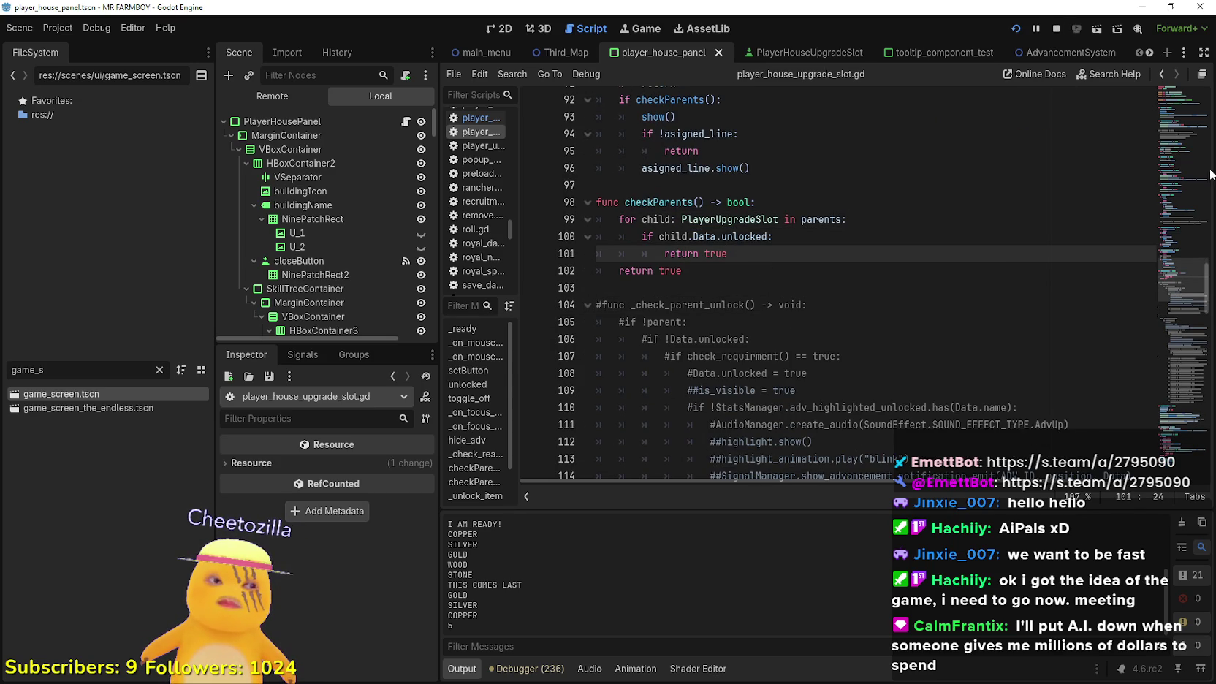
Run the game and create a new save on The Endless island
left_click(1056, 28)
left_click(1015, 28)
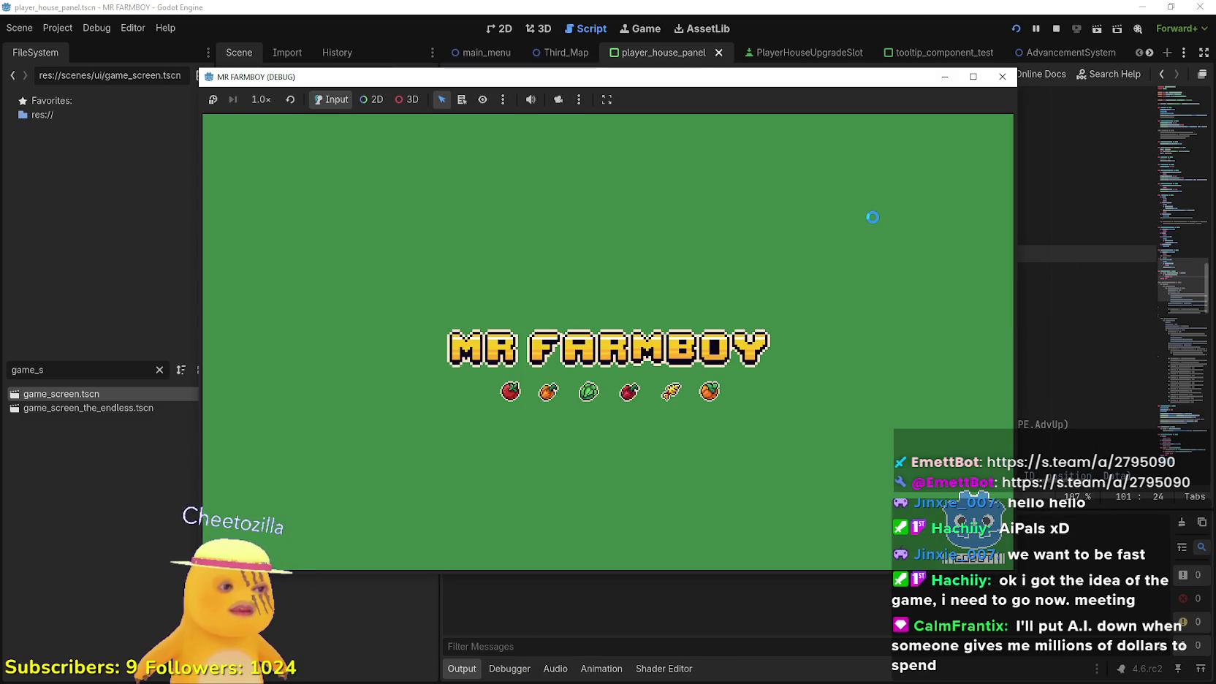
key("F8")
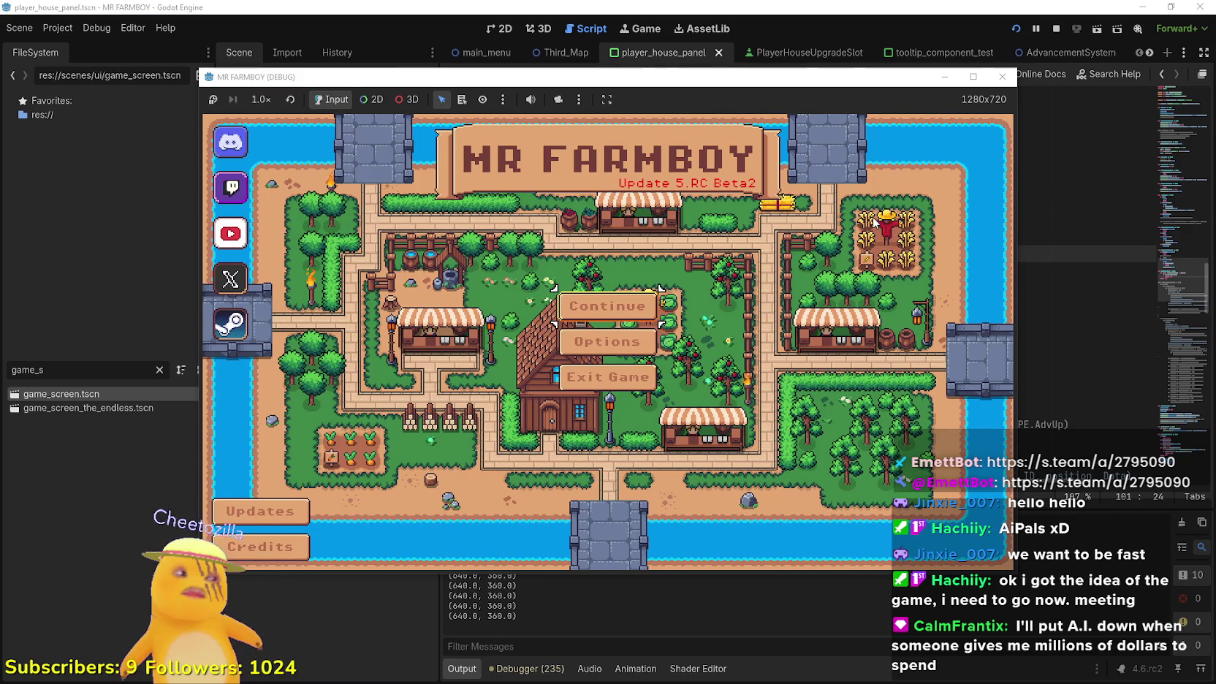
left_click(612, 305)
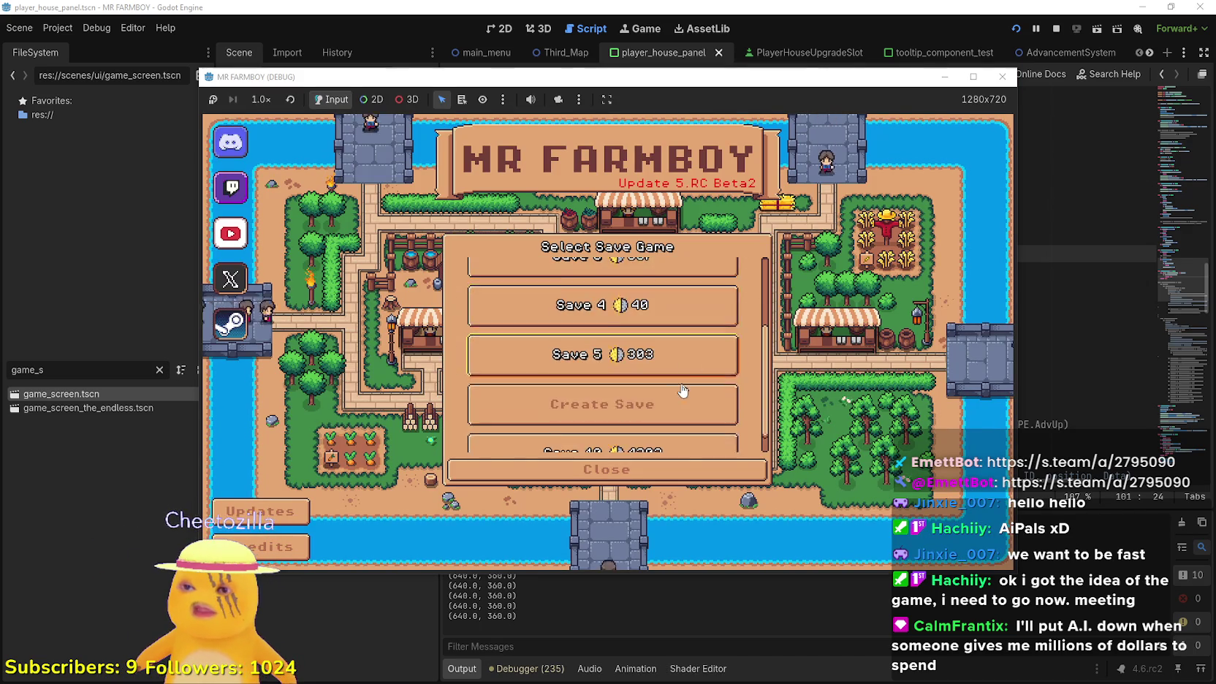
left_click(641, 381)
left_click(749, 407)
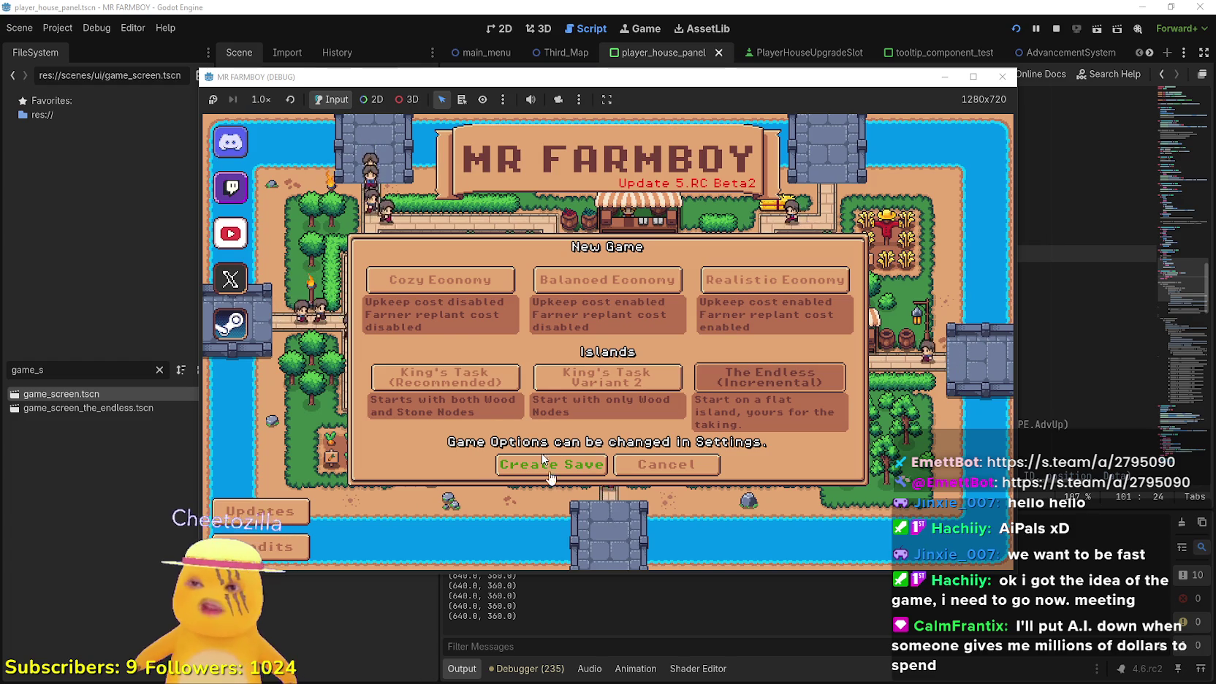
left_click(526, 465)
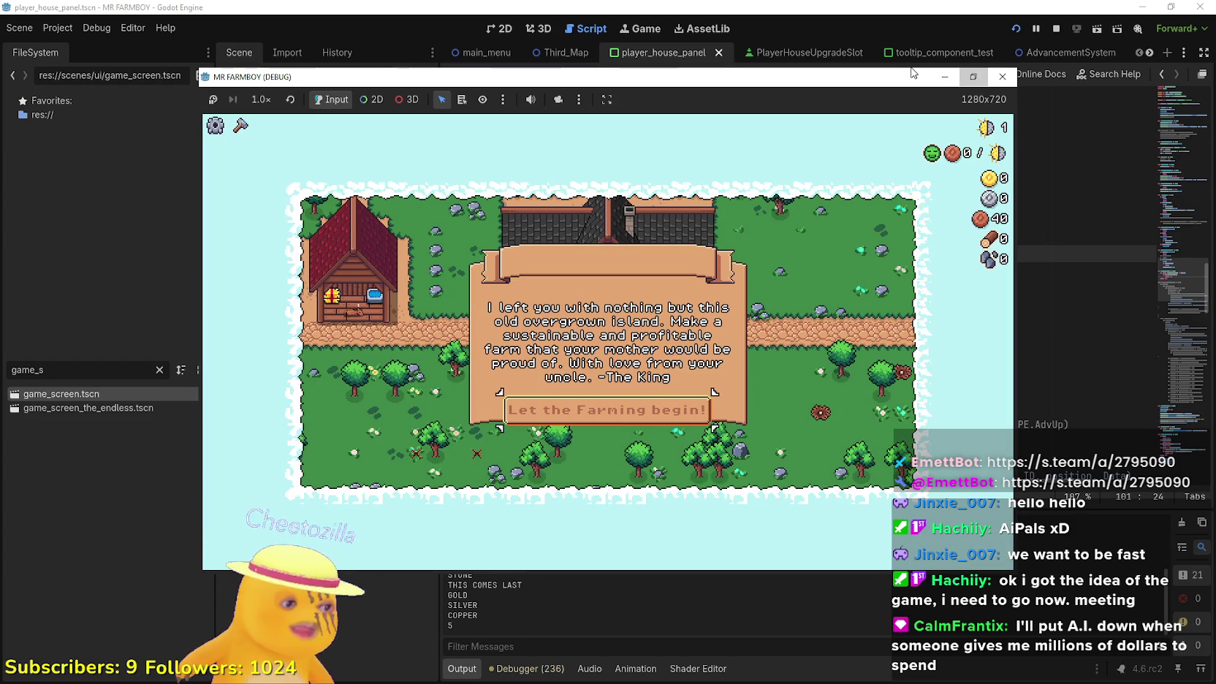
Maximize the game, dismiss the intro letter, then stop the debug run
double_click(912, 72)
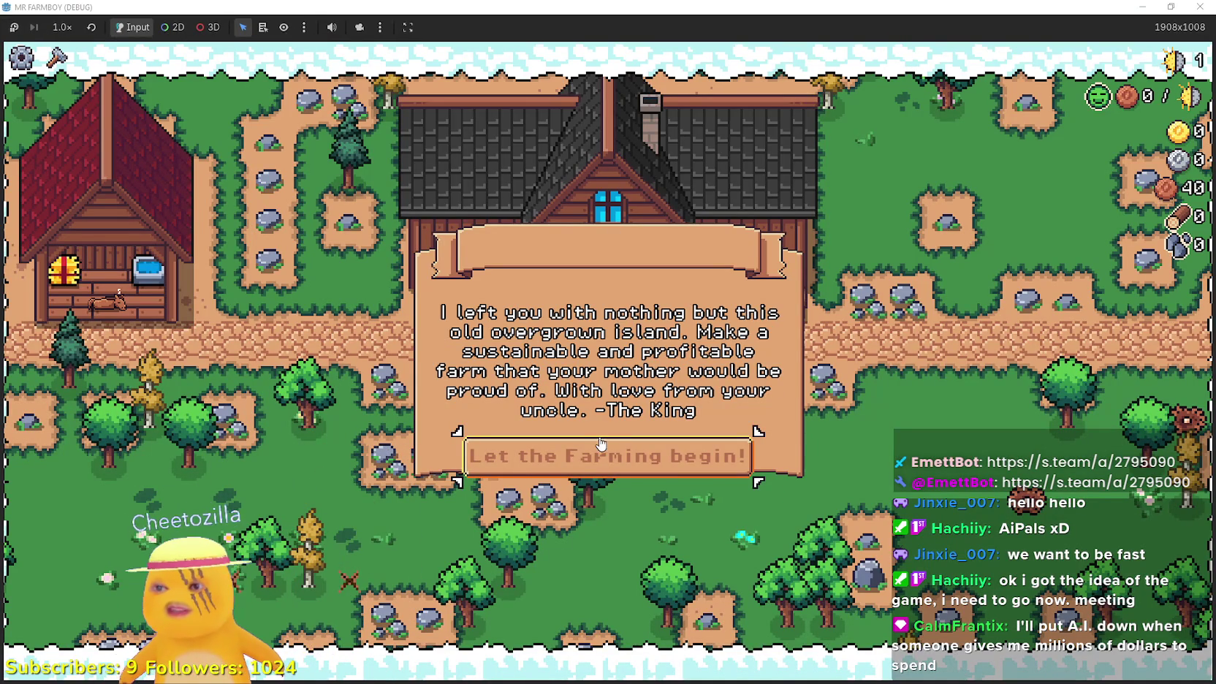
left_click(694, 442)
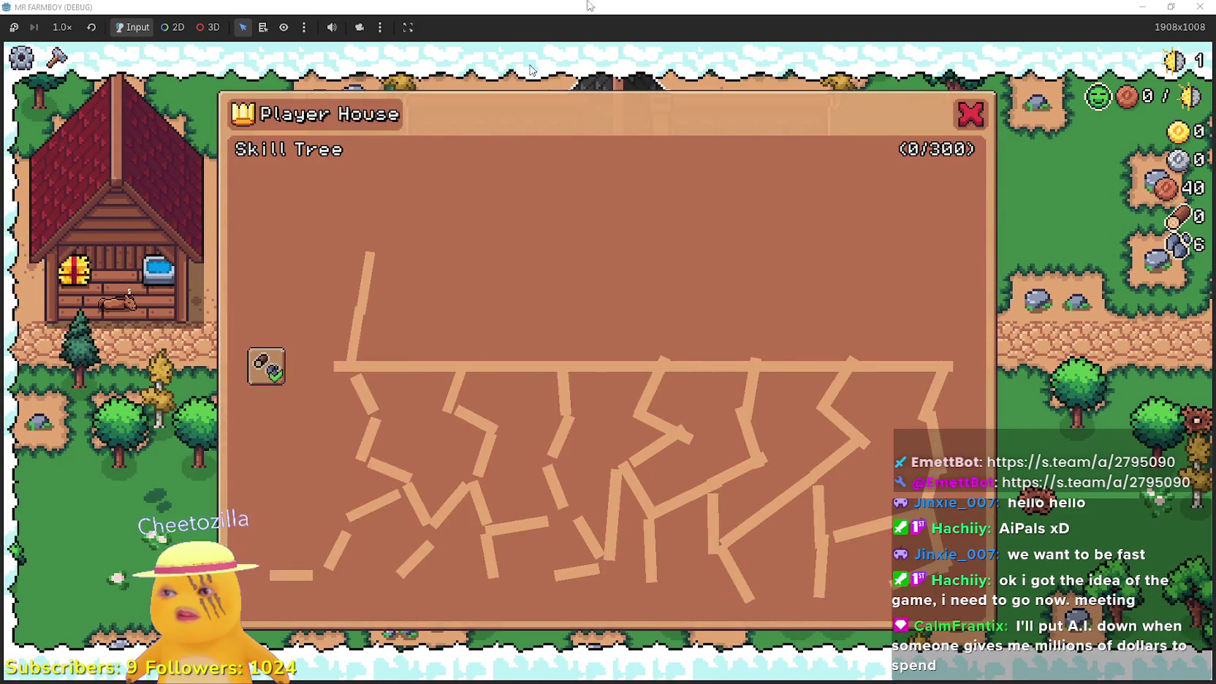
left_click_drag(818, 7, 776, 122)
left_click(1056, 28)
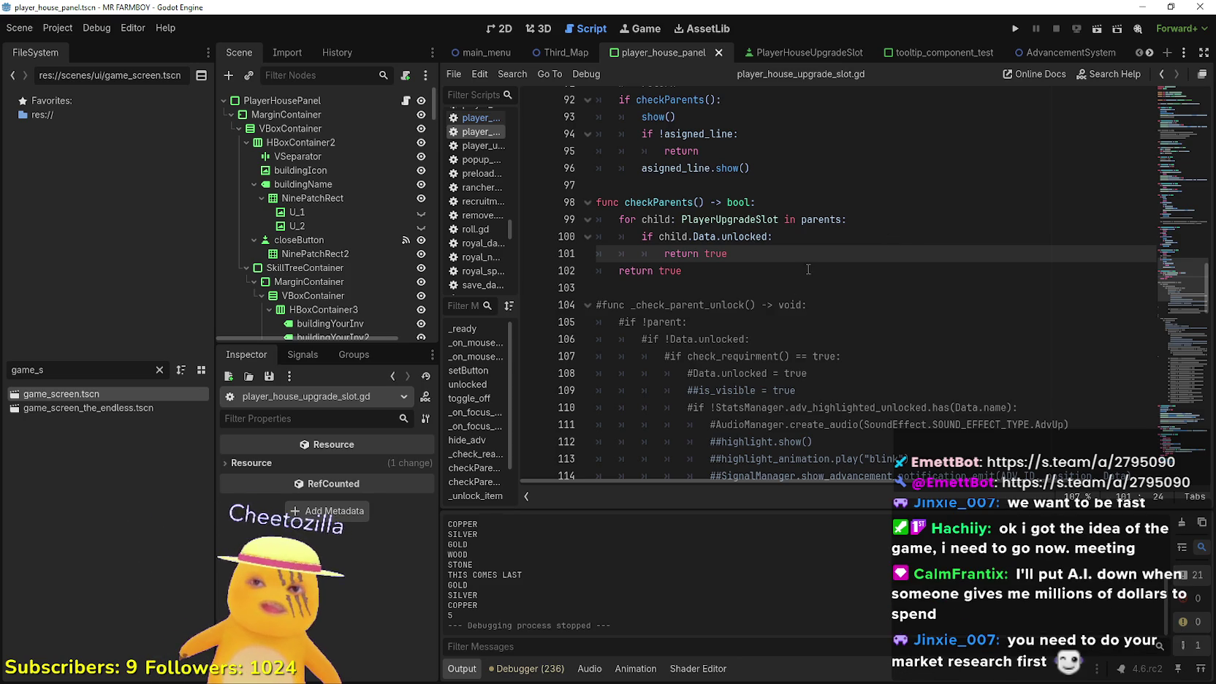
Leave the checkParents code and show the player_house_panel skill tree scene in the 2D view
scroll(796, 272, "up", 4)
left_click(775, 380)
key("Down")
key("Down")
key("Down")
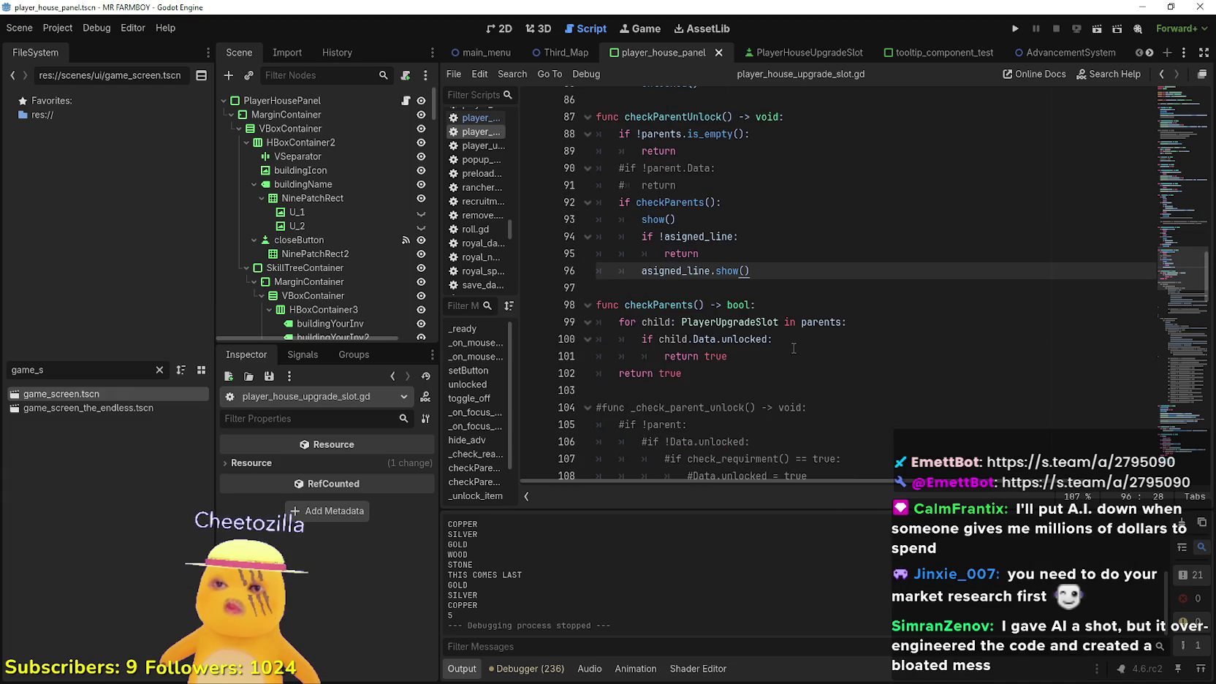
left_click(500, 28)
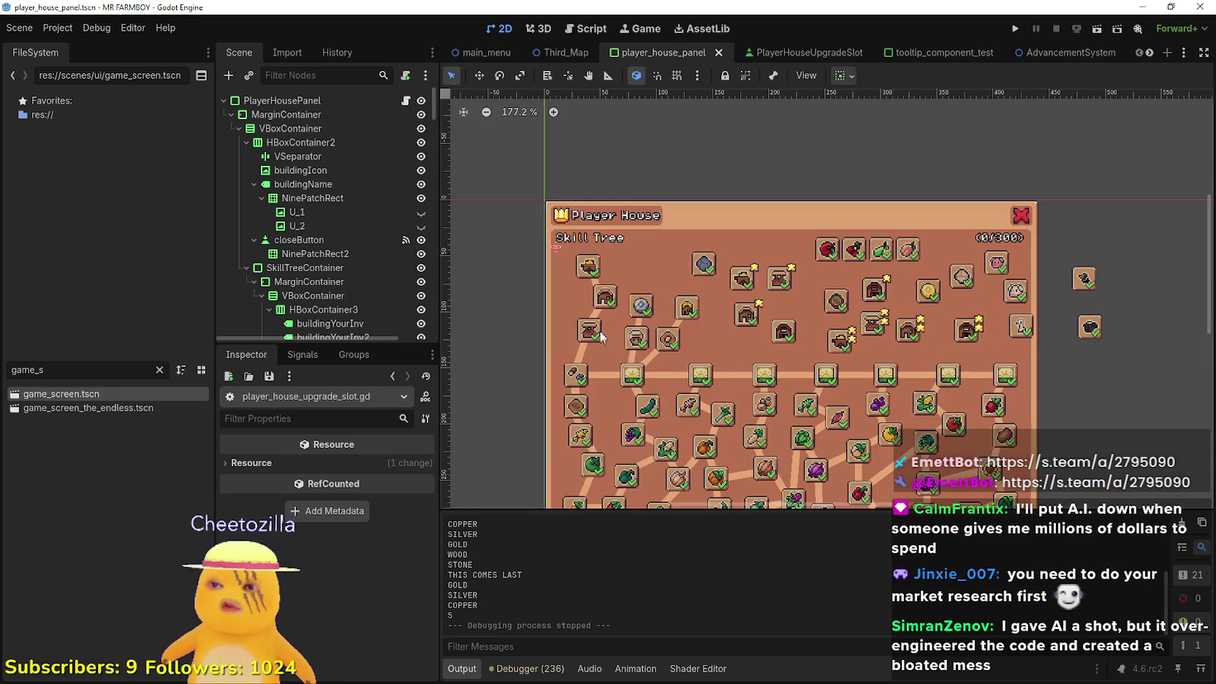
scroll(652, 329, "up", 5)
scroll(653, 328, "up", 2)
left_click(689, 272)
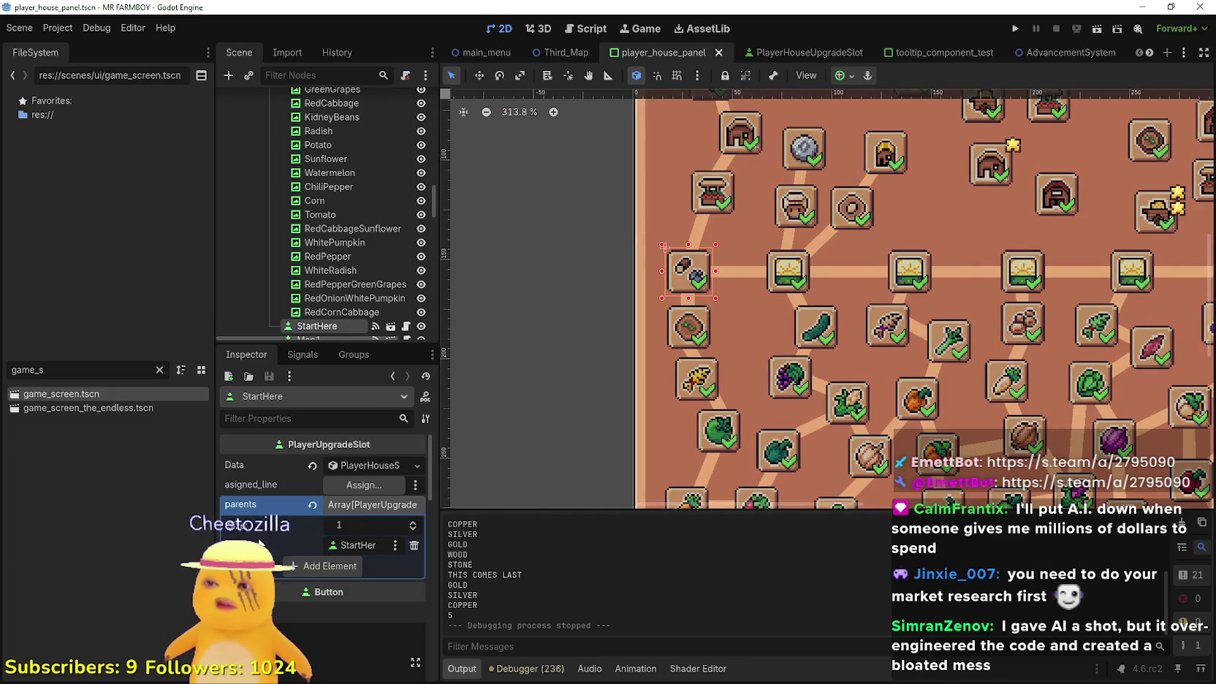
left_click(377, 466)
left_click(377, 466)
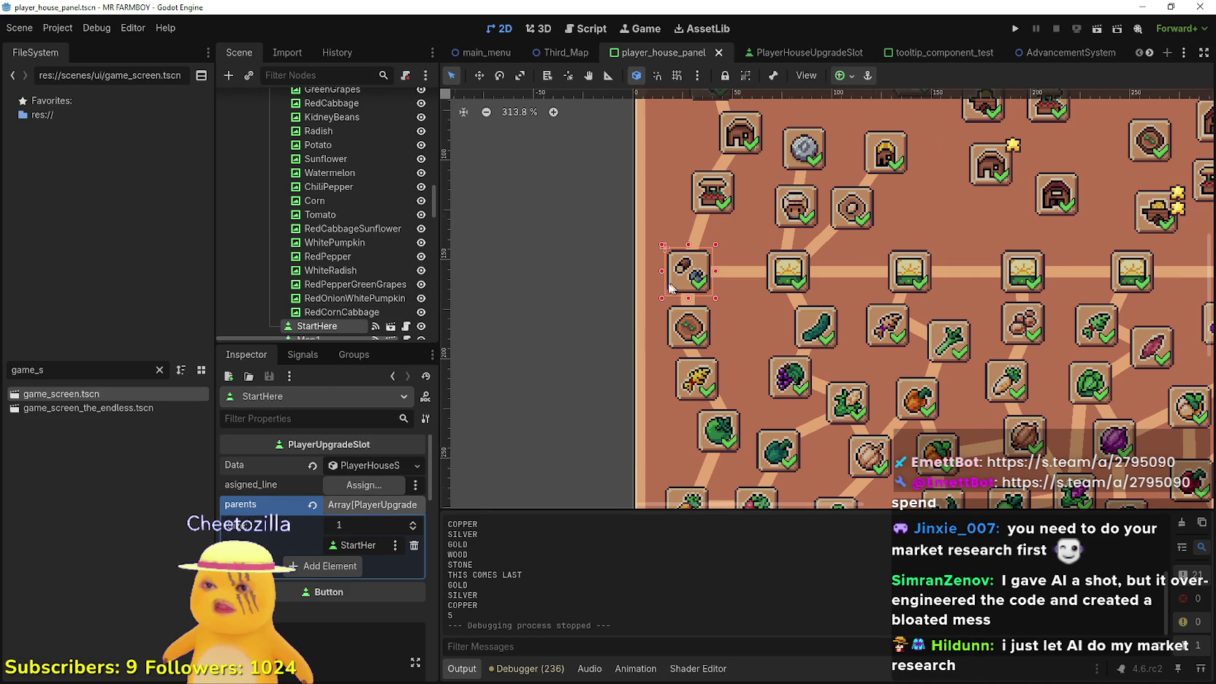
scroll(671, 284, "down", 2)
scroll(319, 494, "down", 5)
scroll(332, 604, "up", 2)
scroll(341, 603, "up", 4)
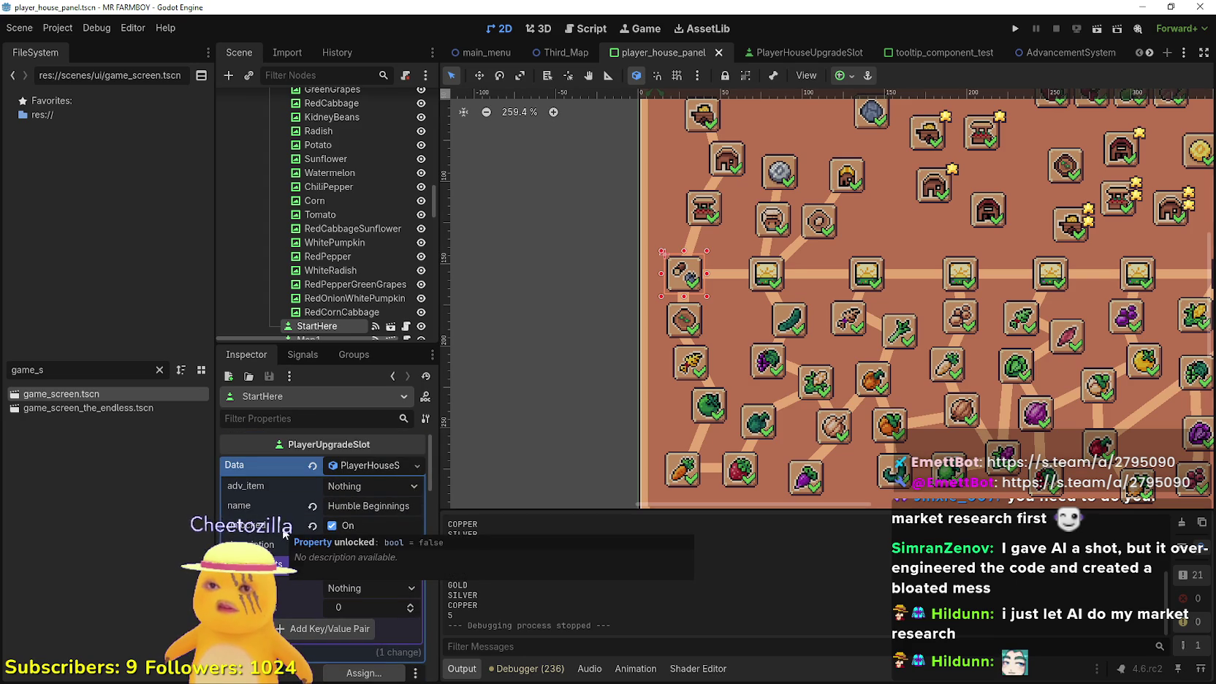
left_click(766, 274)
scroll(621, 420, "up", 3)
scroll(621, 420, "right", 3)
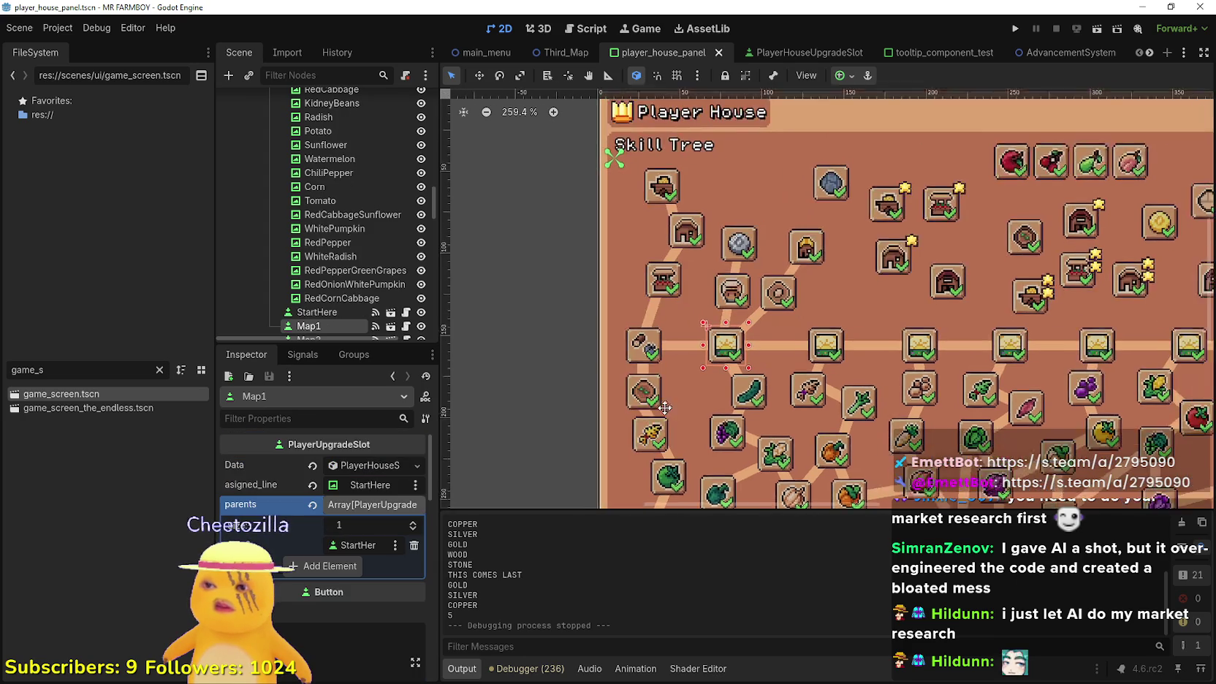
scroll(621, 420, "left", 2)
scroll(614, 365, "down", 1)
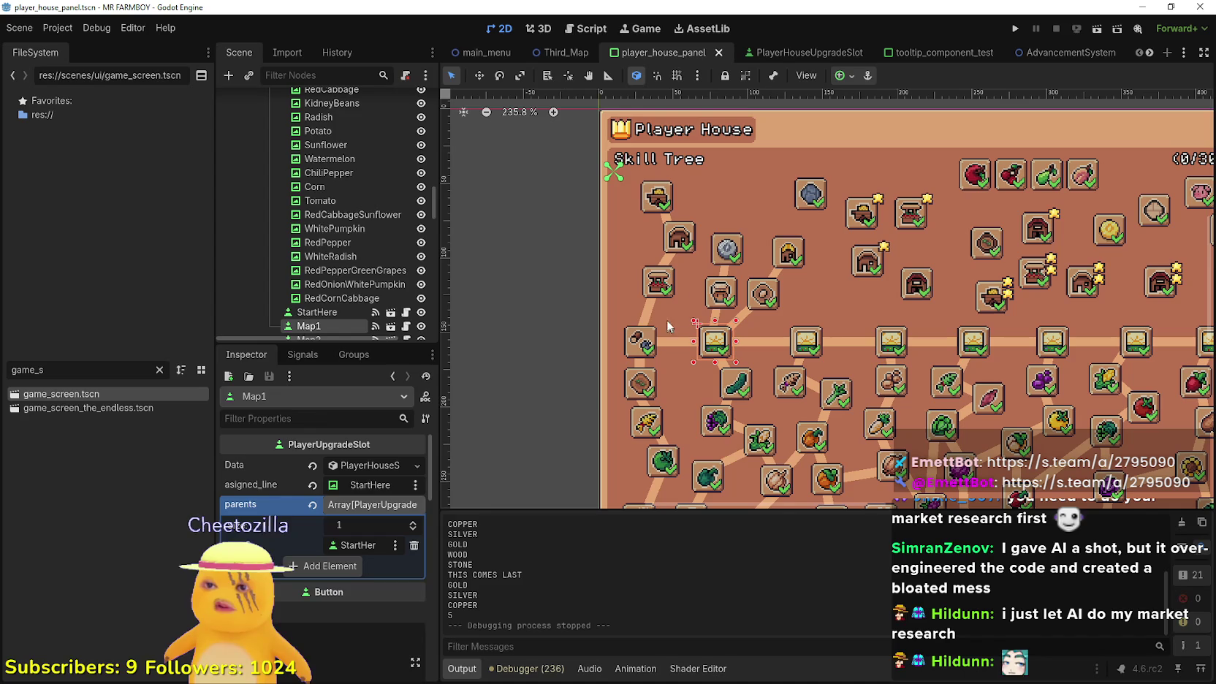
left_click(660, 284)
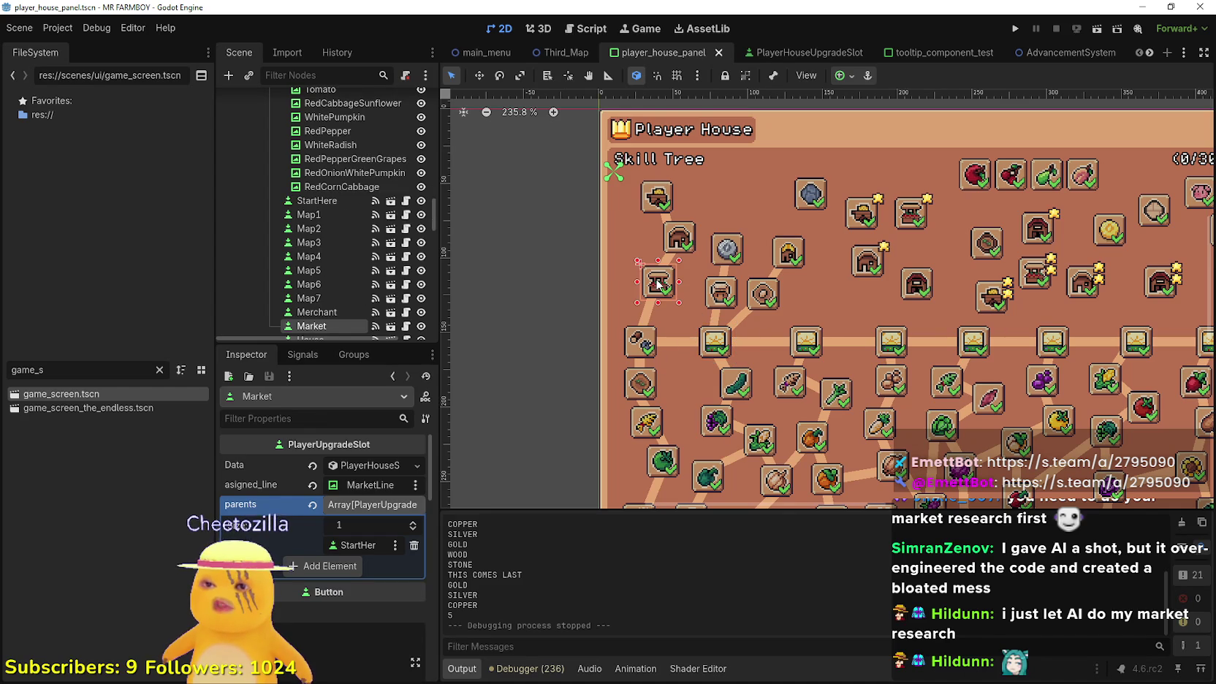
left_click(644, 385)
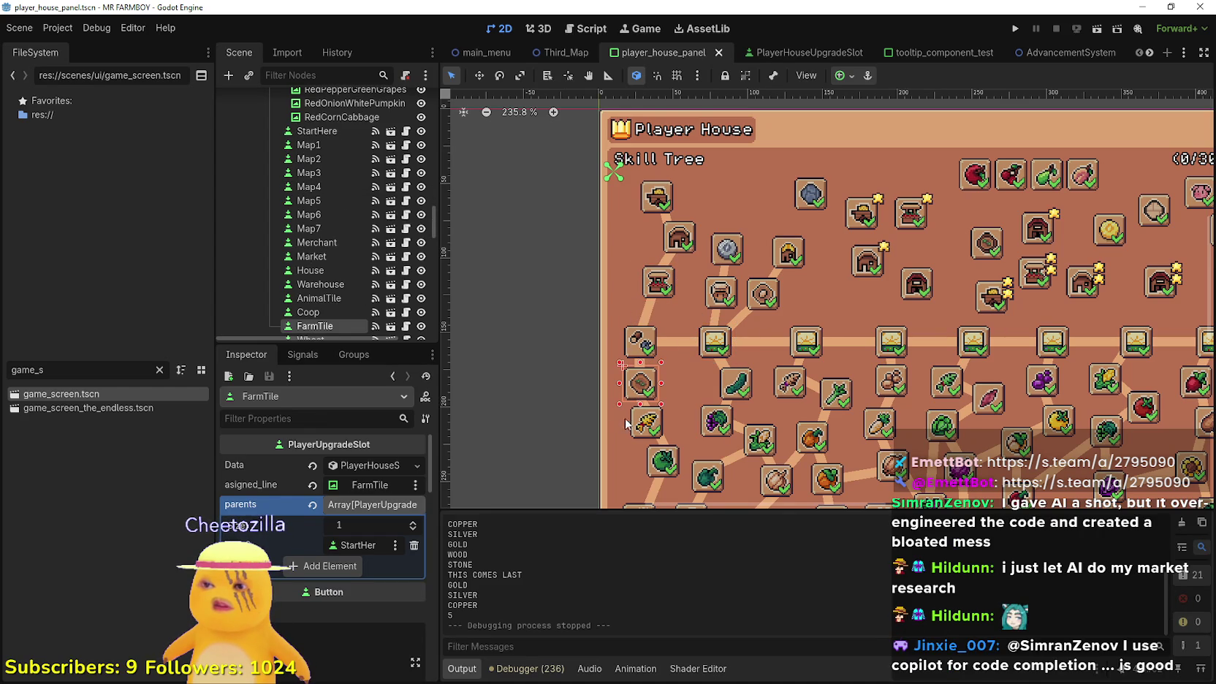
left_click(711, 344)
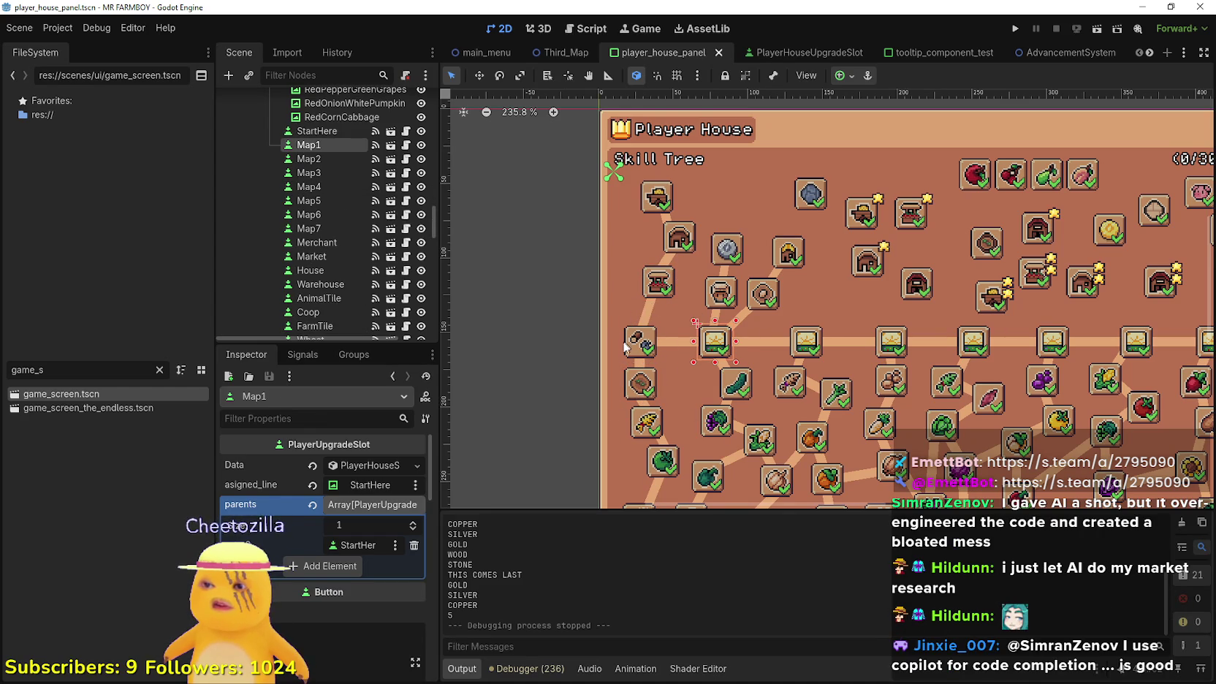
scroll(640, 269, "up", 5)
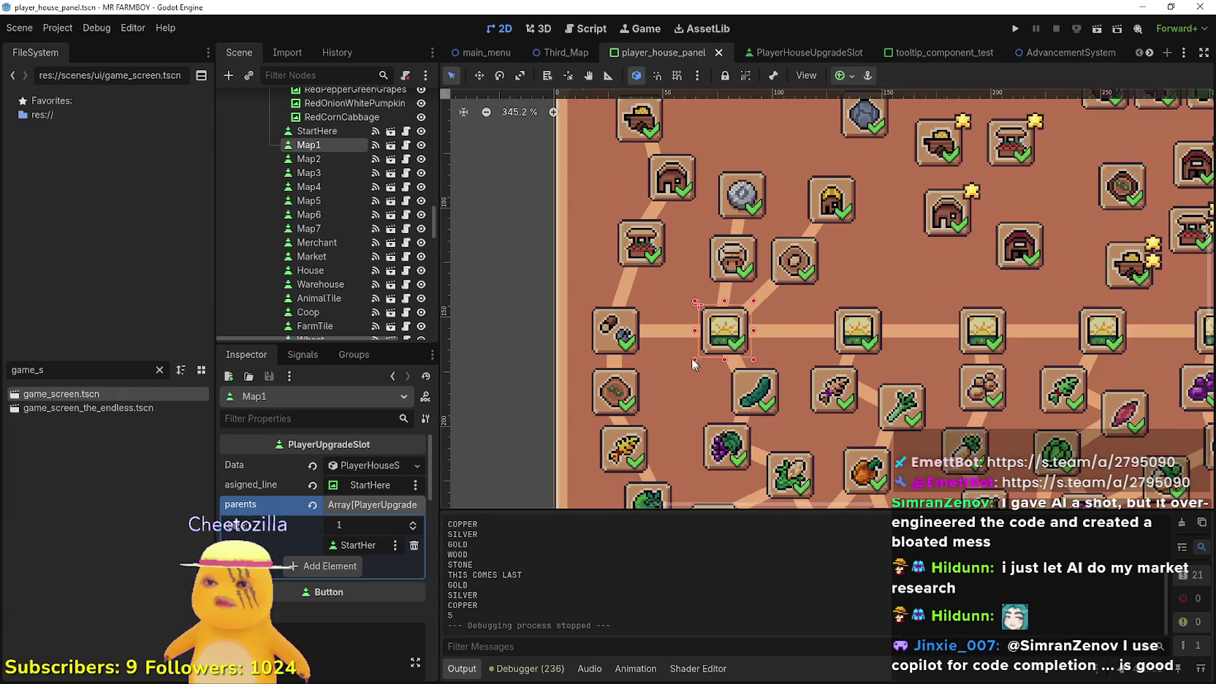
left_click(651, 244)
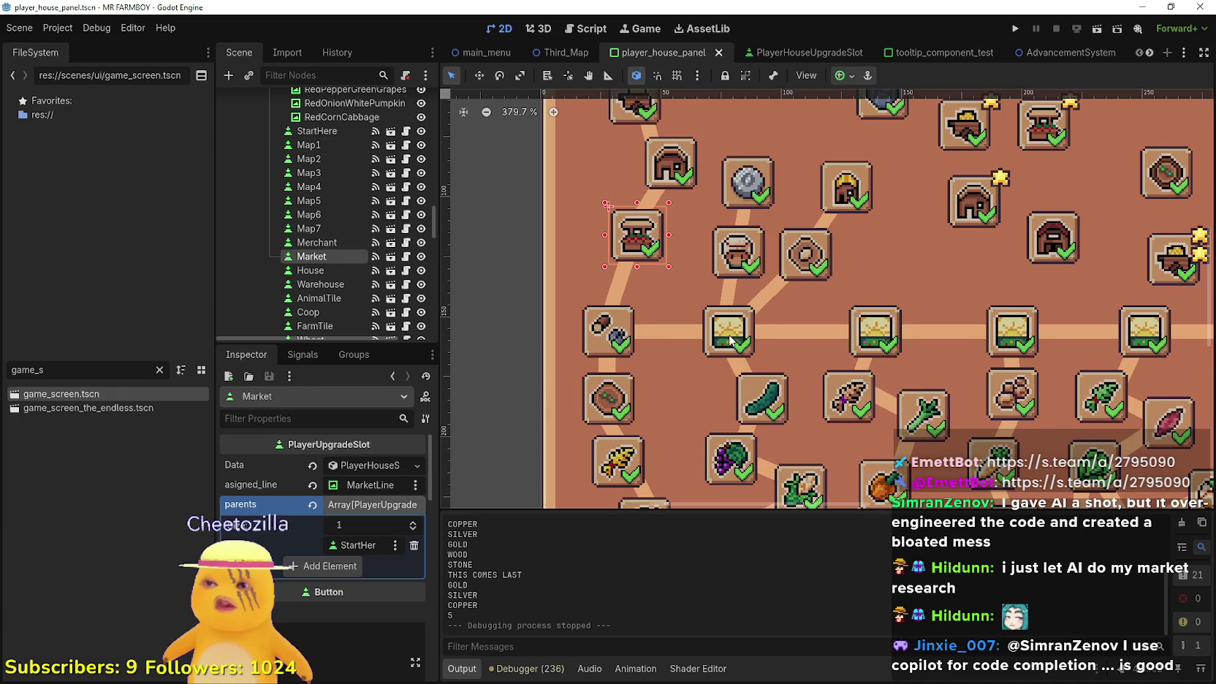
left_click(730, 339)
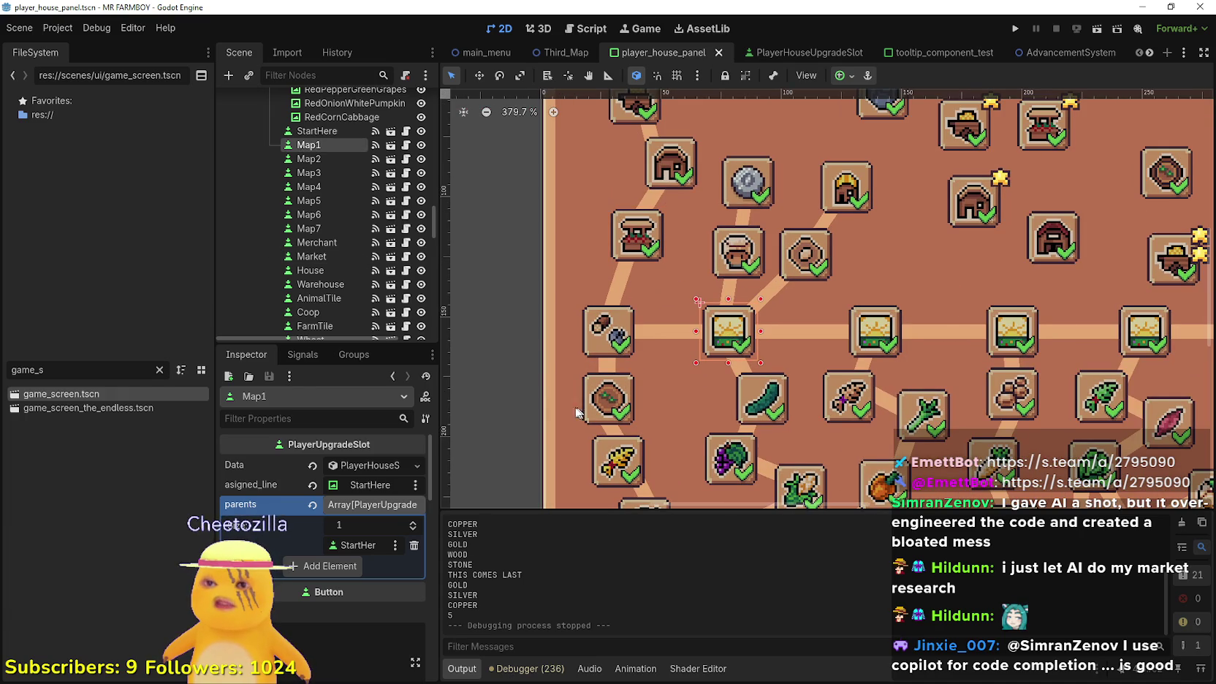
left_click(616, 391)
scroll(612, 395, "down", 3)
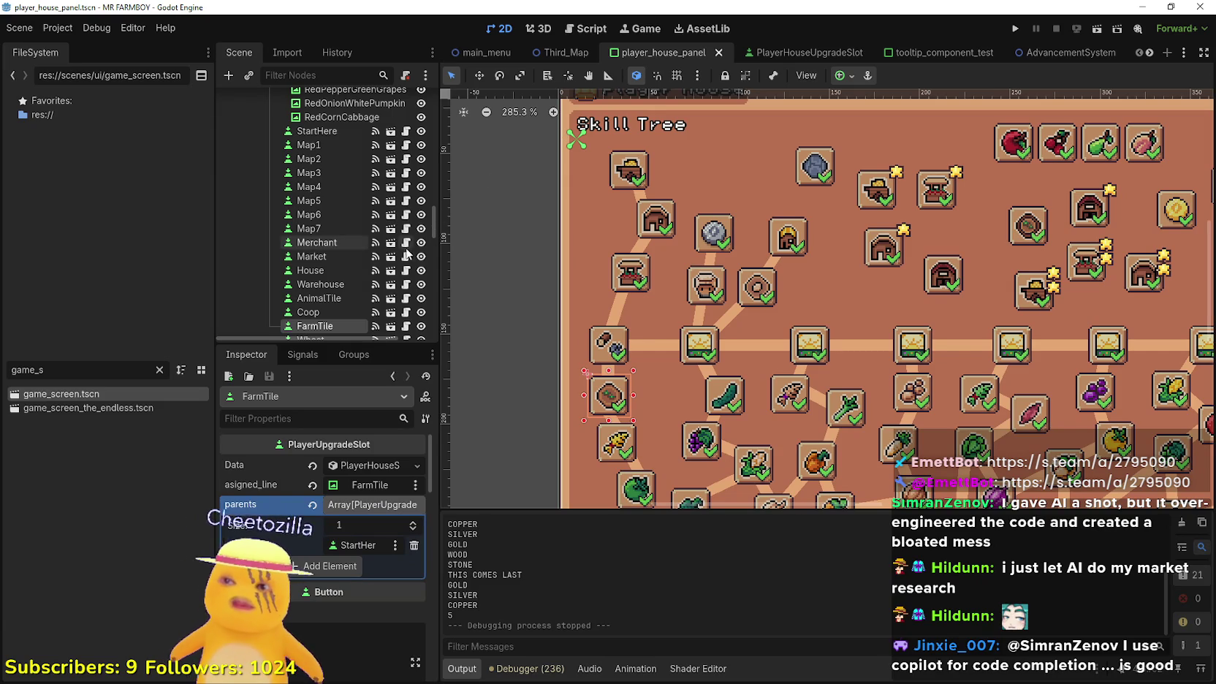
scroll(421, 224, "up", 3)
left_click(405, 218)
Open the upgrade slot script and review the checkParents function and where it is called
left_click(757, 368)
left_click(621, 338, "shift")
left_click(782, 372)
left_click(621, 338, "shift")
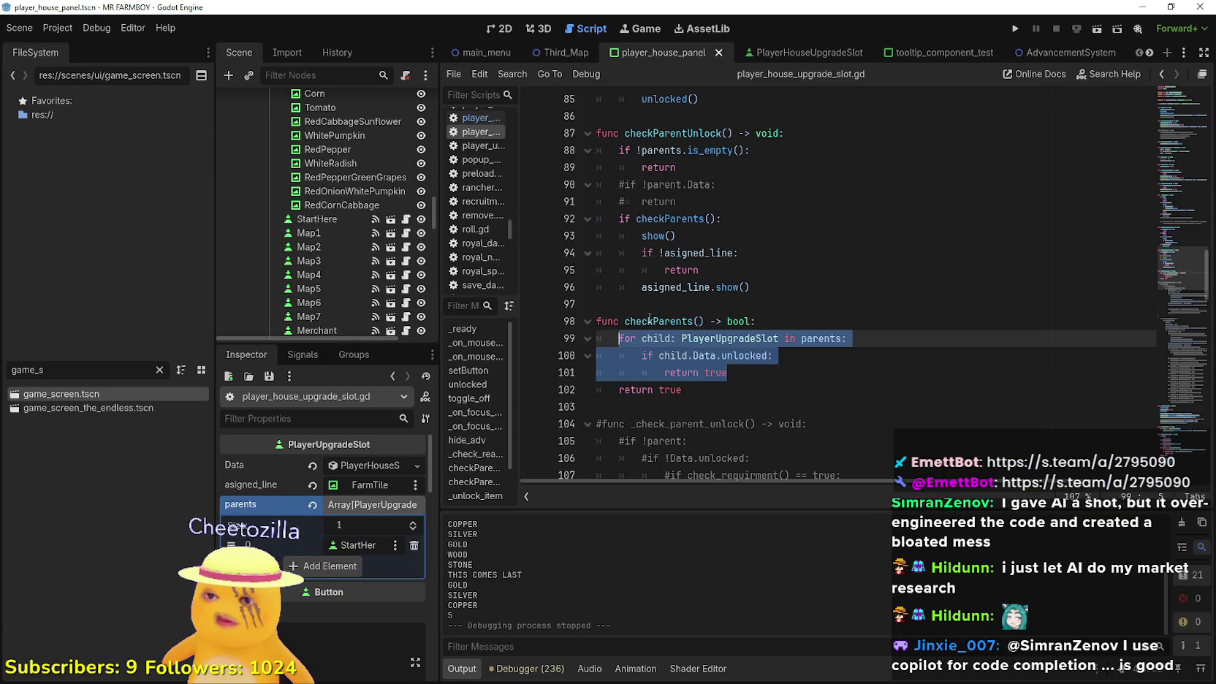
double_click(649, 321)
left_click(773, 376)
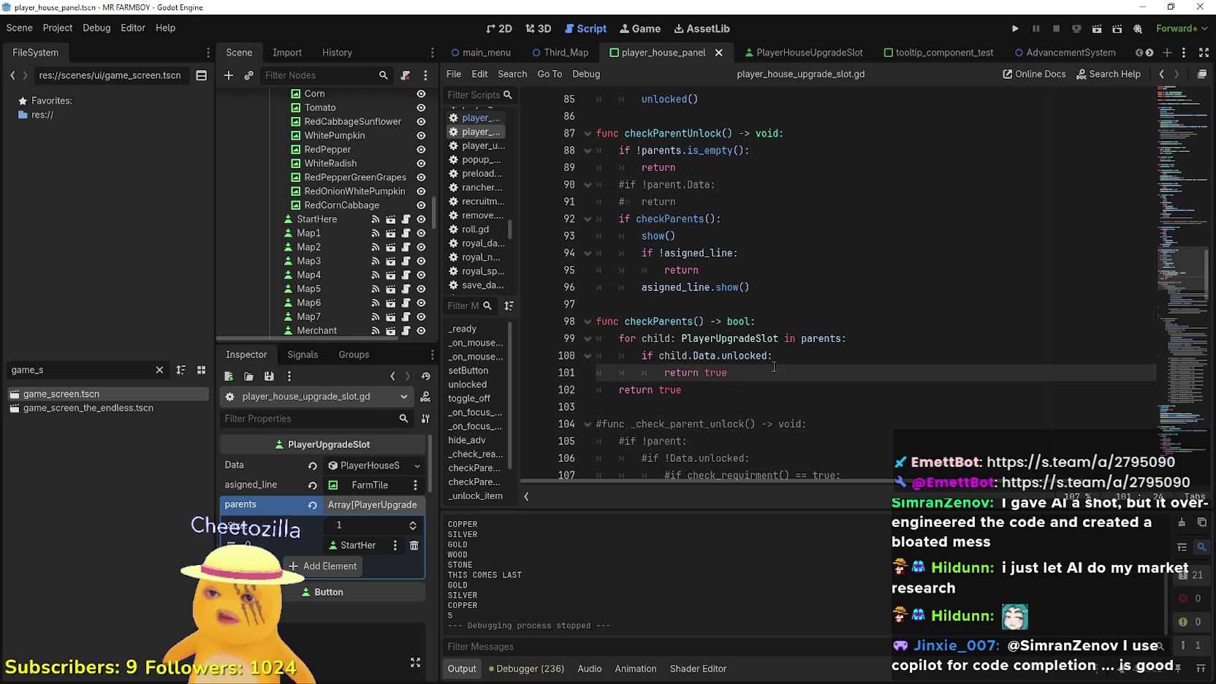
double_click(675, 320)
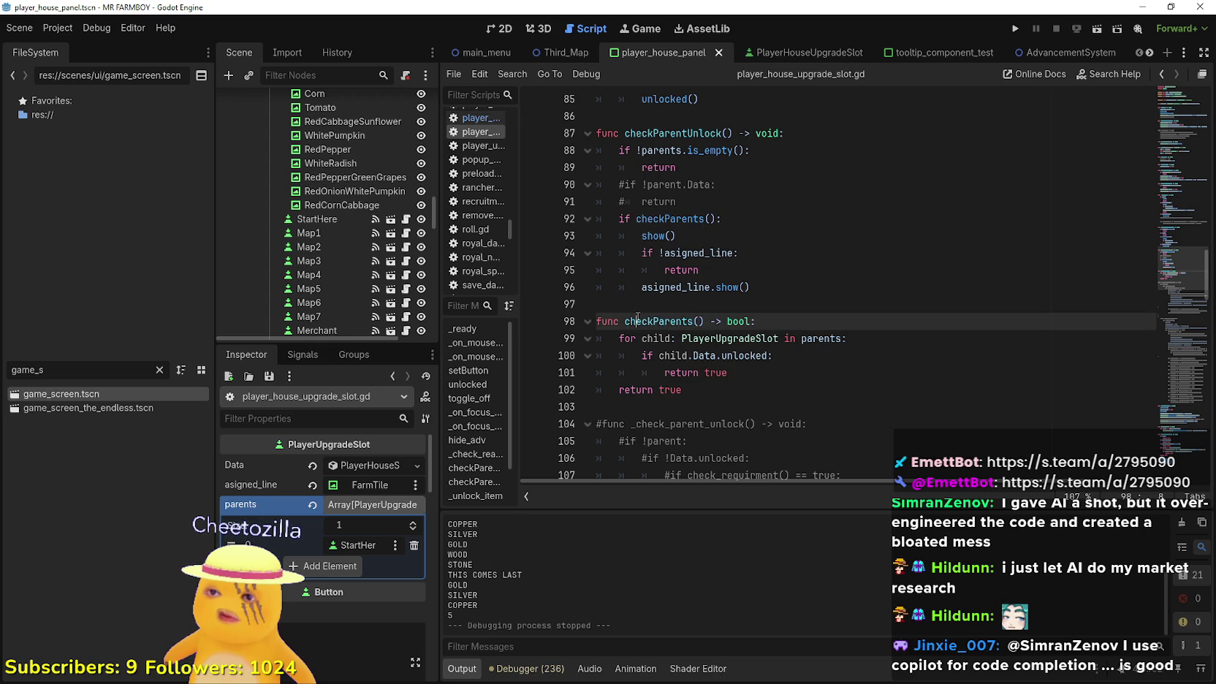
Set a breakpoint on line 93's show() call in checkParentUnlock and run the project
left_click(674, 235)
scroll(808, 293, "up", 3)
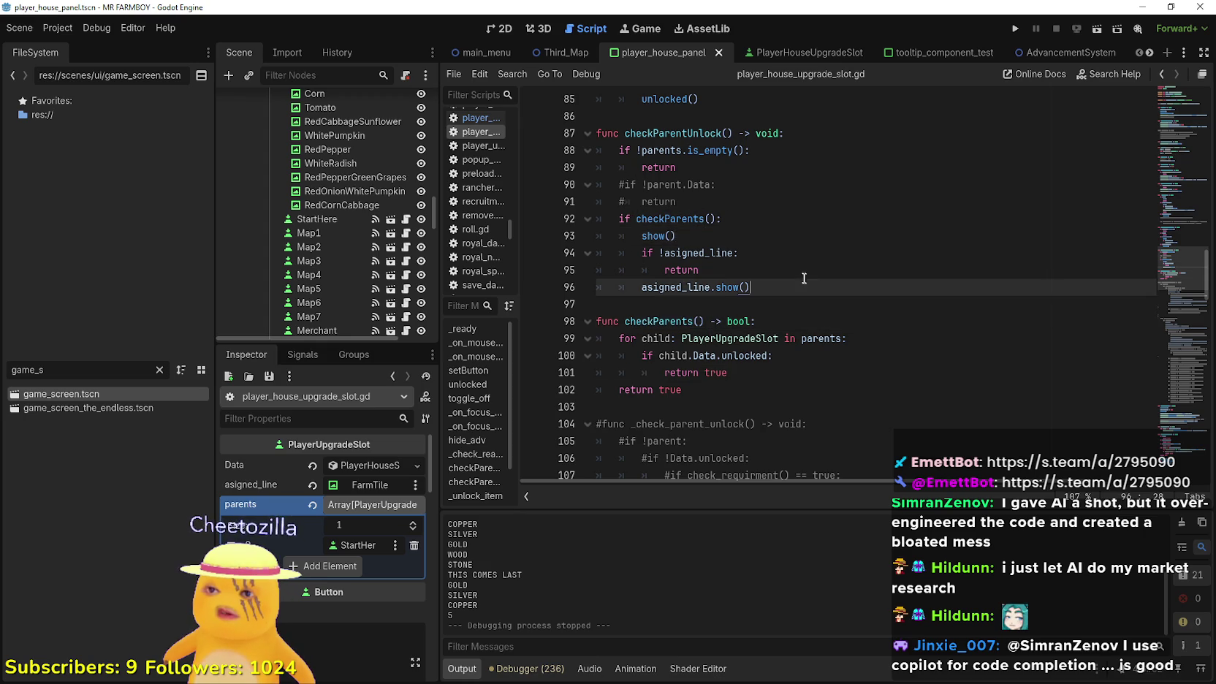
left_click(698, 394)
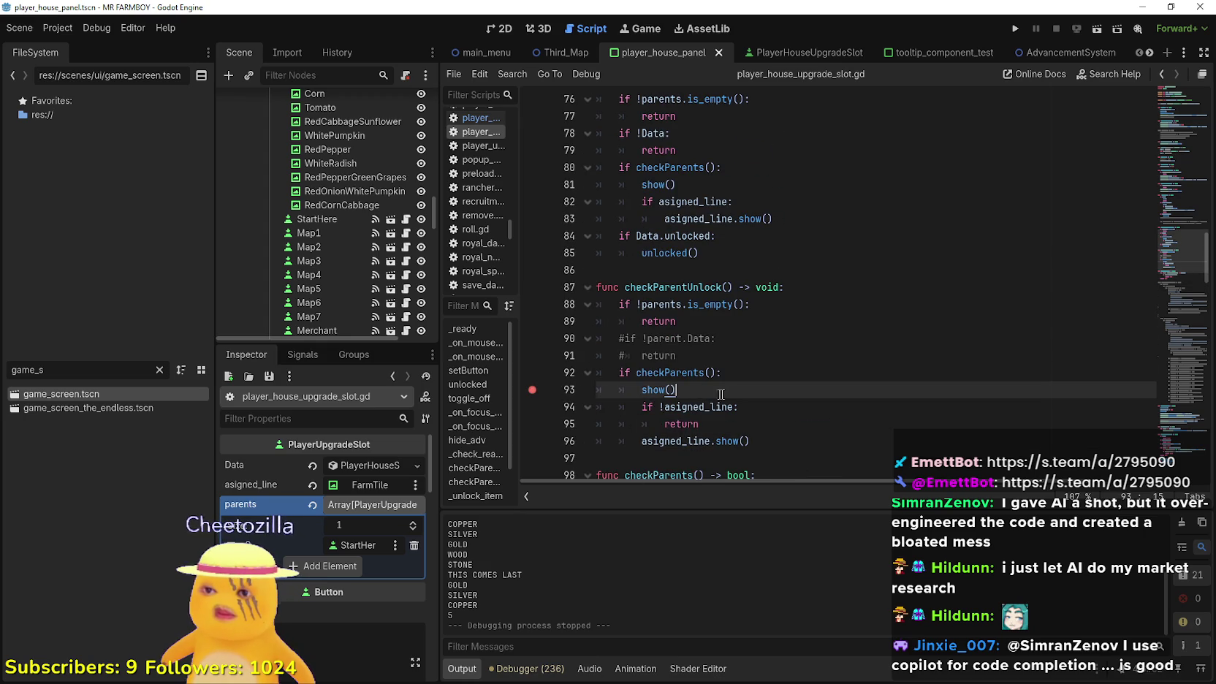
left_click(1017, 29)
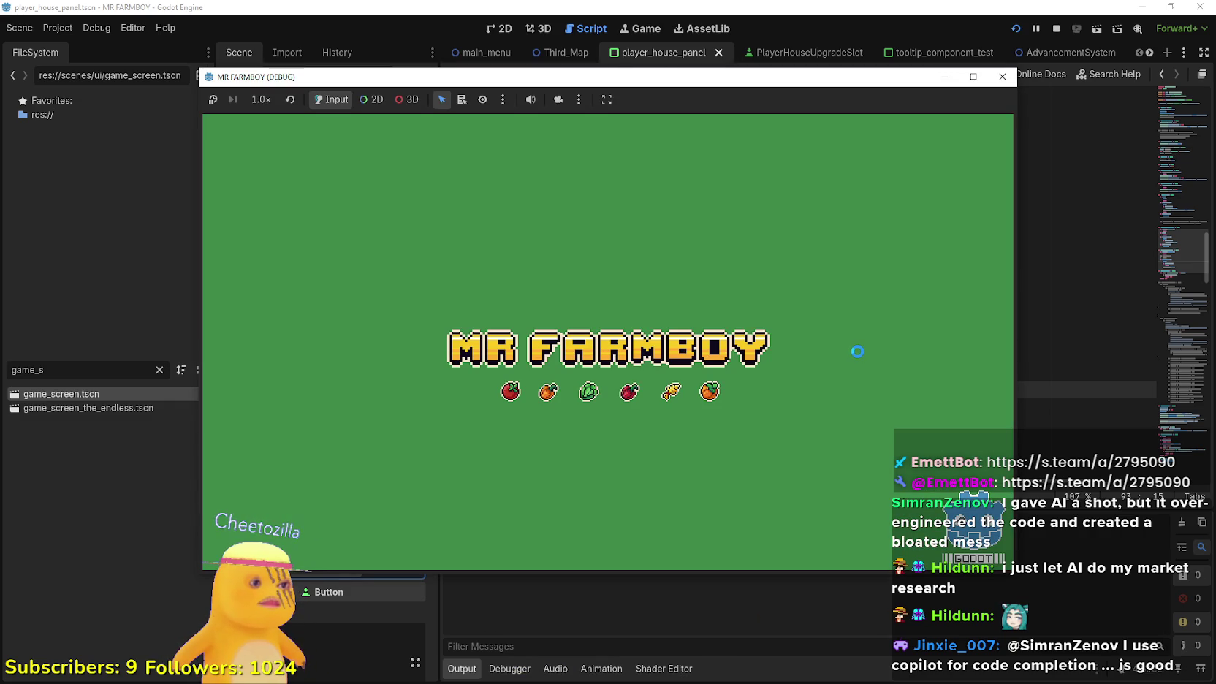
Create a fresh save on The Endless island from the save game list
key("F8")
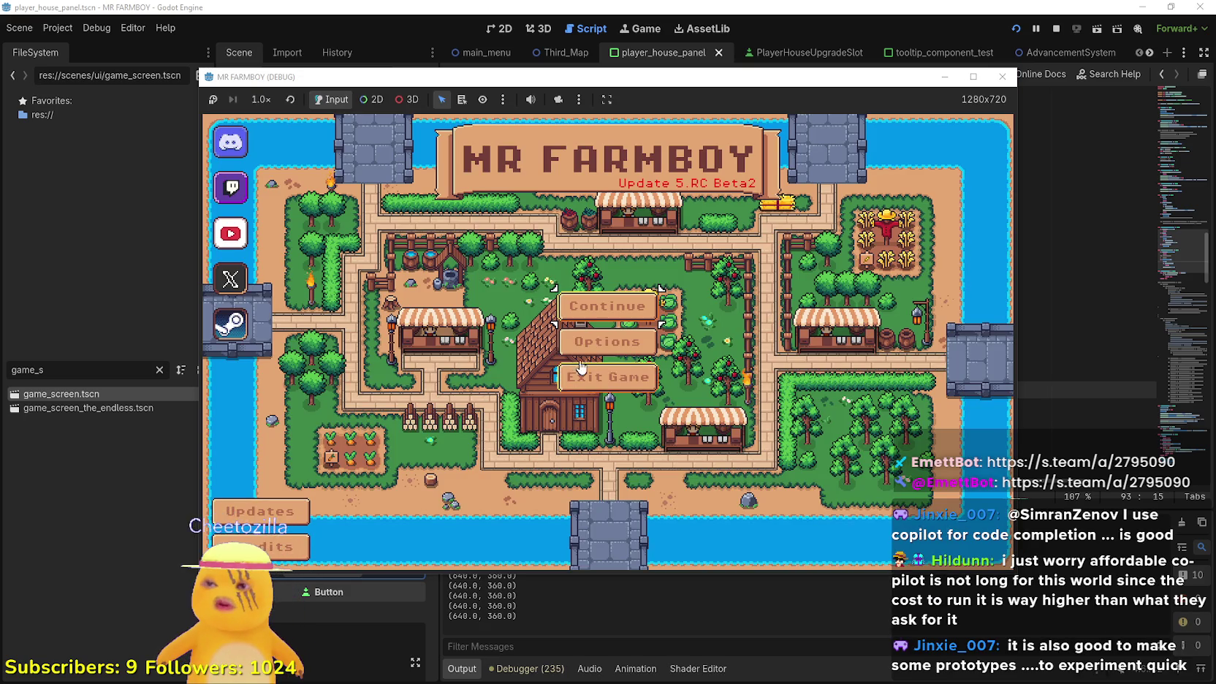
left_click(647, 376)
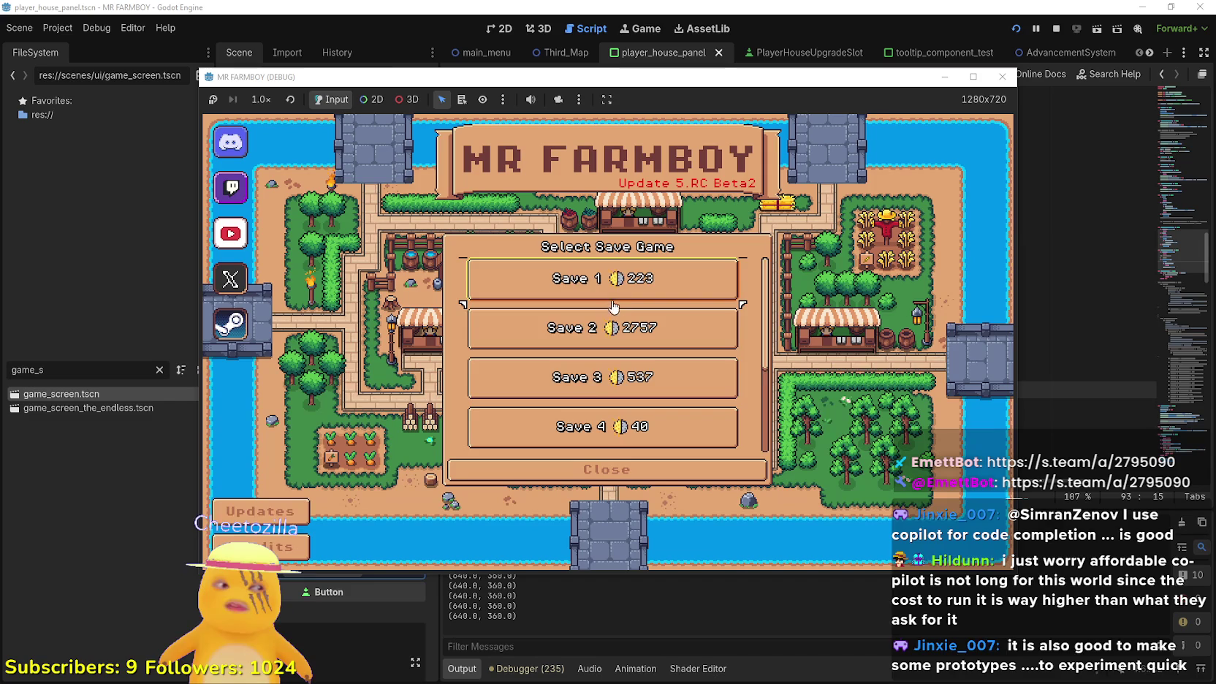
scroll(656, 374, "down", 2)
scroll(656, 374, "down", 2)
left_click(657, 406)
left_click(769, 377)
left_click(559, 466)
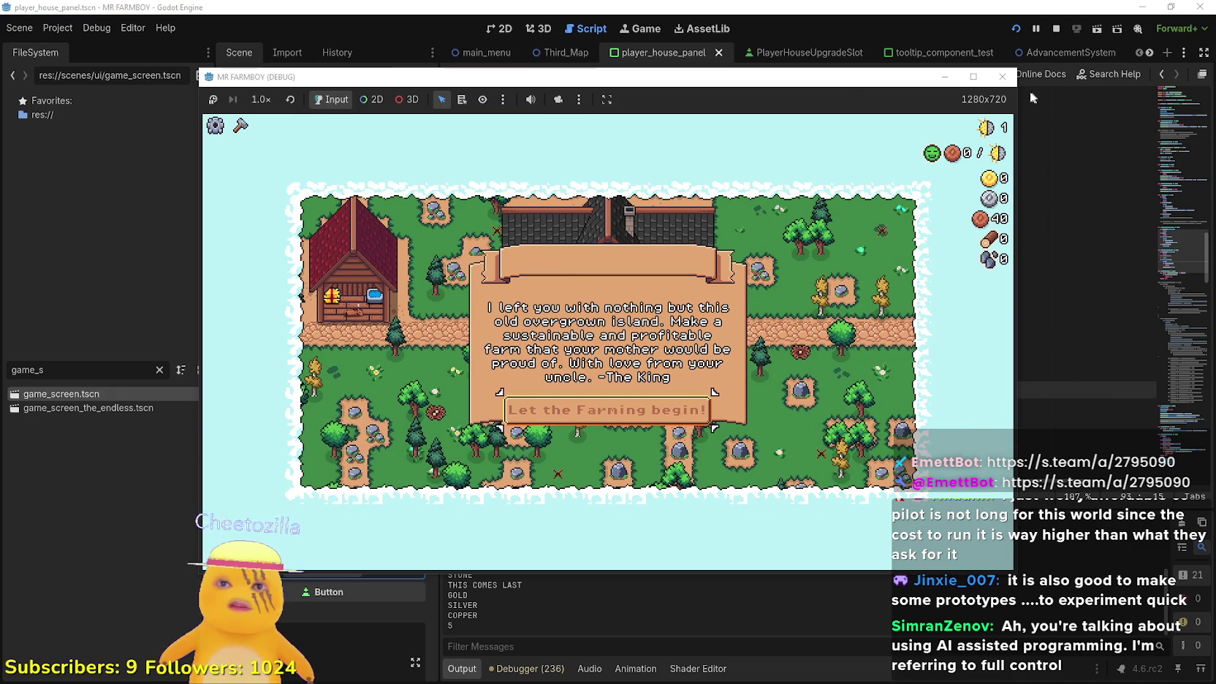
Maximize the game, close the King's letter, and walk the farmer into the house
left_click(973, 76)
left_click(701, 451)
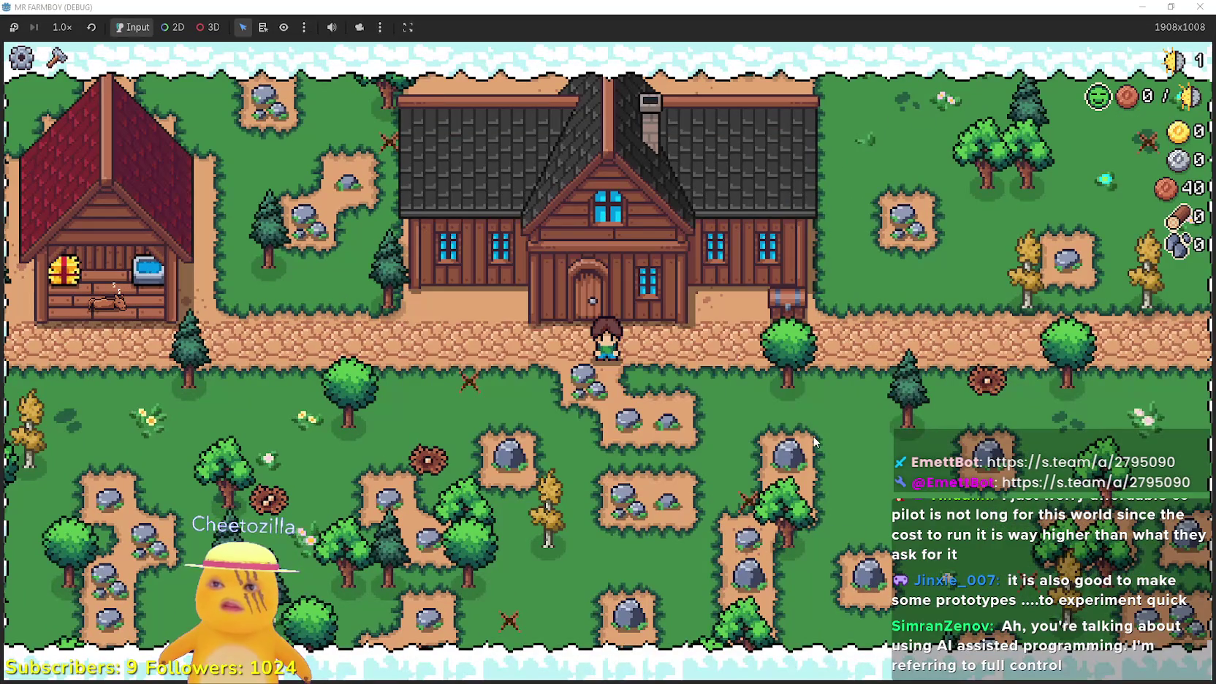
key("w")
key("e")
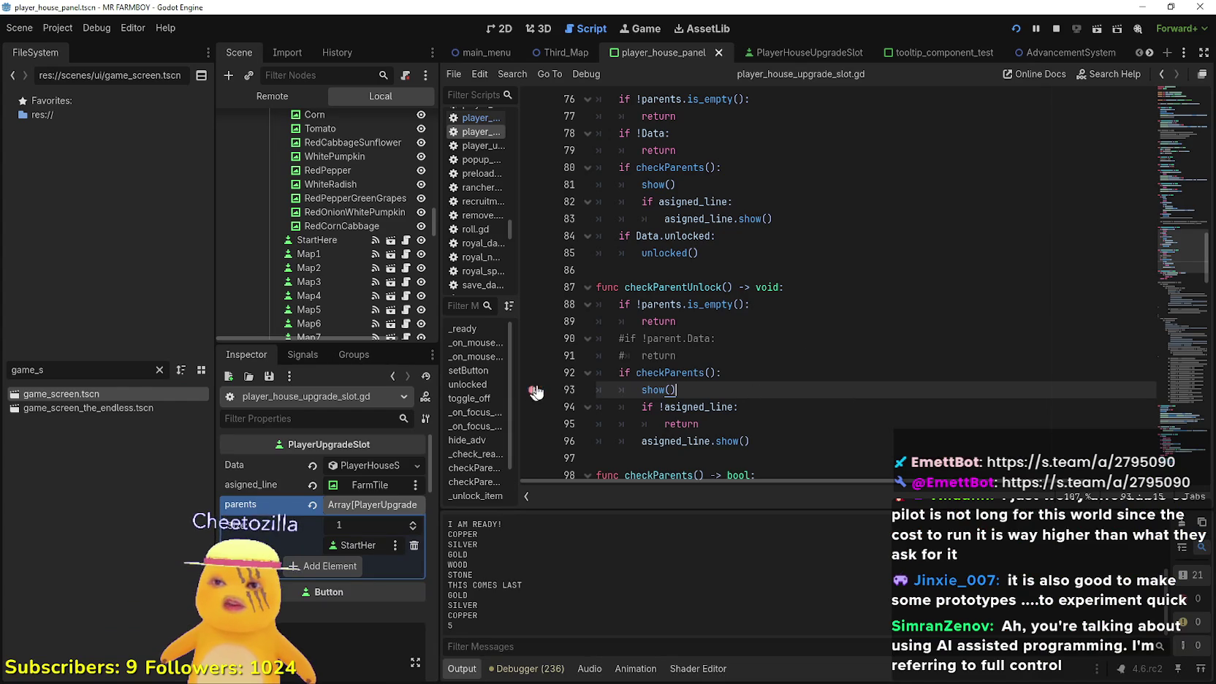
Review checkParentUnlock's uses of parents and set a breakpoint on line 89's early return
scroll(732, 333, "up", 10)
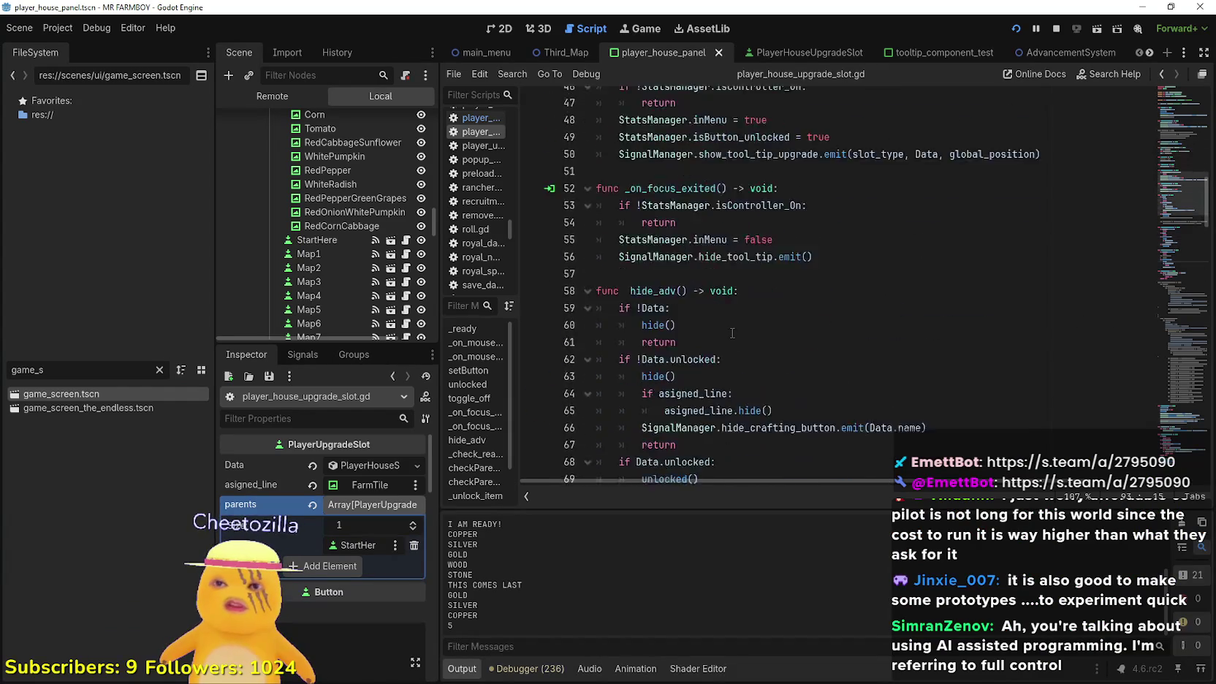
scroll(732, 333, "down", 12)
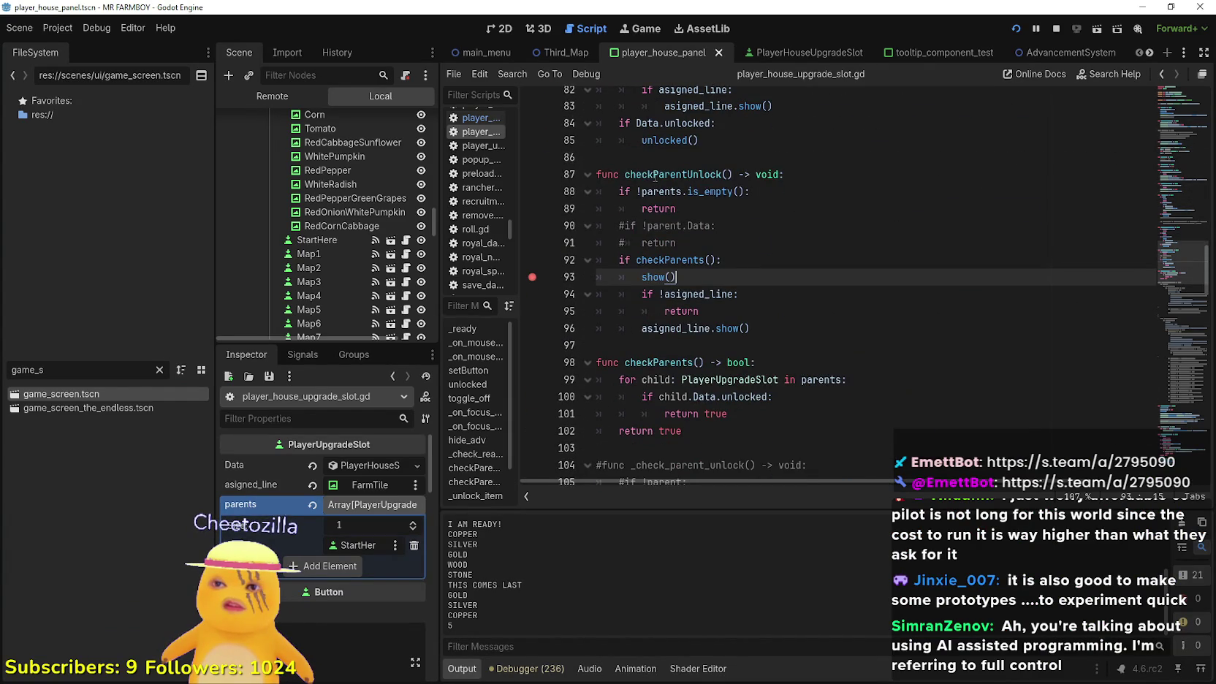
double_click(654, 174)
double_click(661, 192)
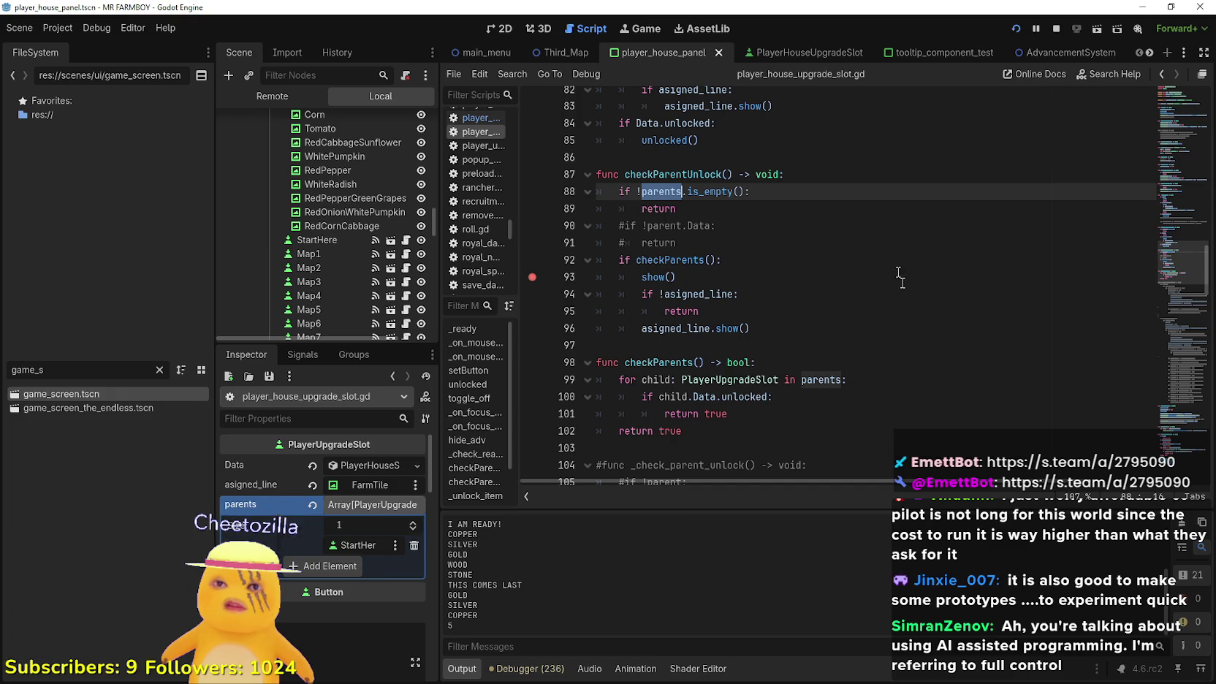
left_click(636, 242)
left_click(531, 208)
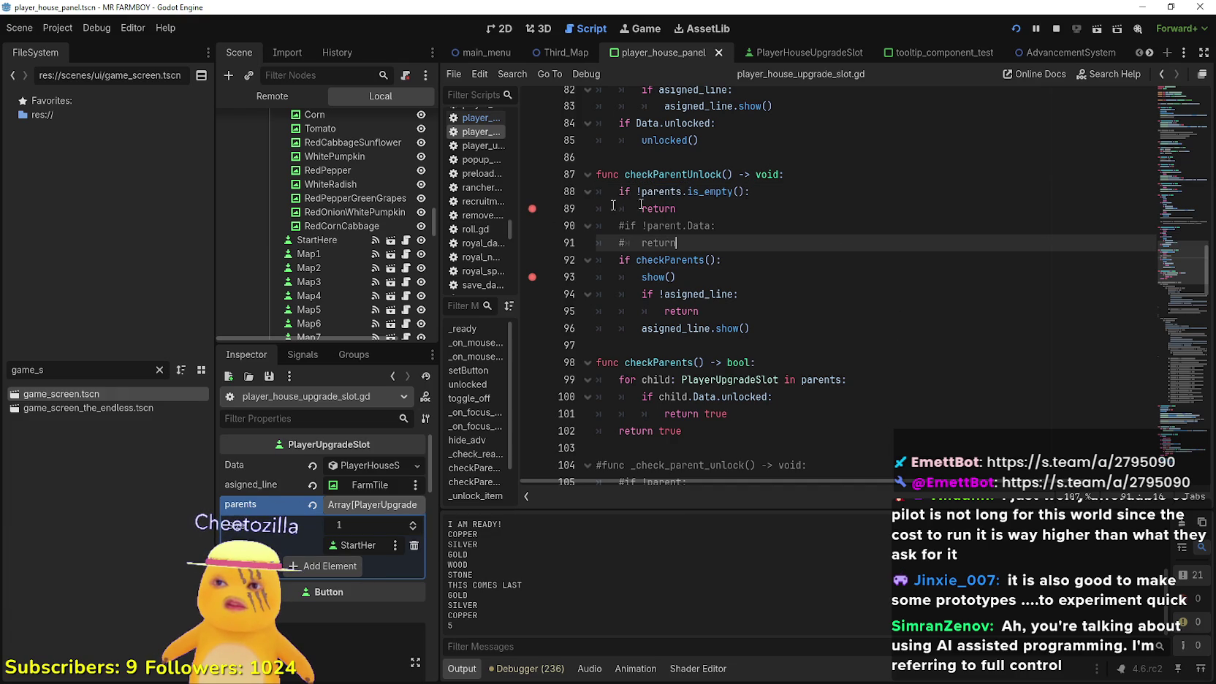
left_click(789, 205)
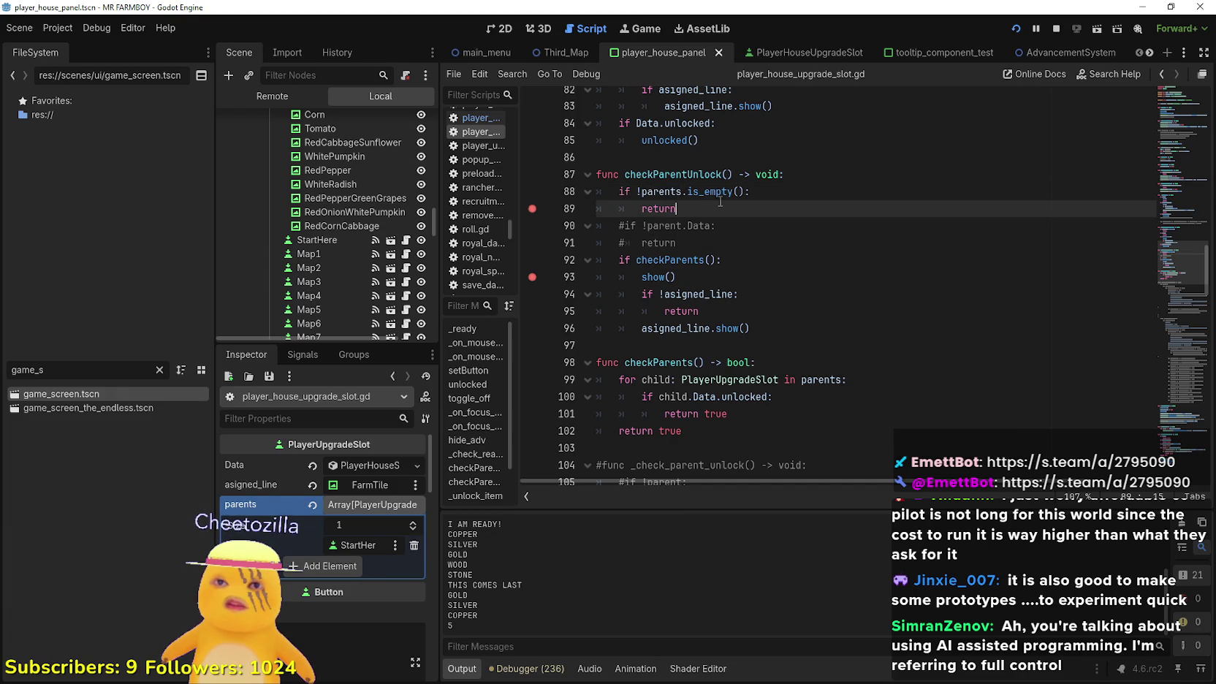
Change line 88 to 'if parents.is_empty()', save, and search the script for is_empty
left_click(635, 191)
key("BackSpace")
left_click(738, 203)
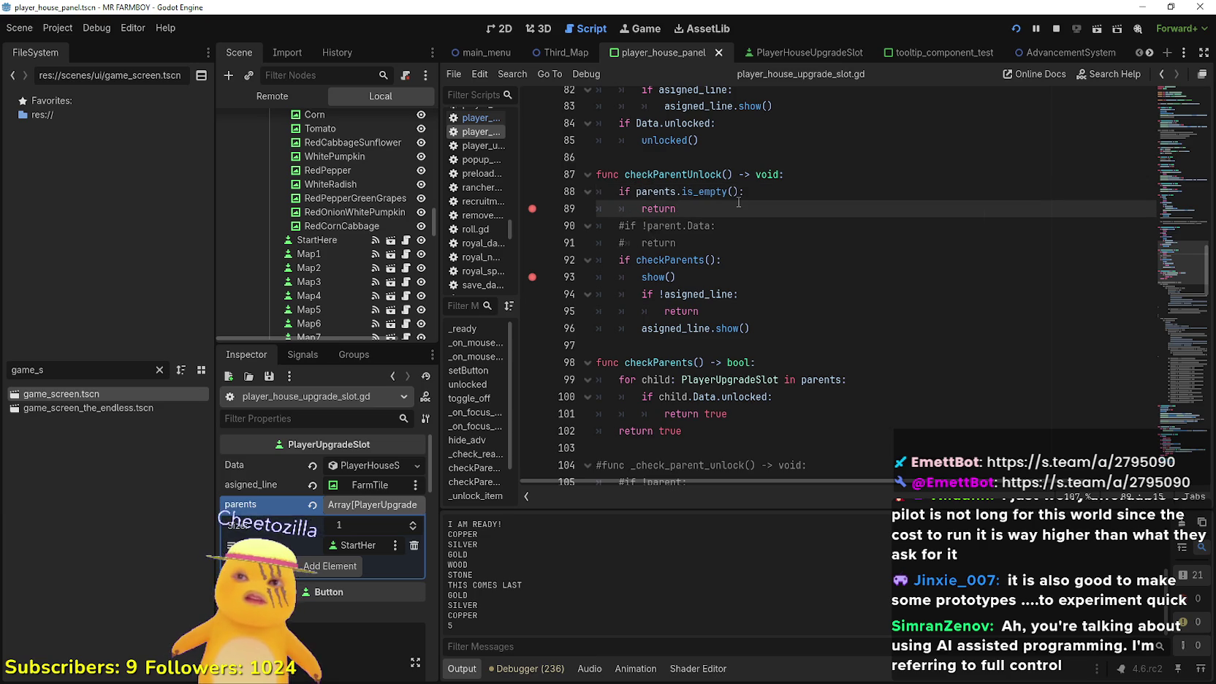
key("ctrl+s")
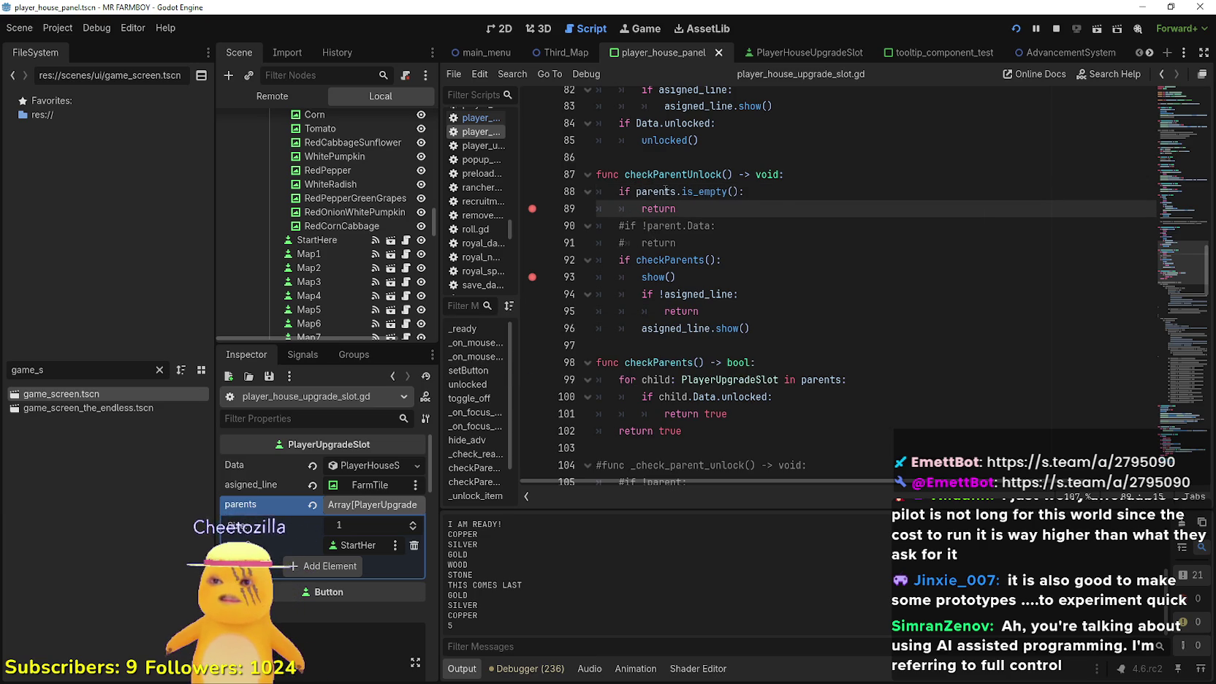
double_click(701, 192)
key("ctrl+f")
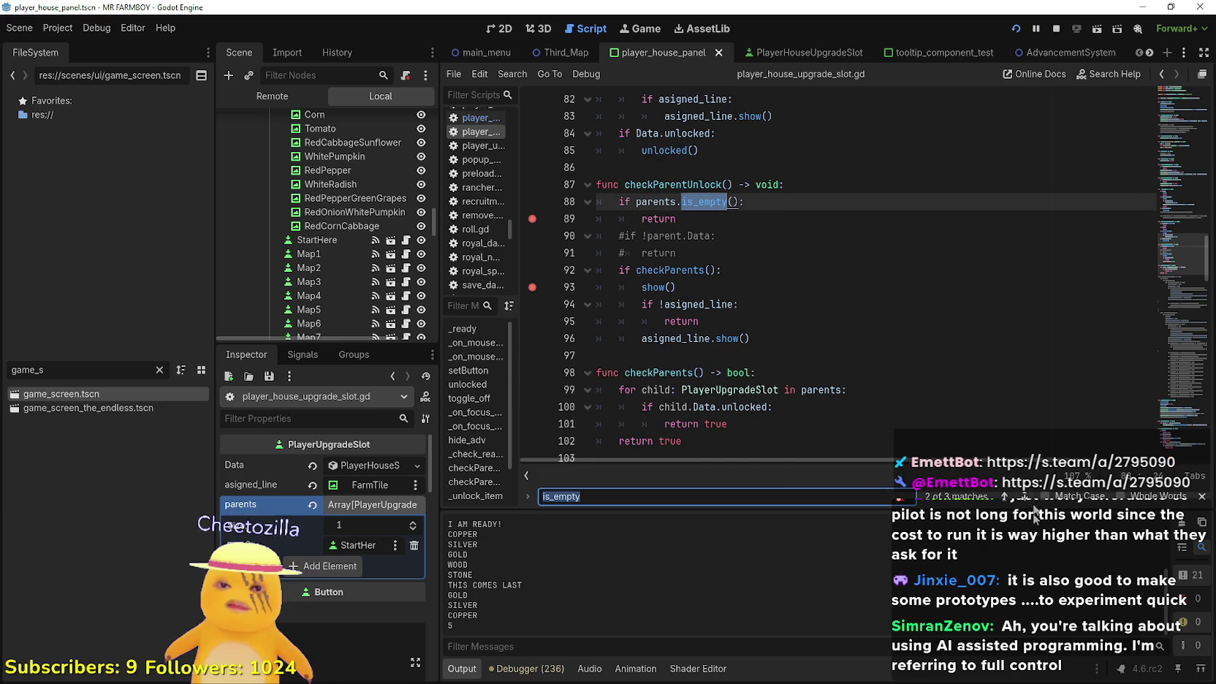
Remove the '!' before parents.is_empty() on line 76 and step through the other matches
left_click(1004, 496)
left_click(635, 271)
key("Delete")
left_click(1023, 497)
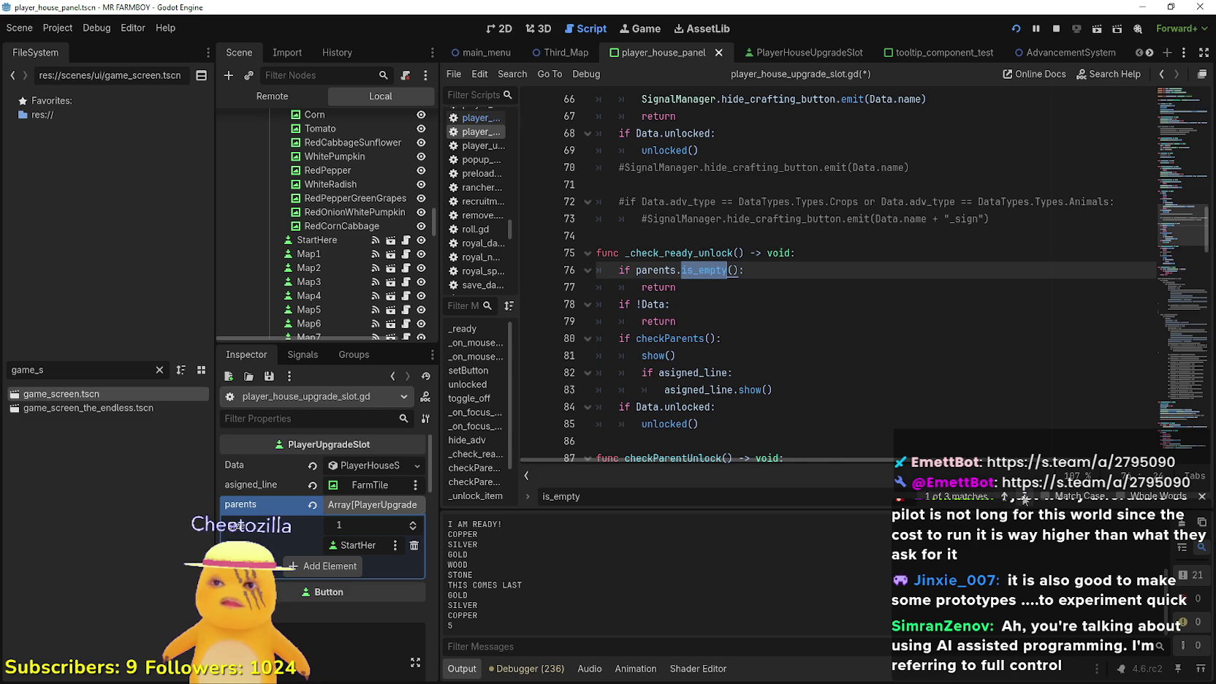
left_click(1023, 497)
left_click(1023, 497)
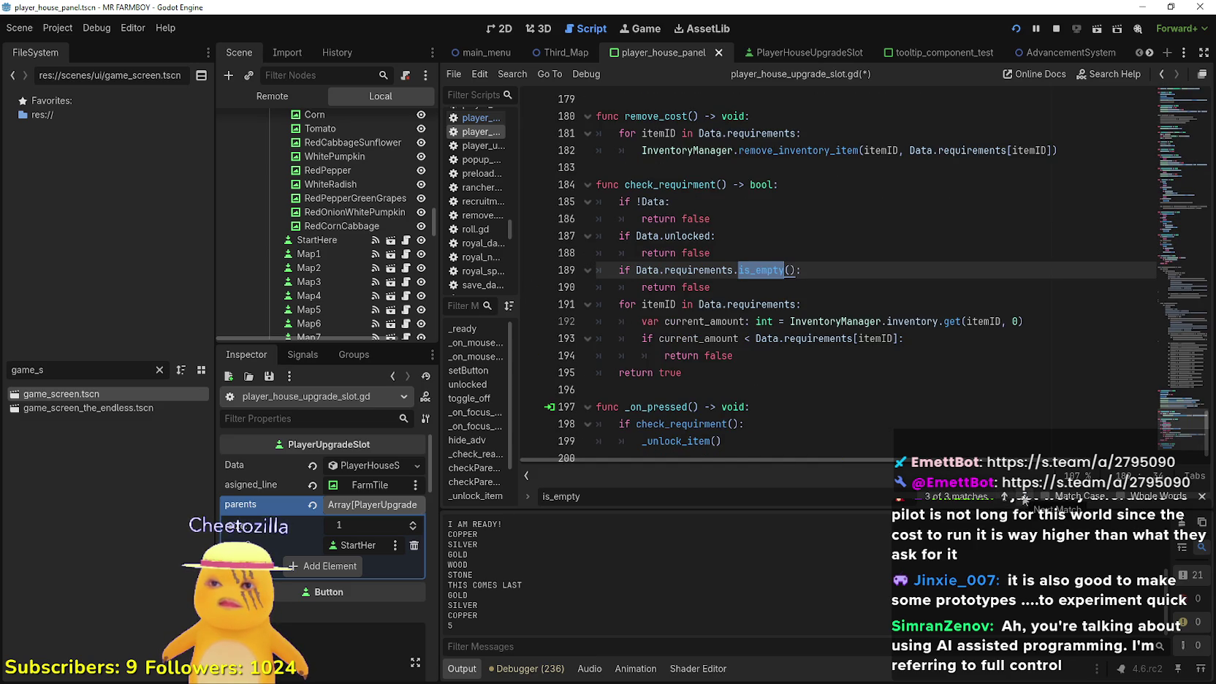
left_click(1024, 497)
left_click(1022, 496)
Undo edits so line 80 reads 'if checkParents():' and drop line 88's negation
scroll(652, 287, "down", 2)
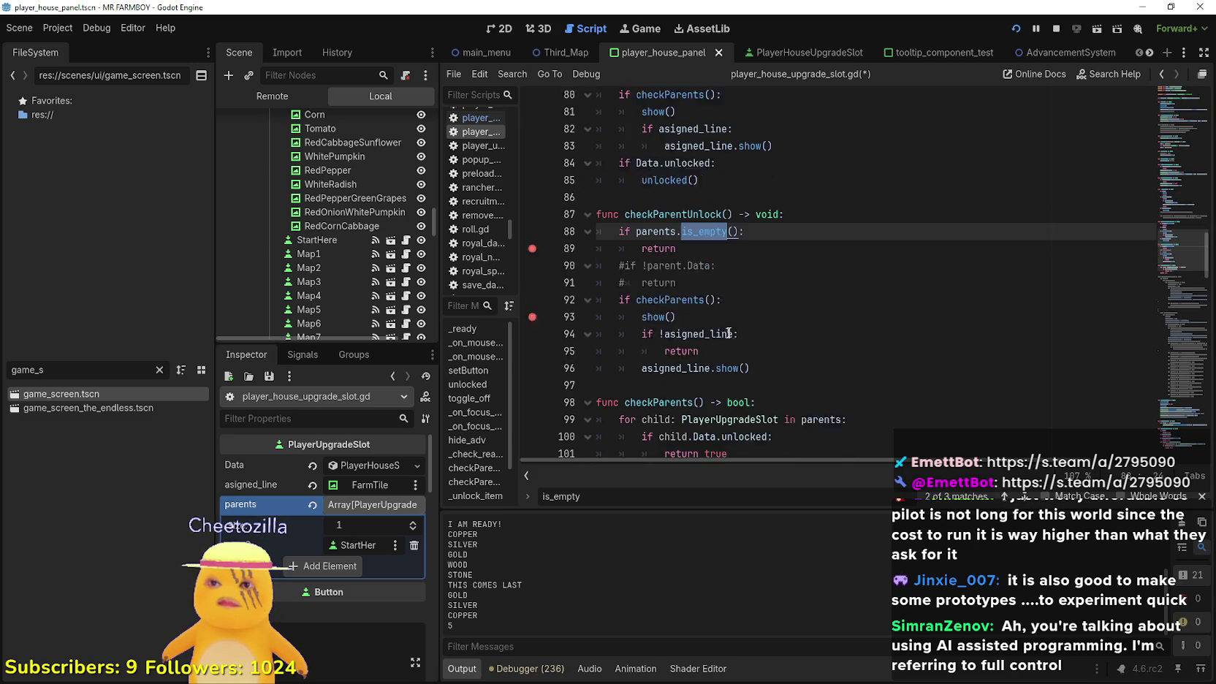
left_click(735, 254)
key("ctrl+z")
key("ctrl+z")
key("ctrl+z")
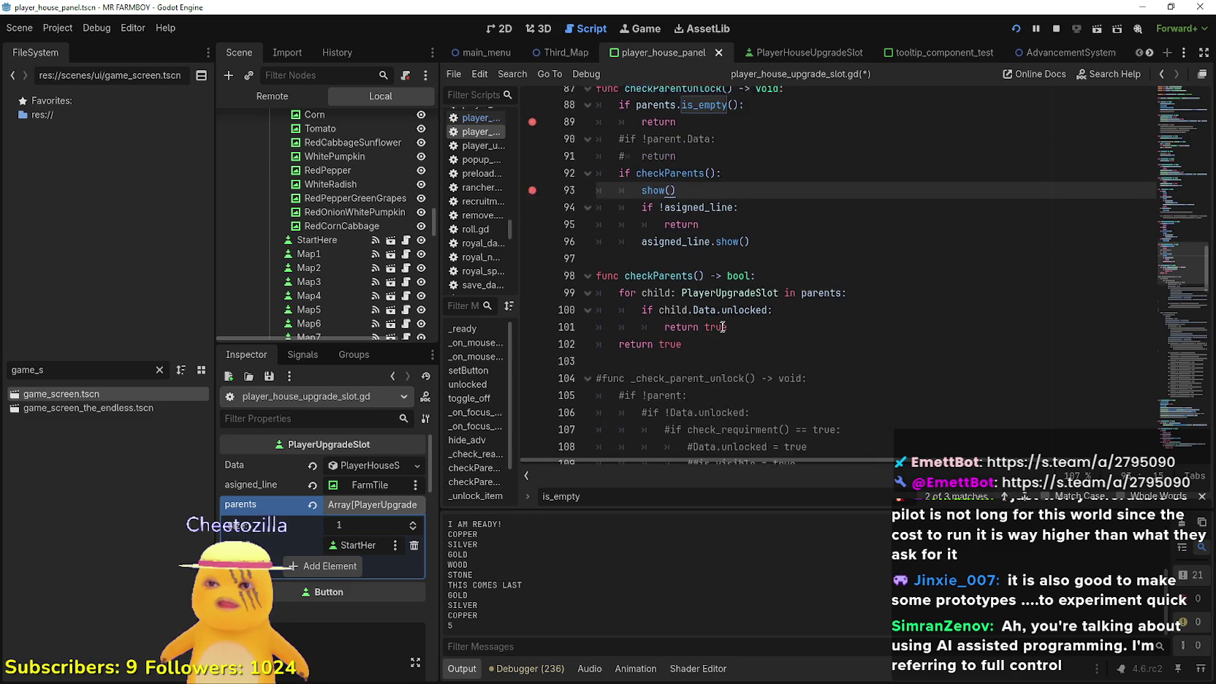
scroll(751, 317, "down", 4)
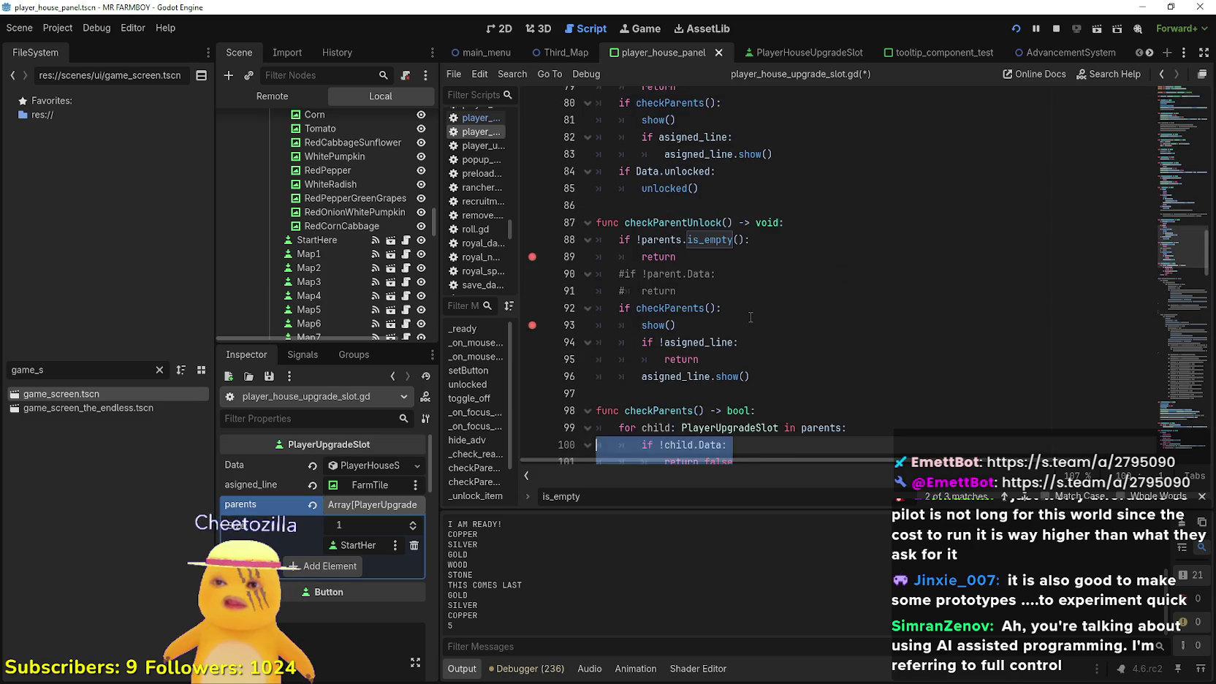
key("ctrl+z")
key("ctrl+z")
key("ctrl+z")
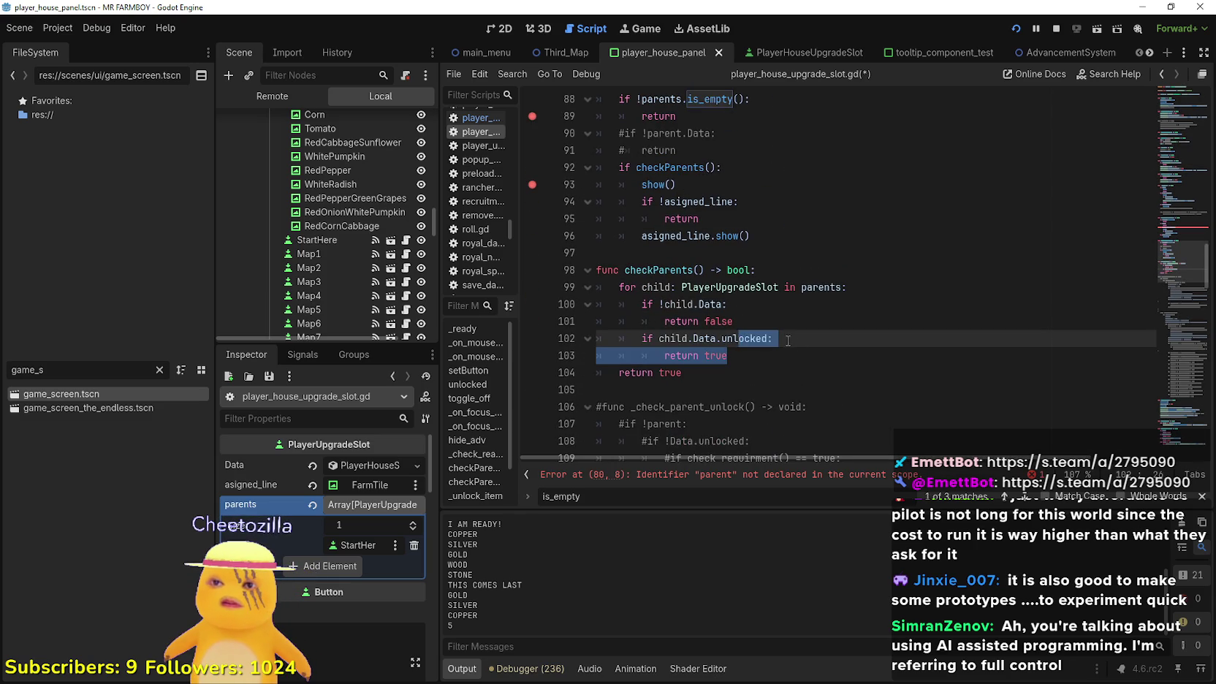
key("ctrl+z")
key("ctrl+z")
key("ctrl+z")
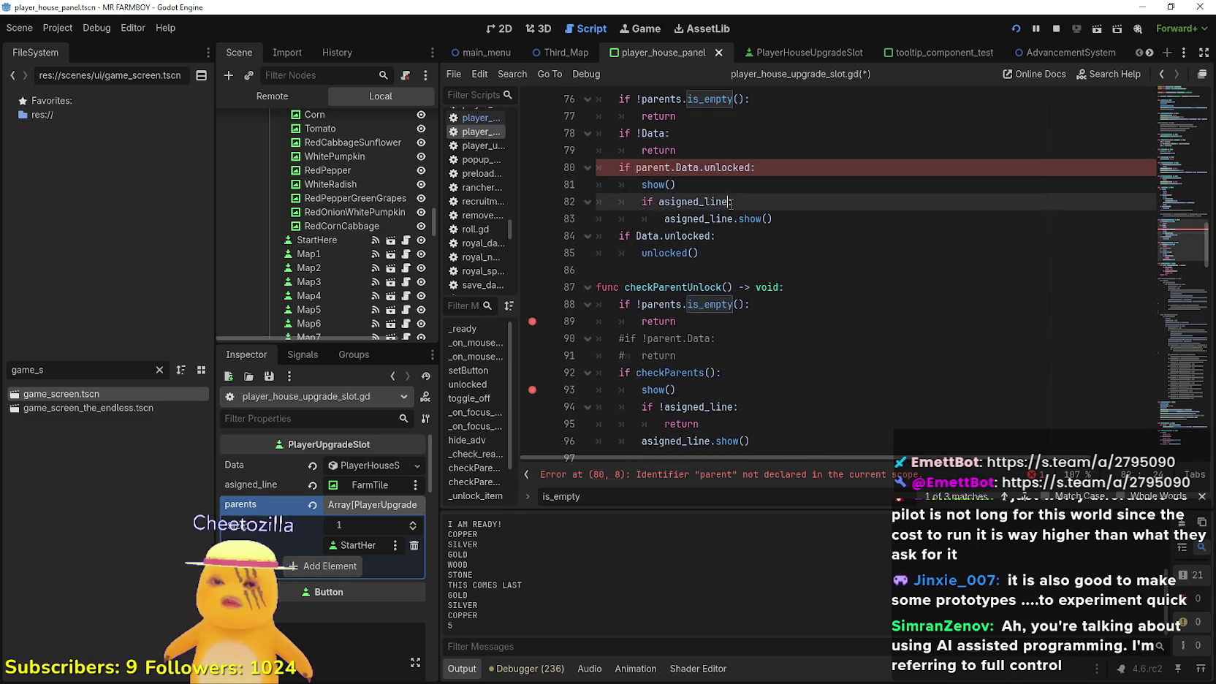
scroll(745, 268, "down", 3)
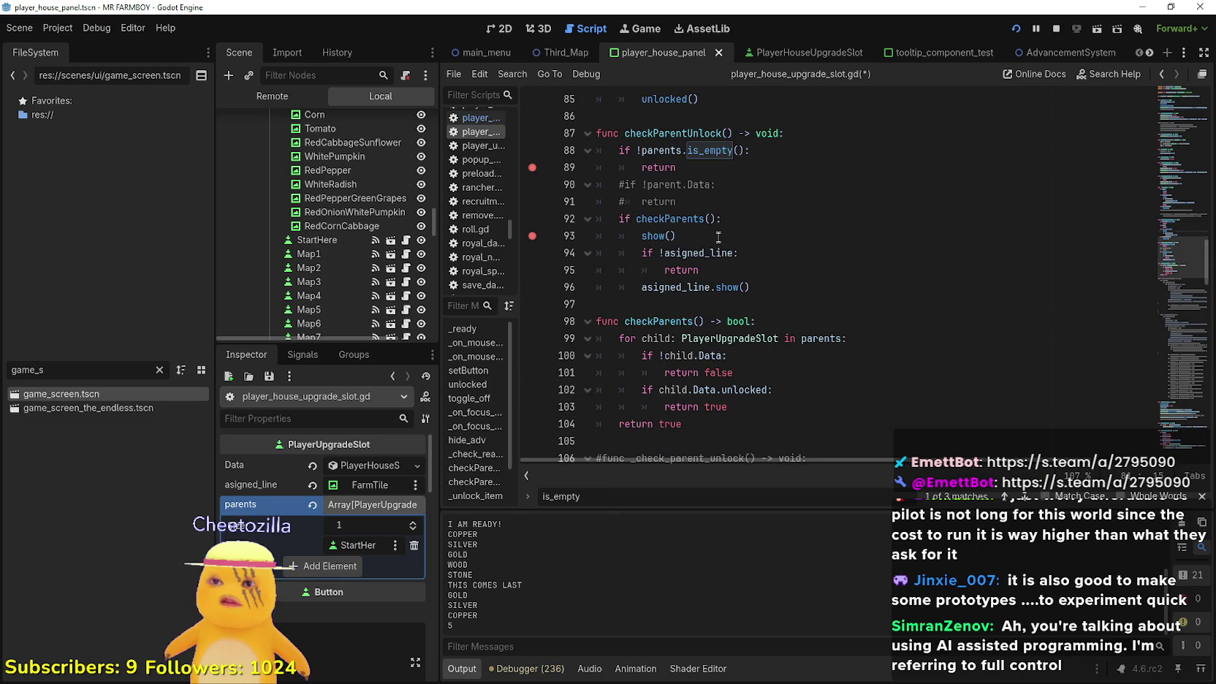
left_click(642, 151)
key("BackSpace")
Try deleting the early-return lines 76–78, restore them, and close the find bar
scroll(798, 291, "up", 4)
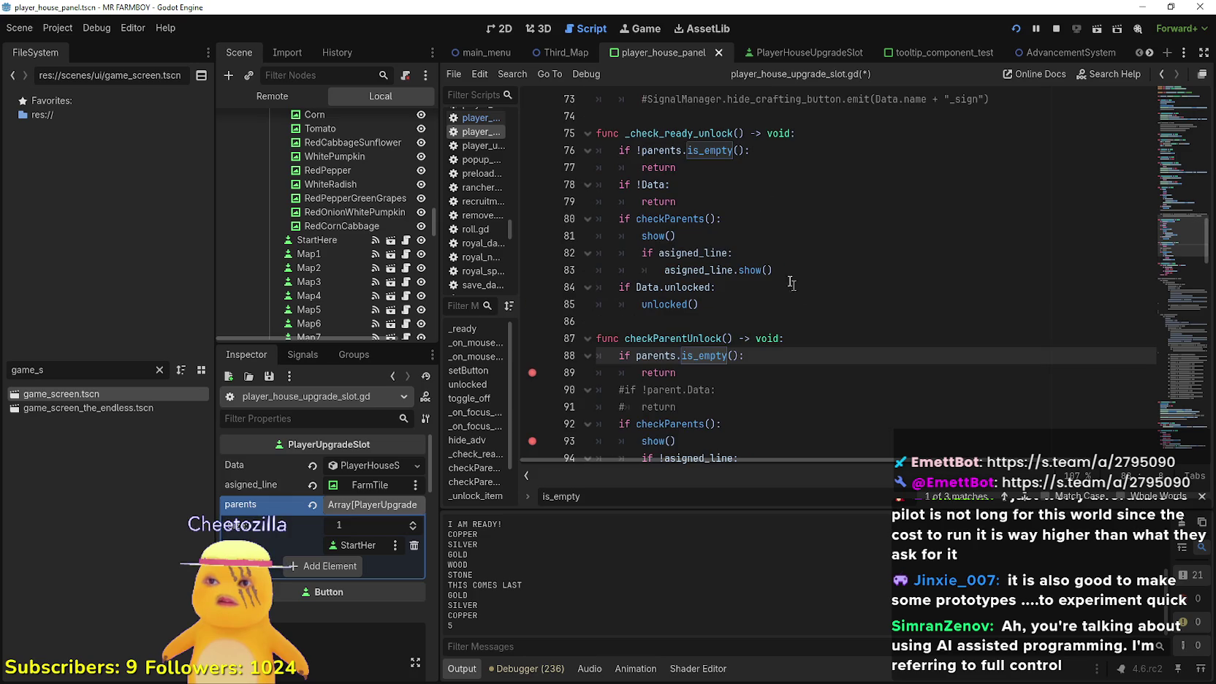
left_click_drag(641, 154, 694, 188)
key("Delete")
key("ctrl+z")
left_click(641, 151)
mouse_move(681, 155)
left_mouse_down()
mouse_move(694, 170)
mouse_move(599, 151)
left_mouse_up()
left_click(709, 182)
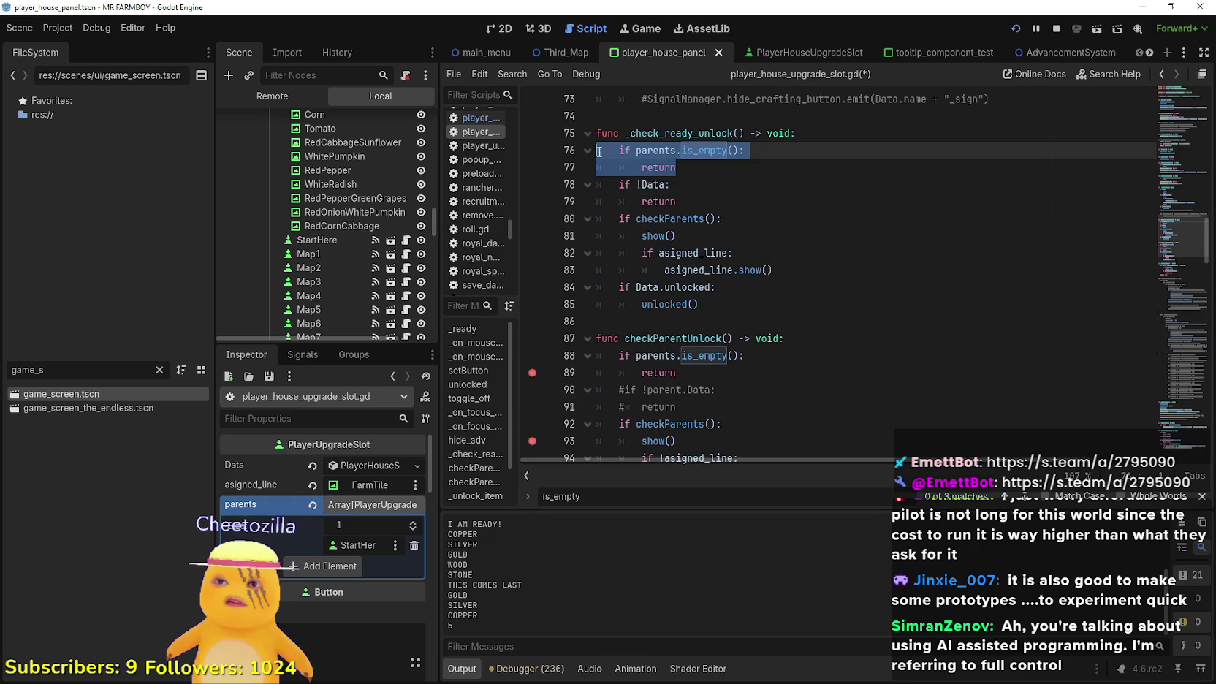
left_click(1202, 496)
scroll(798, 334, "down", 3)
left_click(782, 338)
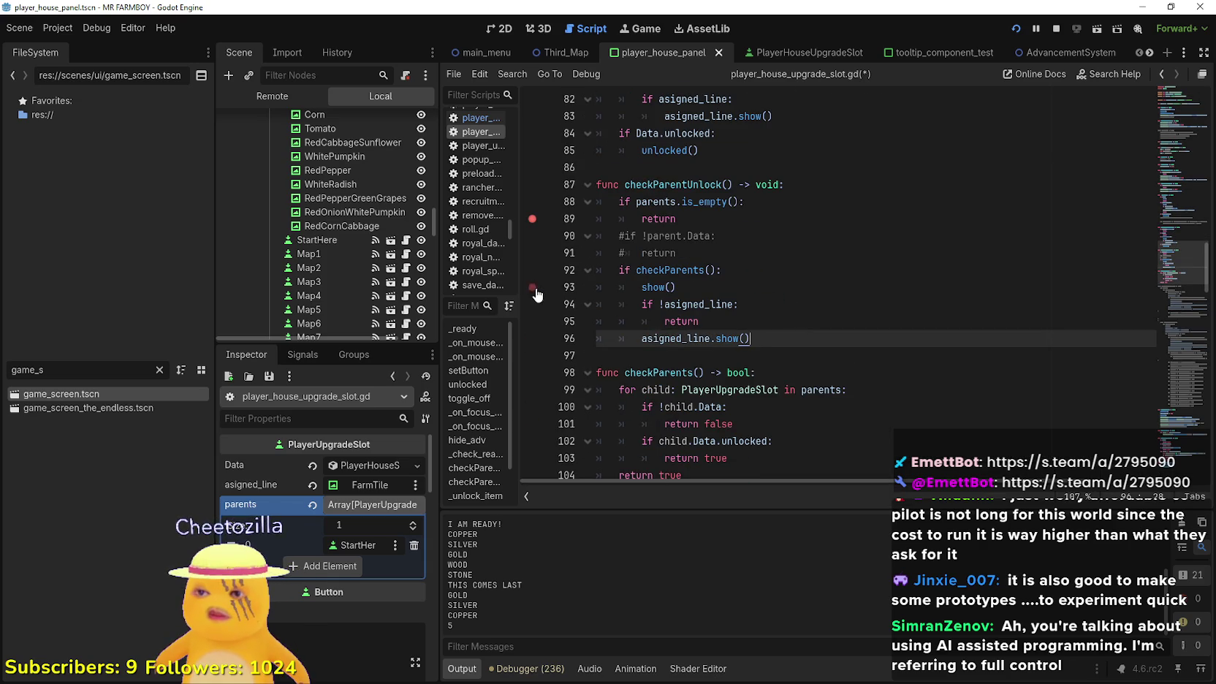
left_click(724, 270)
Restart the game, create a new save on The Endless island, maximize it and dismiss the uncle's letter
left_click(1019, 30)
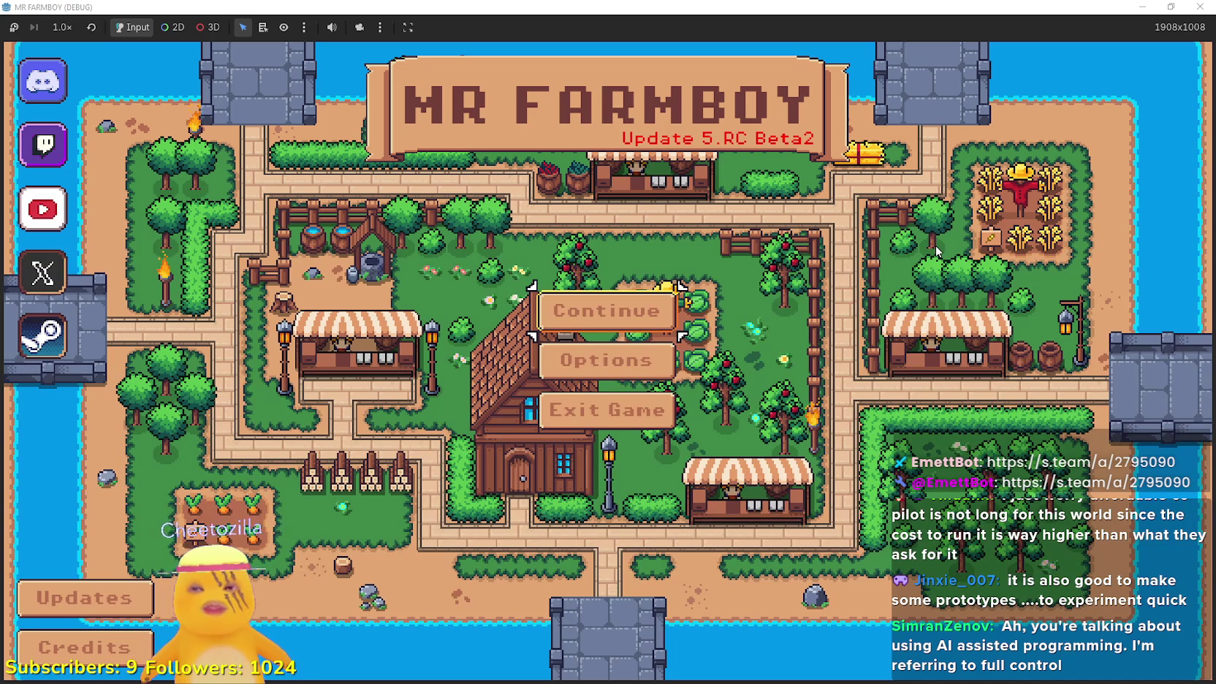
left_click(650, 318)
scroll(648, 344, "down", 3)
left_click(716, 422)
left_click(729, 420)
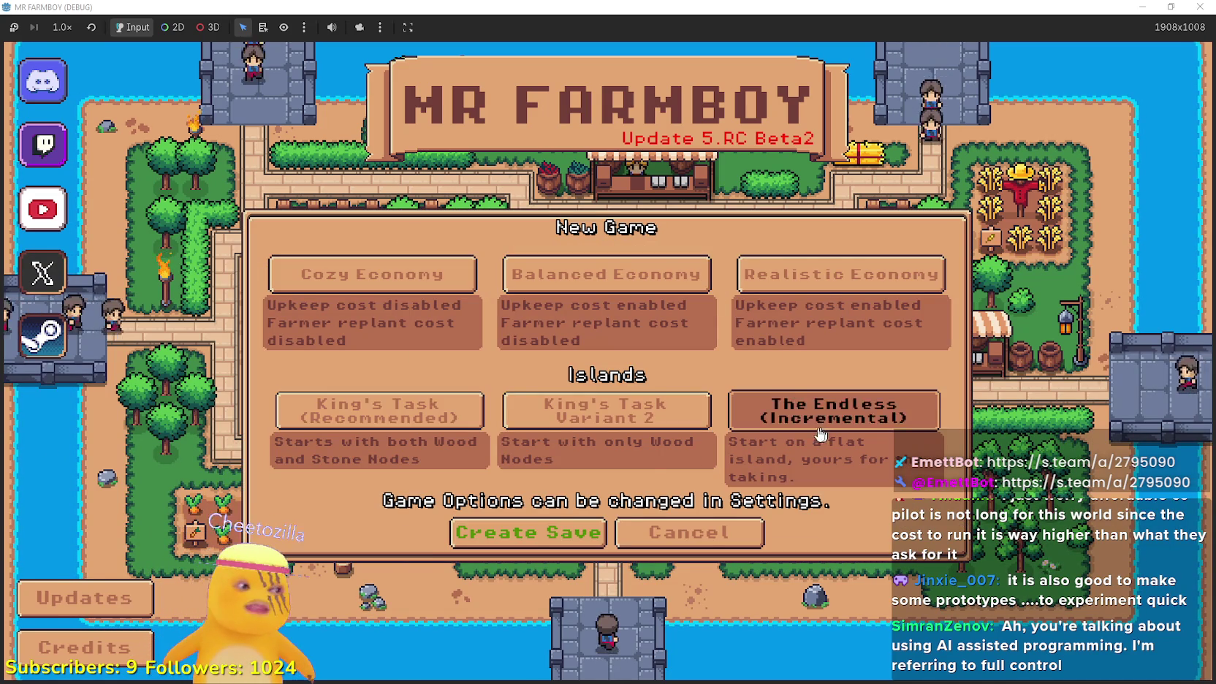
left_click(541, 534)
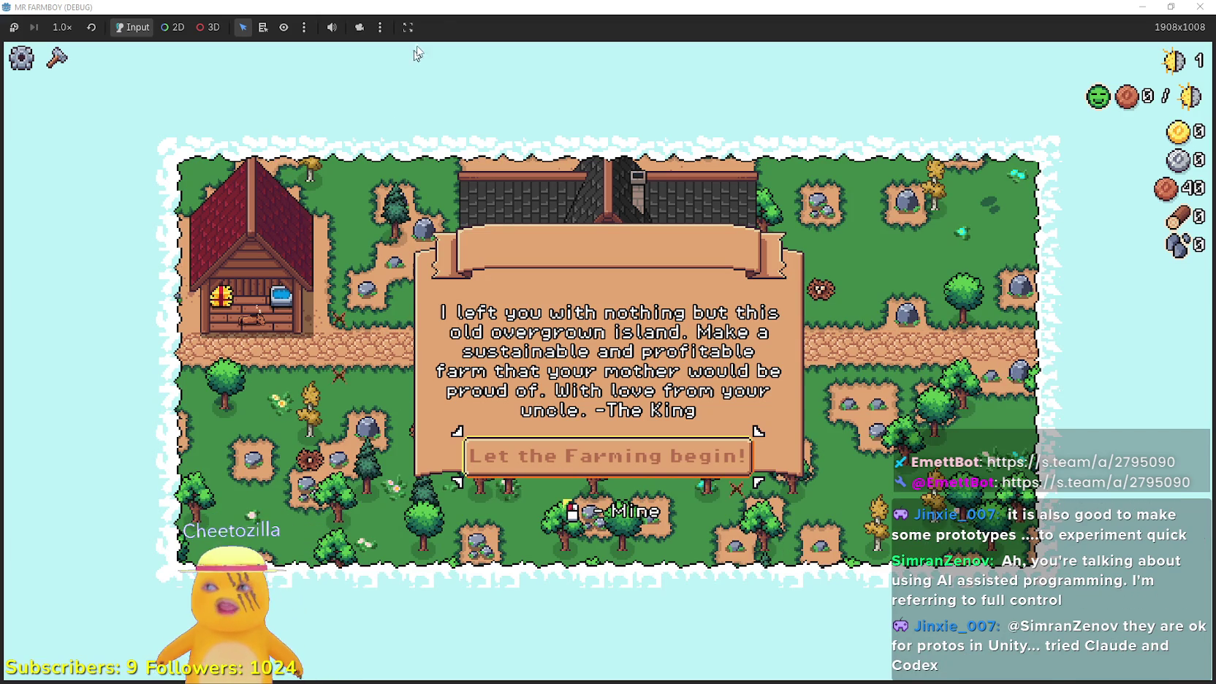
key("super+Down")
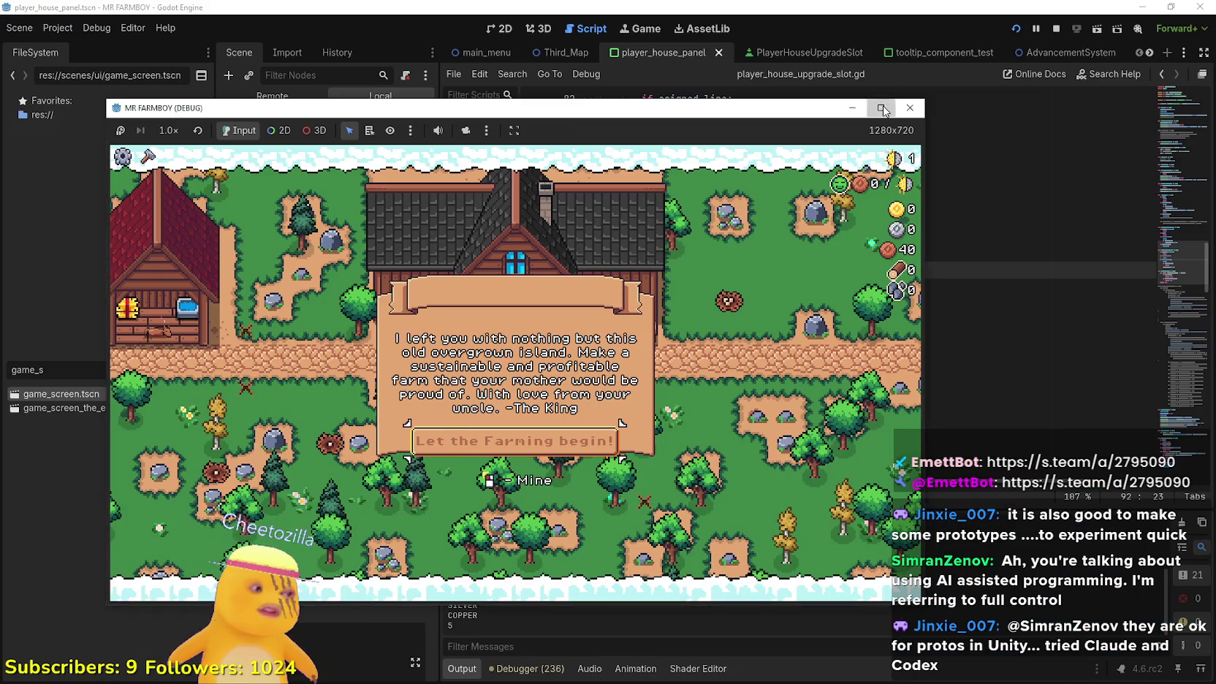
left_click(880, 108)
left_click(603, 454)
Walk the farmer around the grass, chopping nearby trees and the left stump for wood
key("s")
key("a")
key("w")
key("a")
key("s")
key("a")
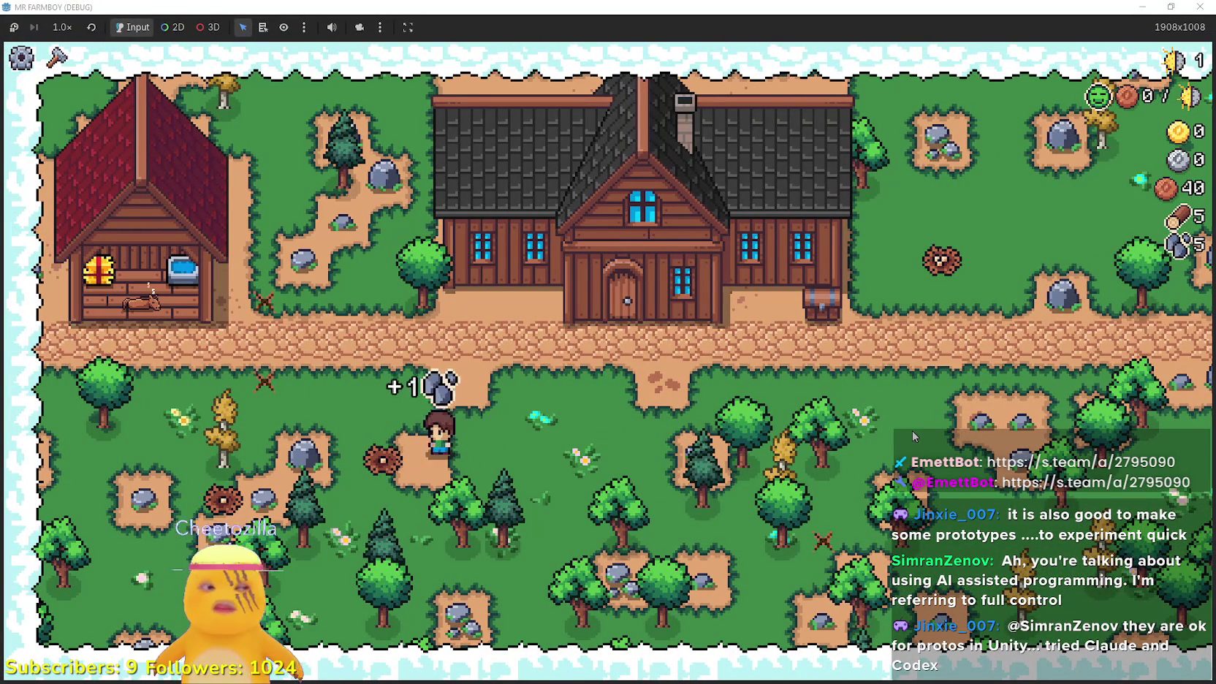
key("w")
key("s")
key("d")
key("d")
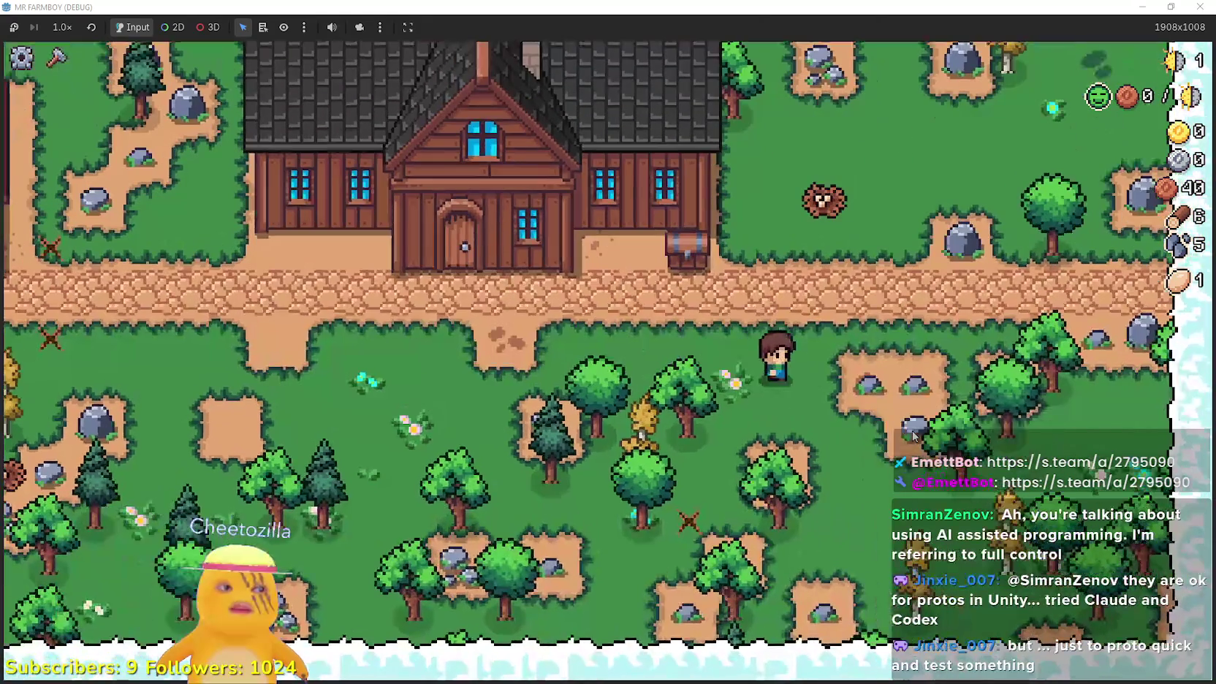
Mine the rocks along the top of the map for stone and chop the central trees
key("w")
key("a")
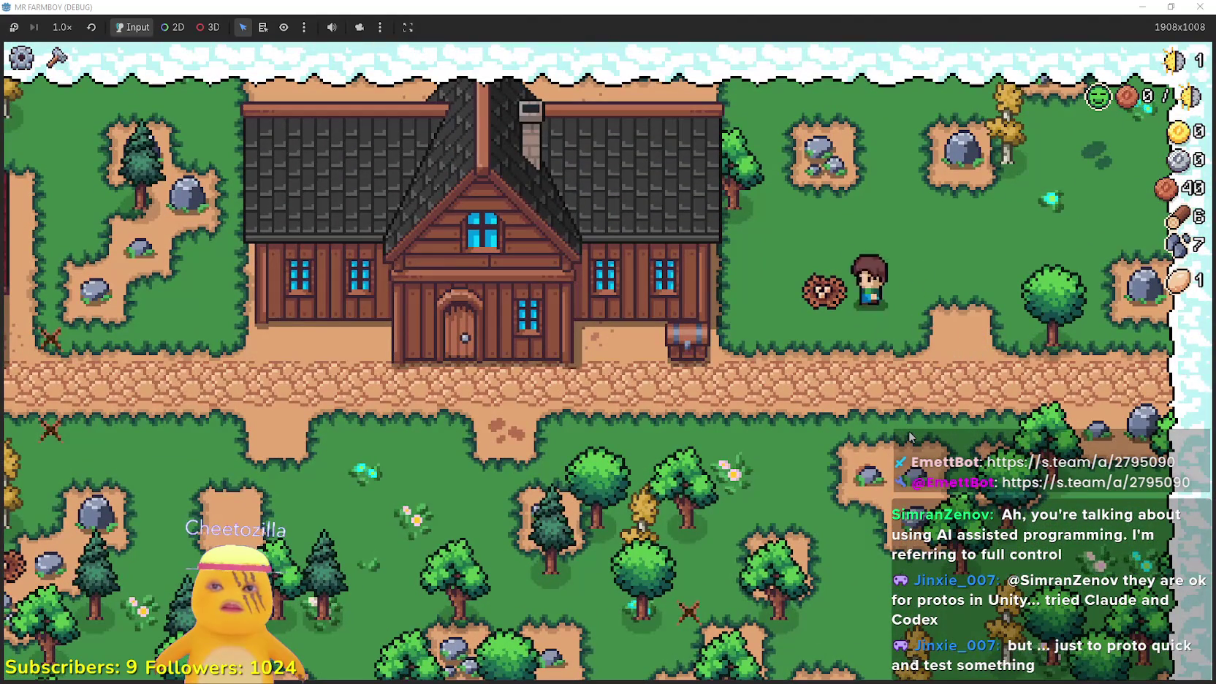
key("w")
key("d")
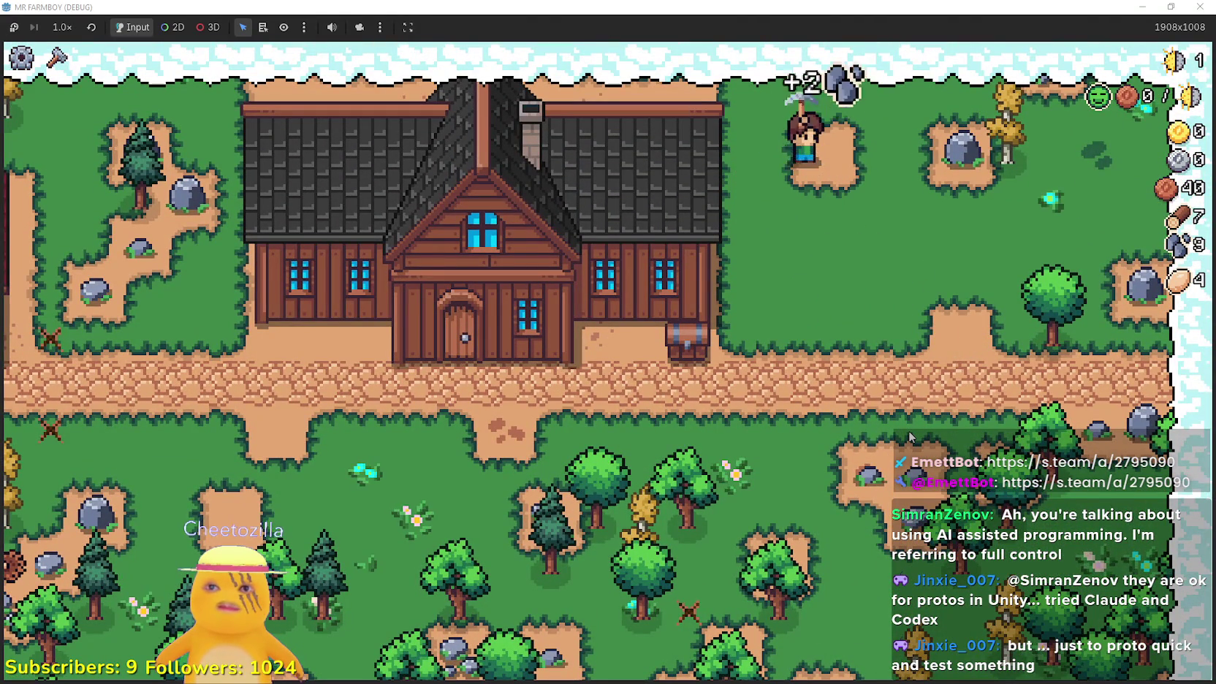
key("d")
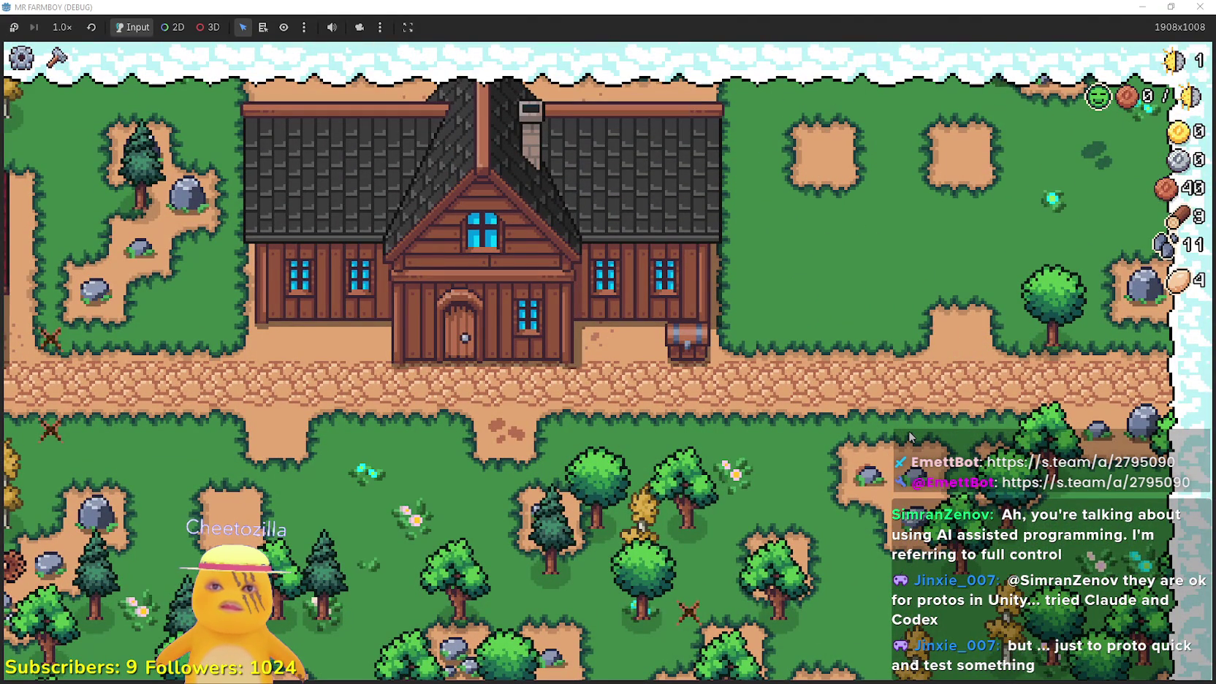
key("a")
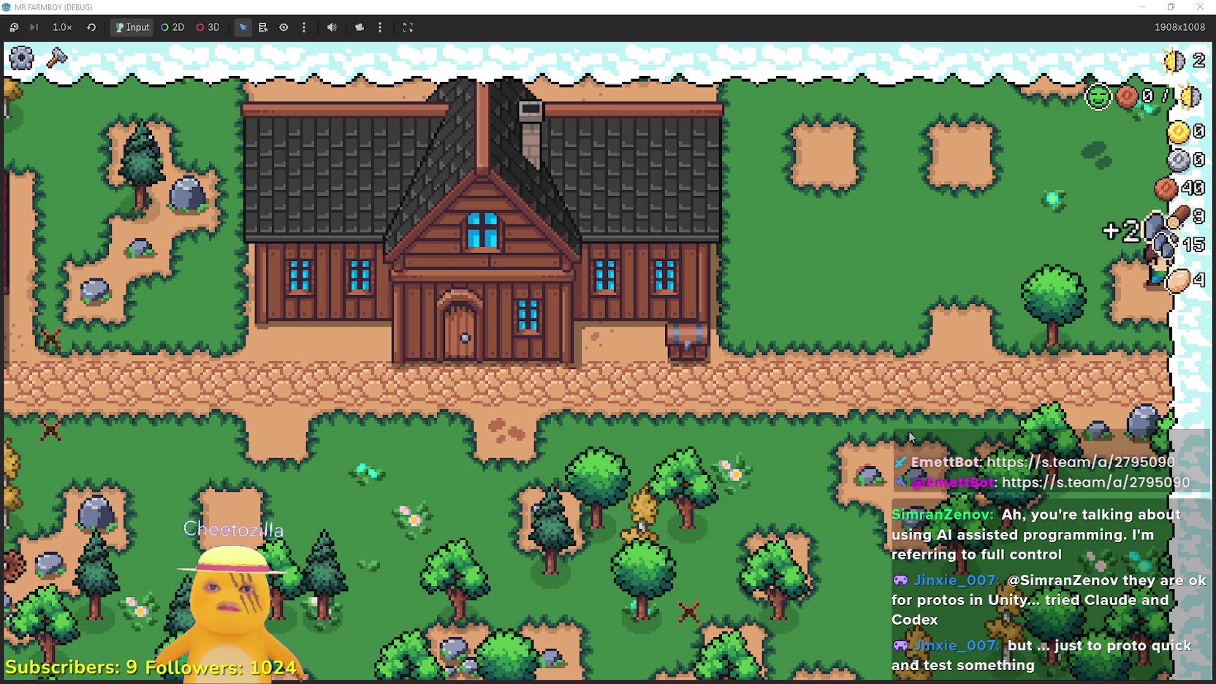
key("s")
key("a")
key("s")
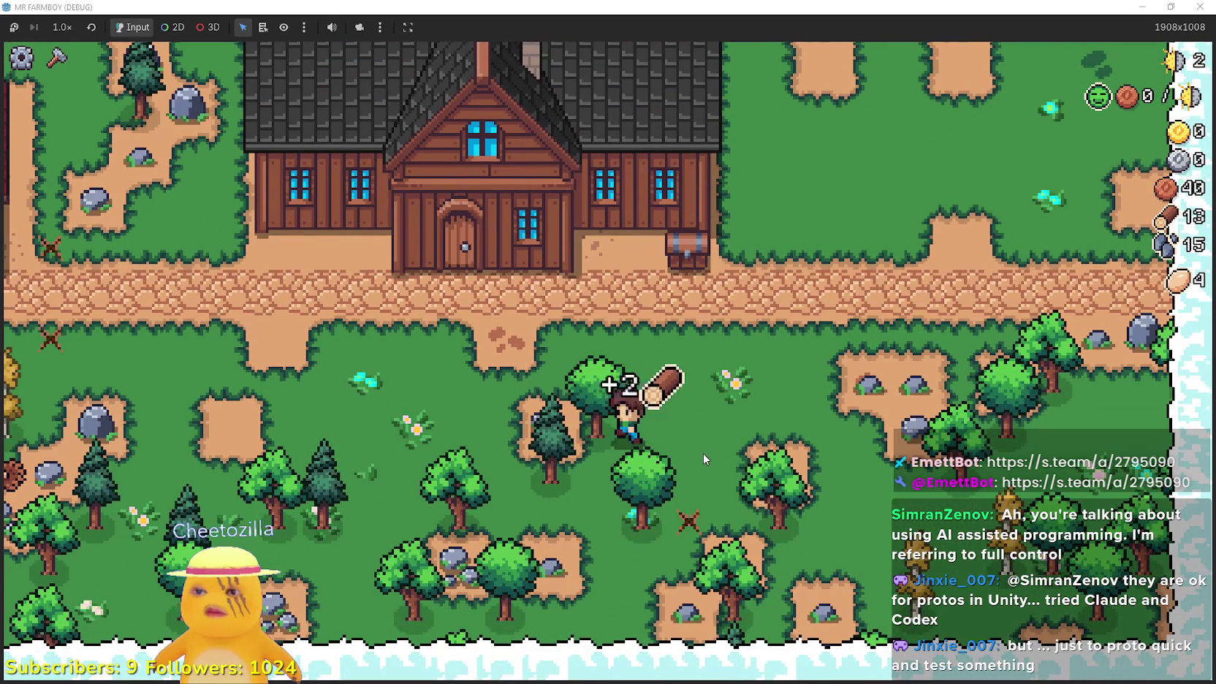
Chop more wood, open the Player House skill tree and inspect Humble Beginnings, Island Expansion I and Wheat
key("a")
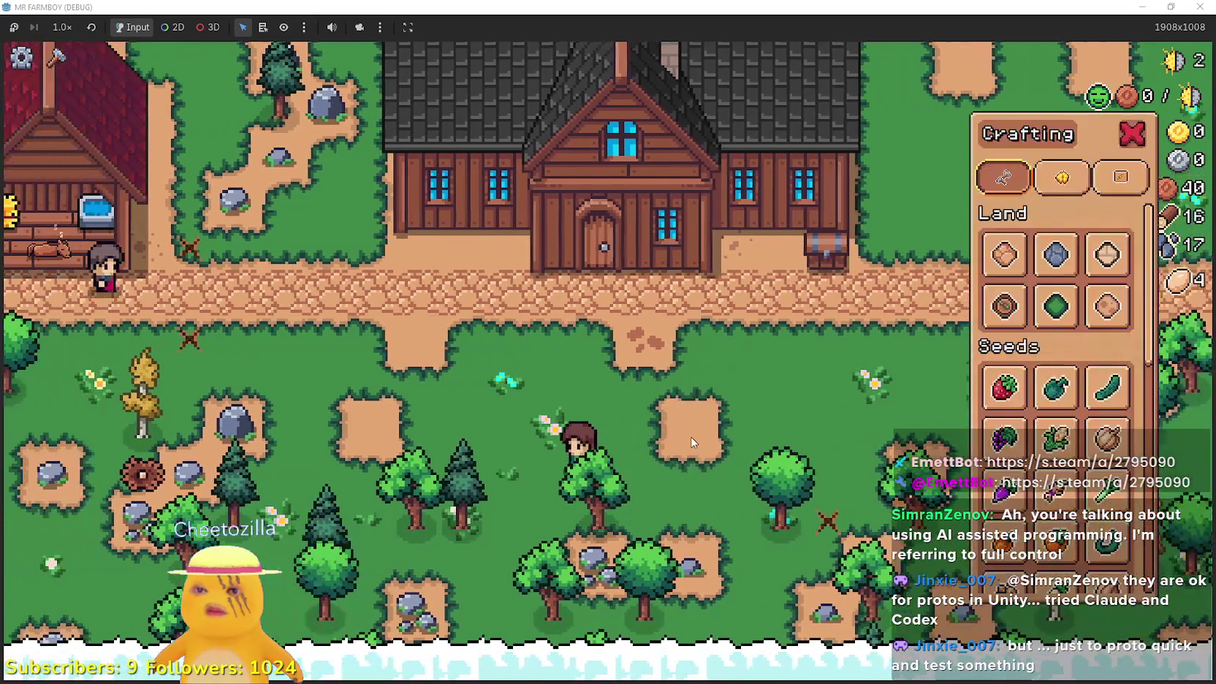
key("w")
key("e")
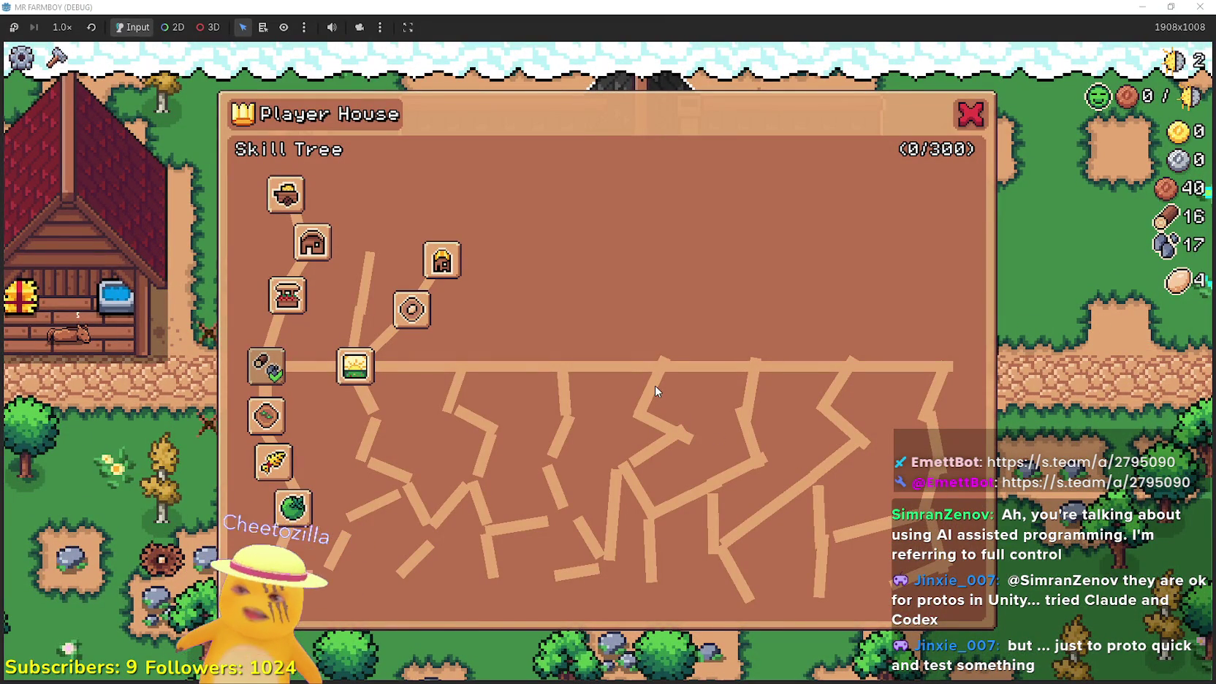
mouse_move(281, 372)
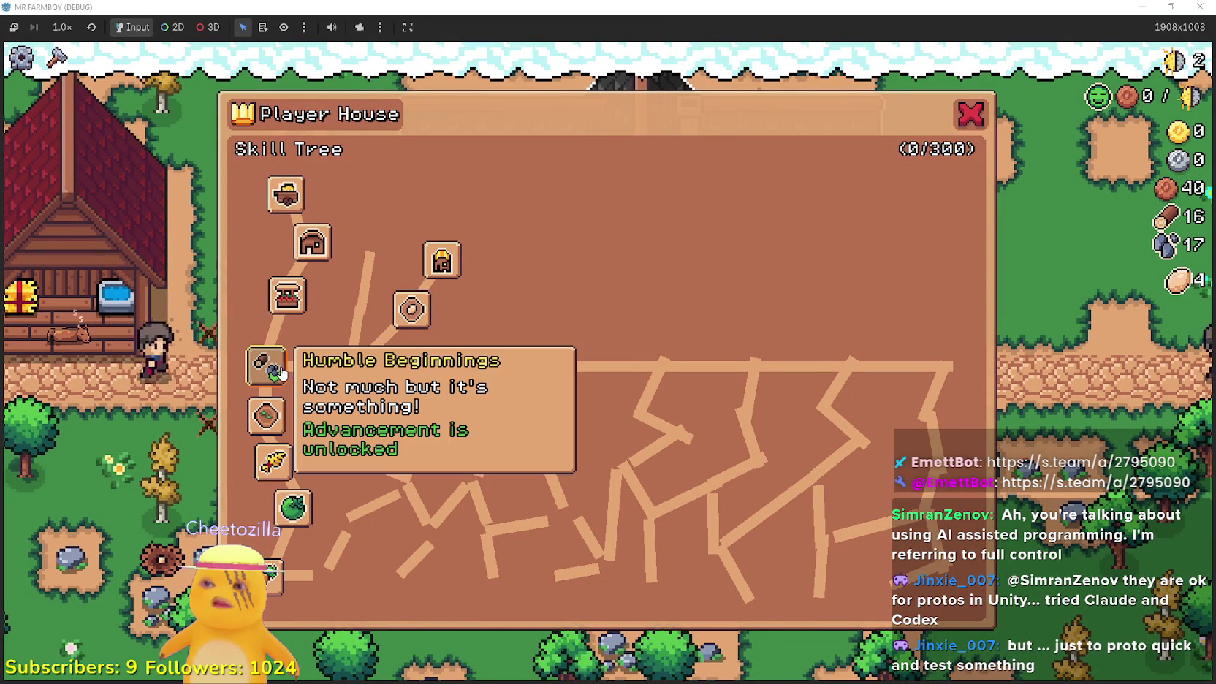
mouse_move(347, 374)
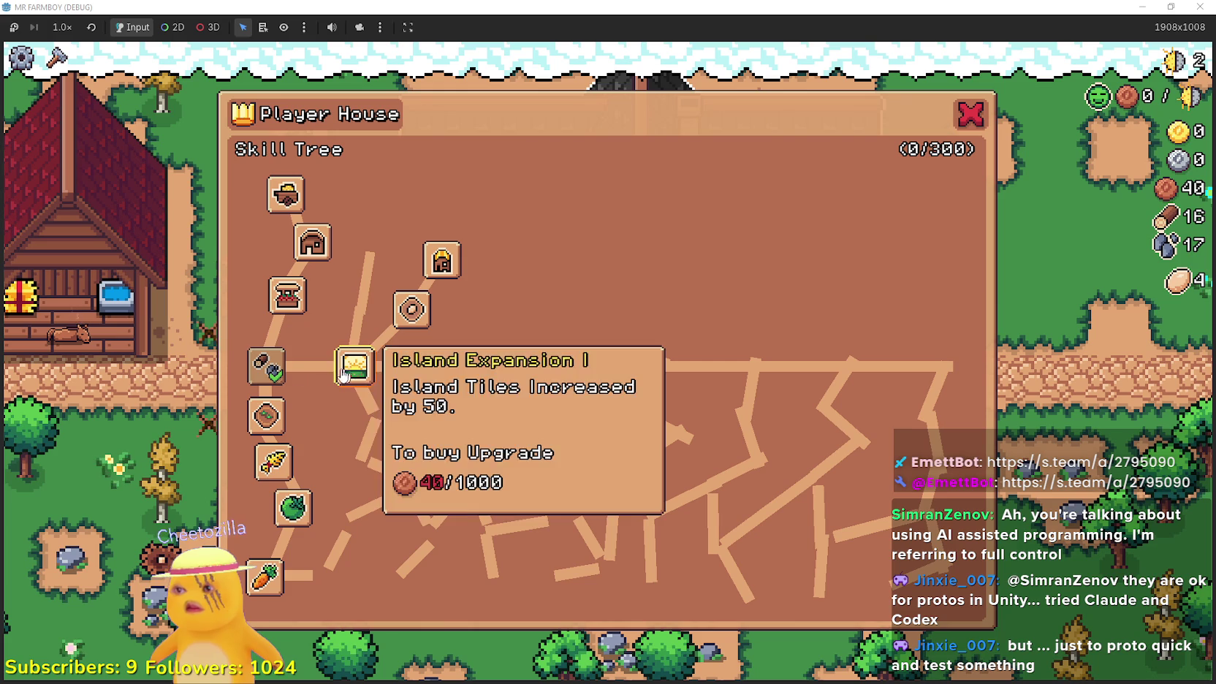
mouse_move(285, 498)
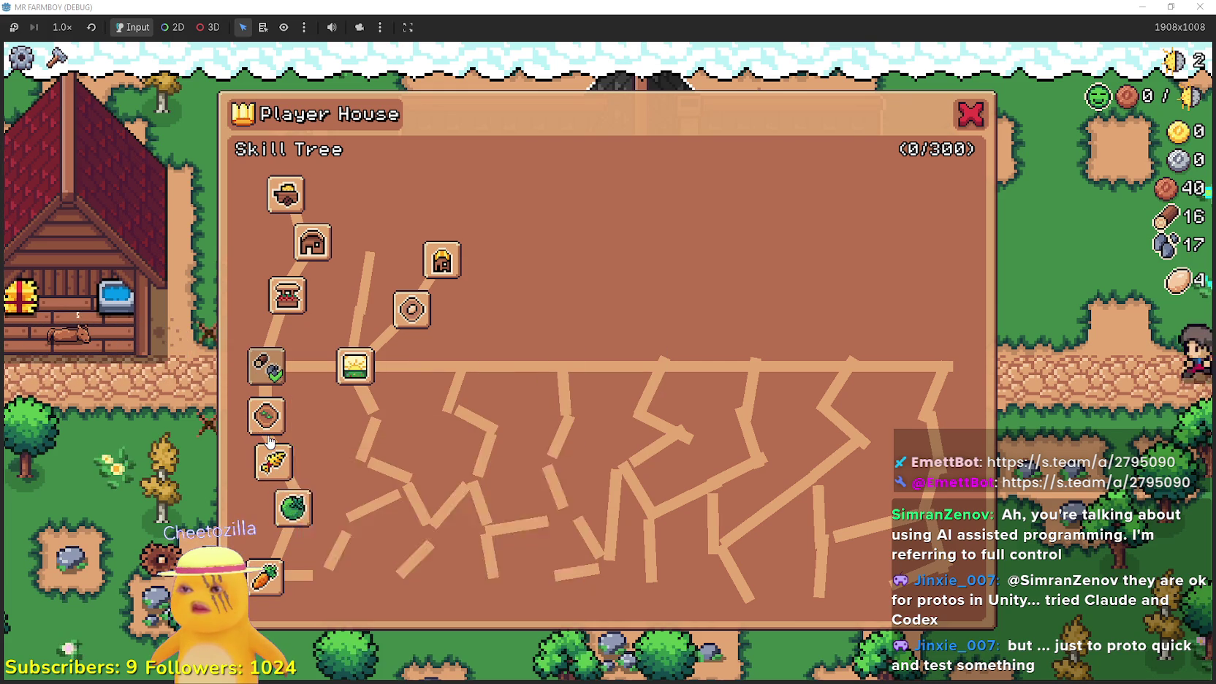
Restore the game window and return to player_house_upgrade_slot.gd in the editor
double_click(687, 6)
left_click(737, 5)
scroll(746, 290, "down", 2)
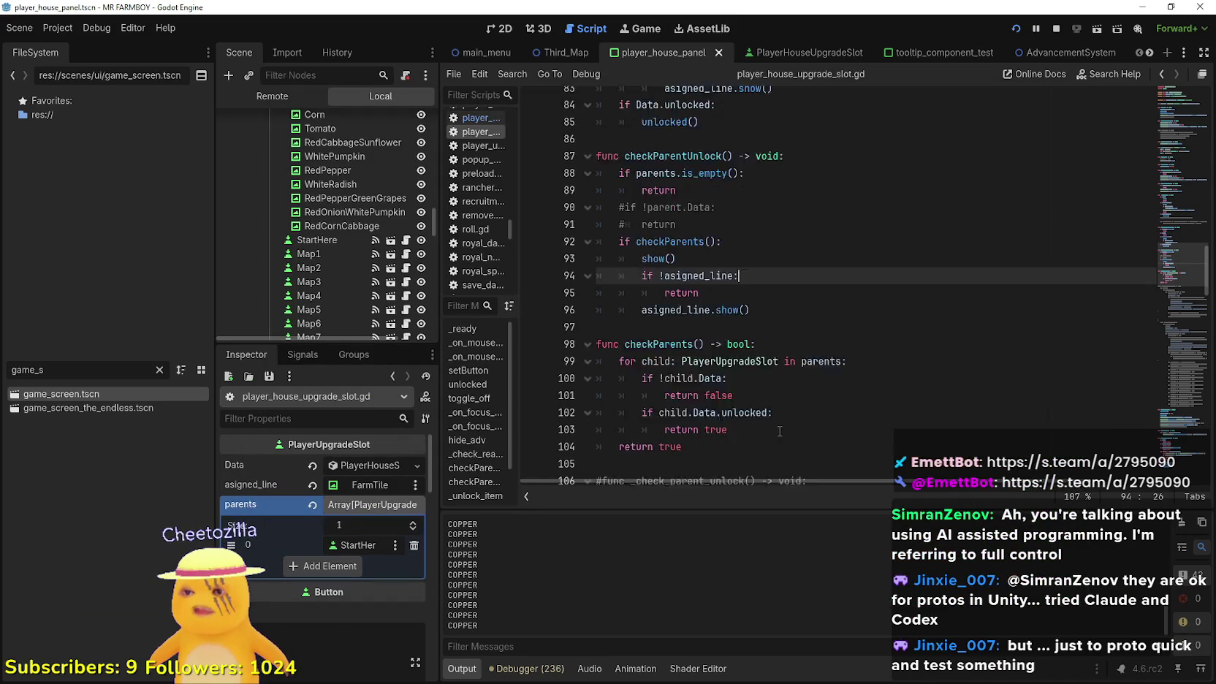
Review checkParents lines 101–104, switch to the panel's 2D view and relaunch the game
double_click(781, 326)
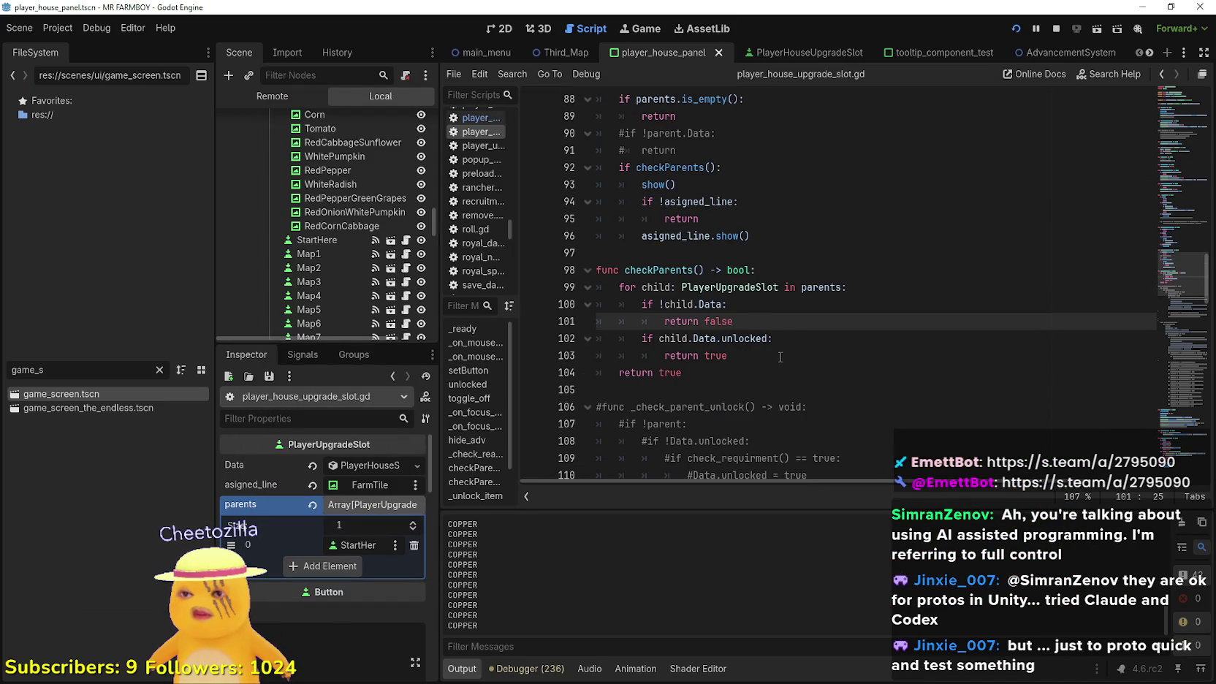
left_click_drag(780, 356, 619, 341)
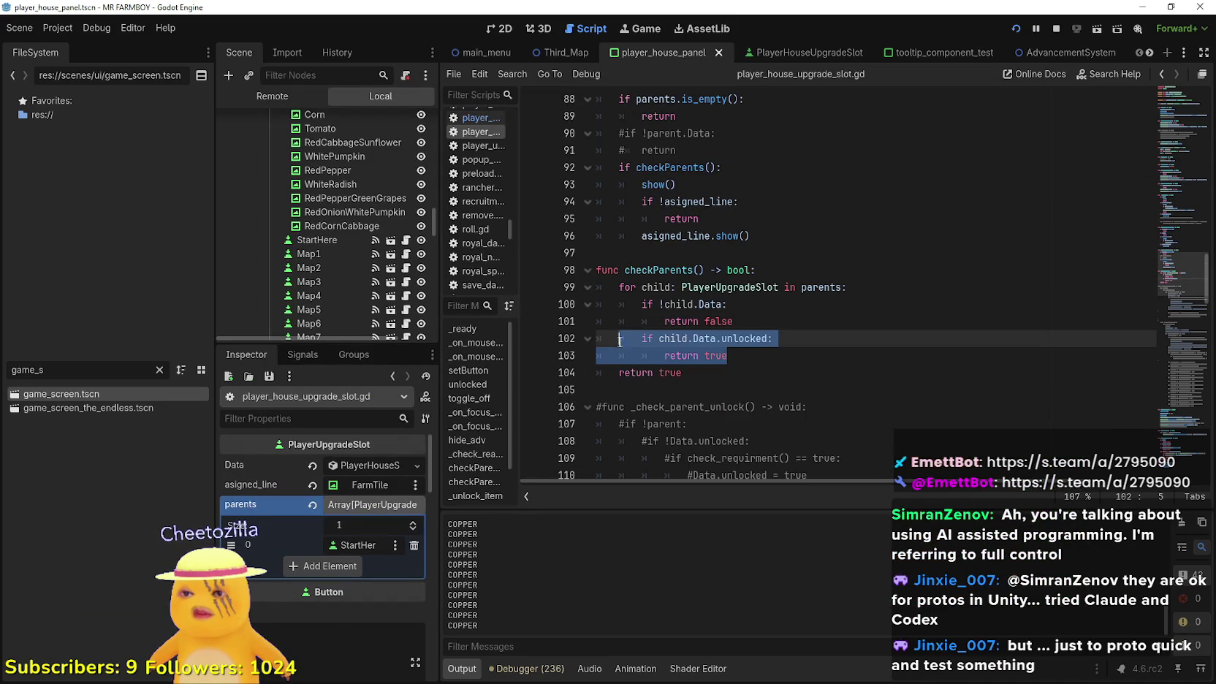
left_click(760, 366)
left_click(703, 341)
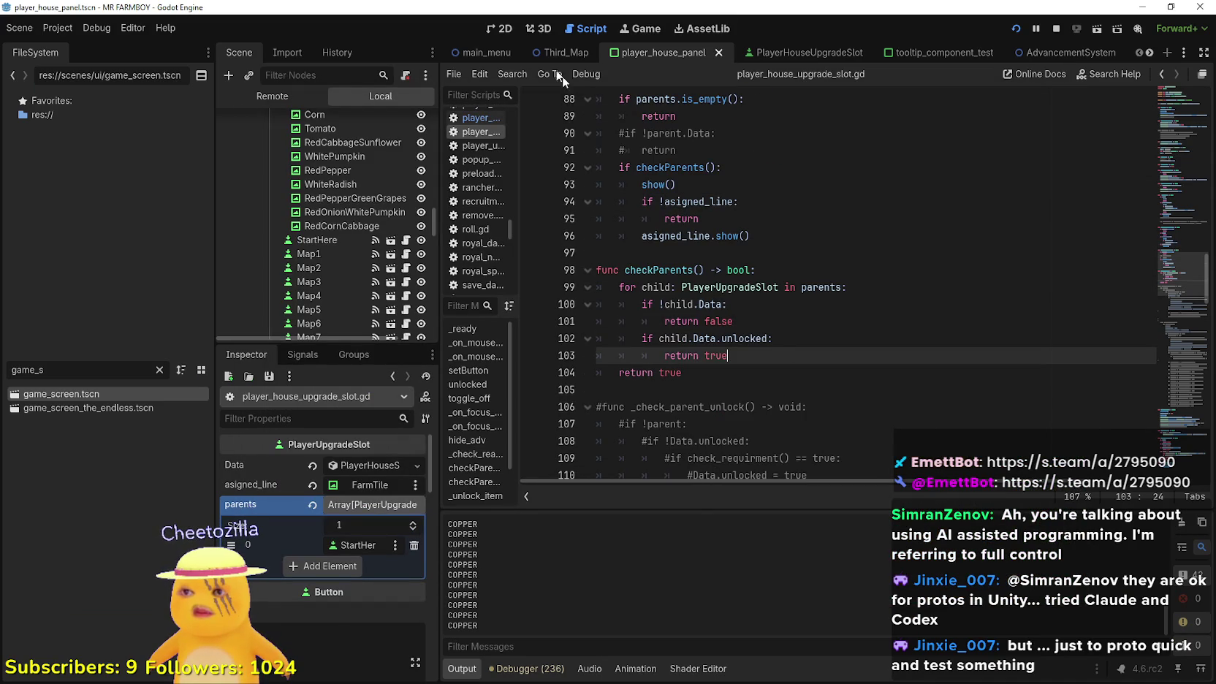
left_click(499, 28)
key("F5")
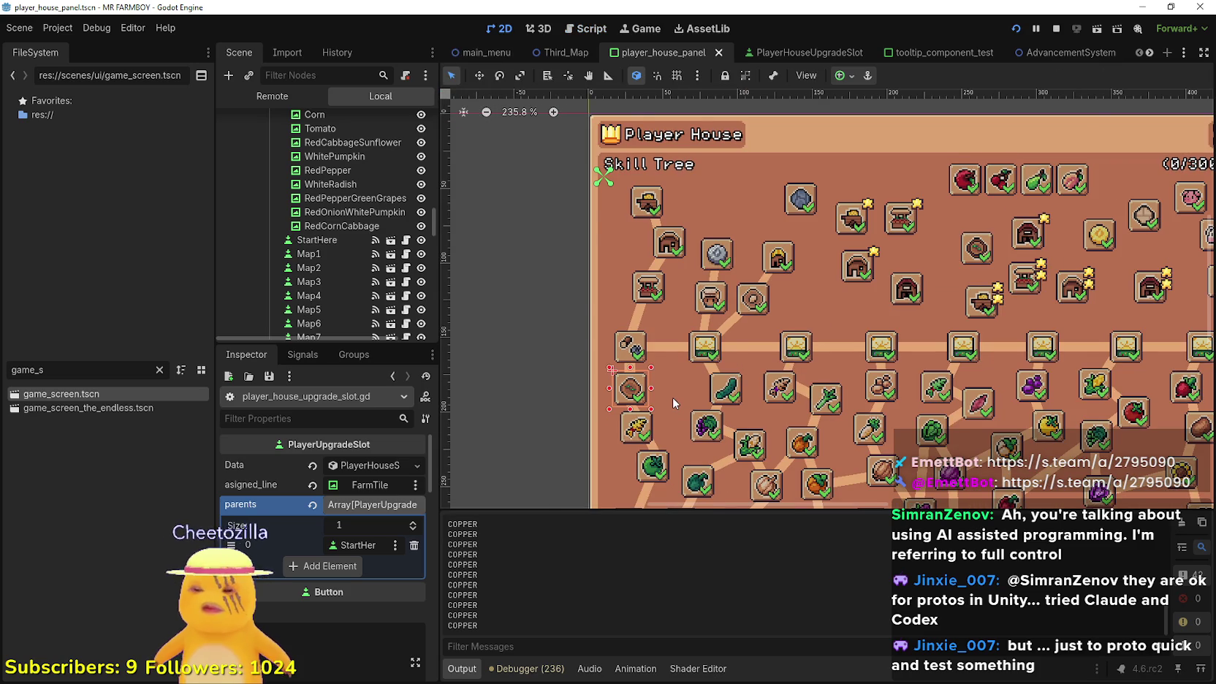
Stop the game, select the Wheat slot in the panel, then relaunch and stop it again
mouse_move(437, 413)
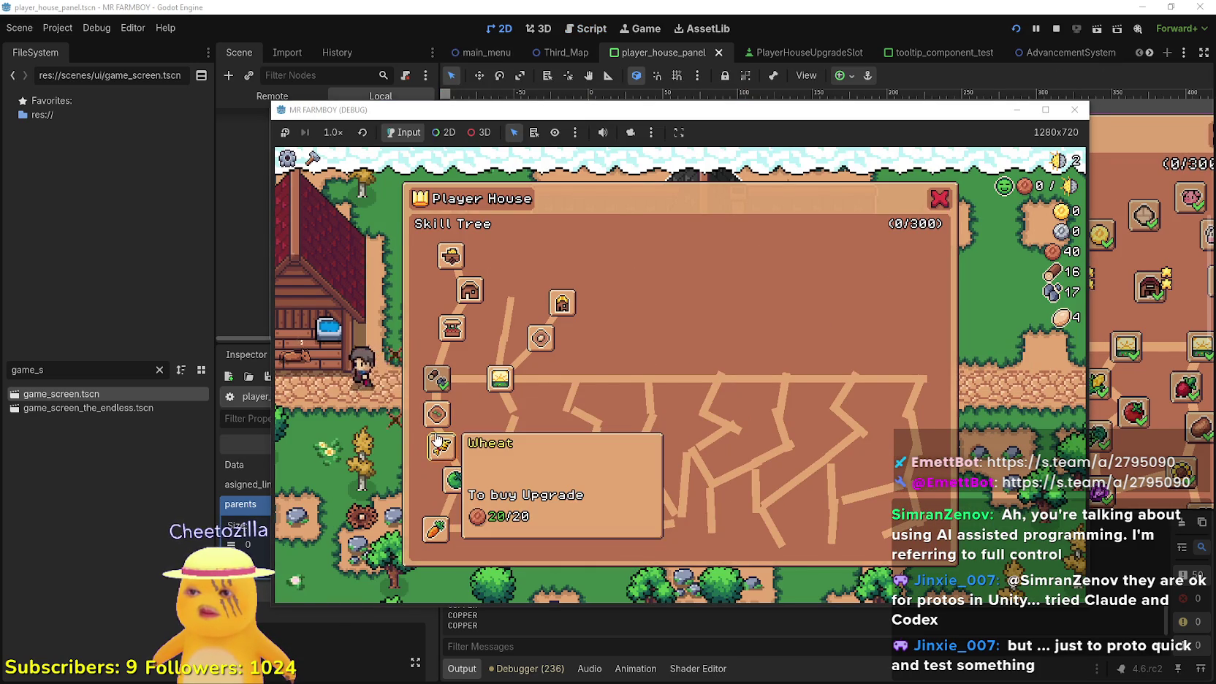
key("F8")
scroll(683, 283, "up", 5)
scroll(683, 283, "up", 2)
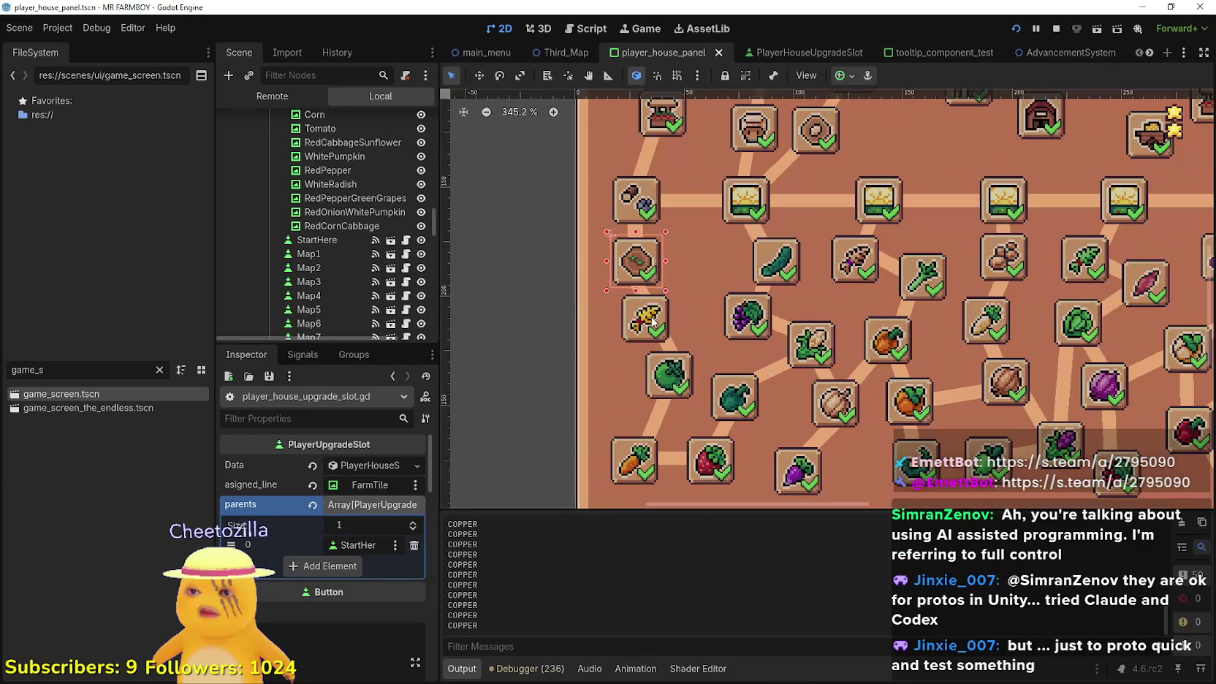
left_click(649, 319)
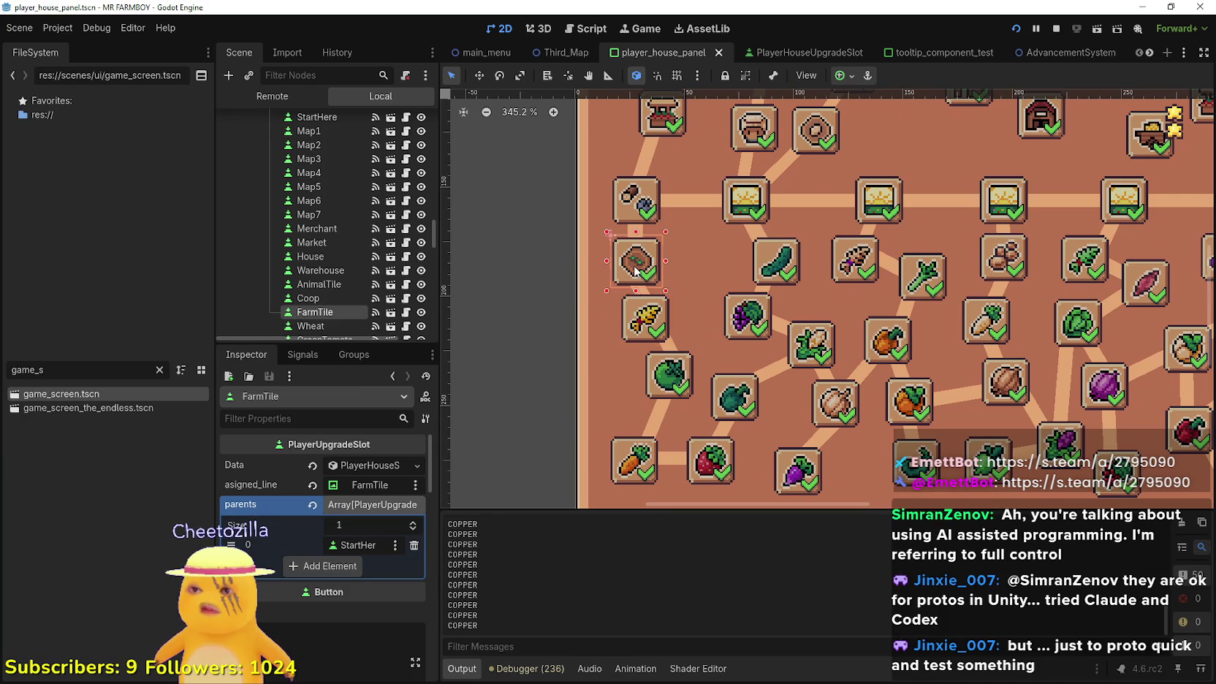
key("F5")
mouse_move(442, 447)
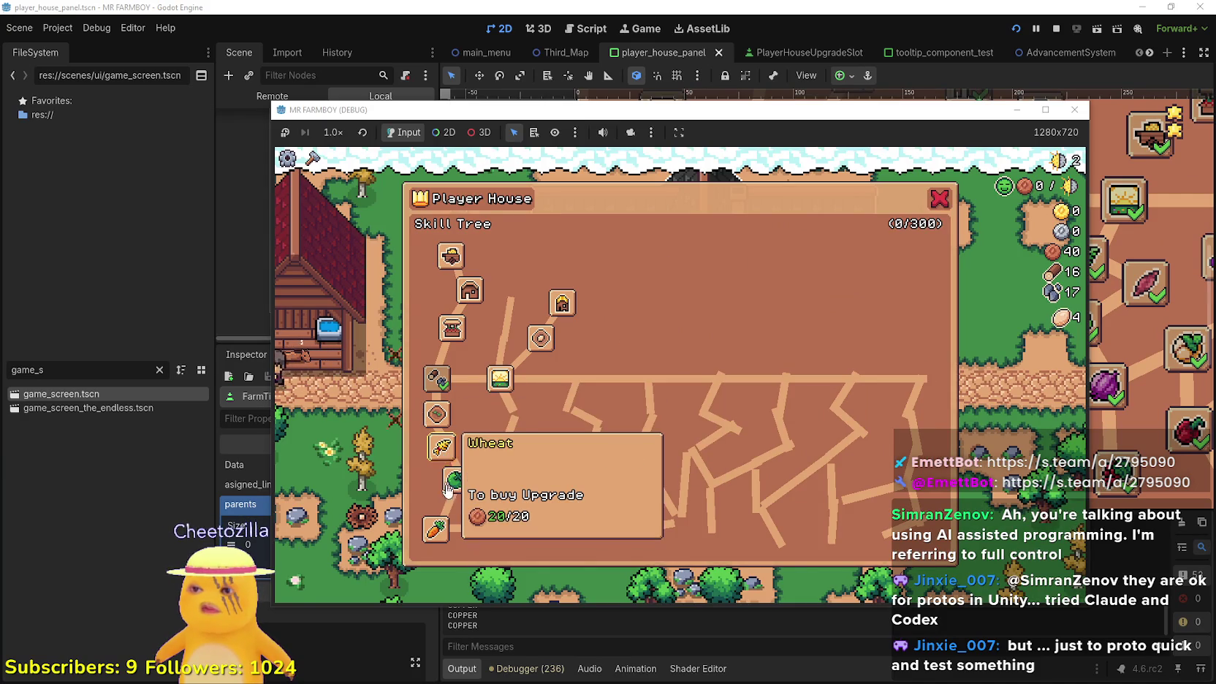
key("F8")
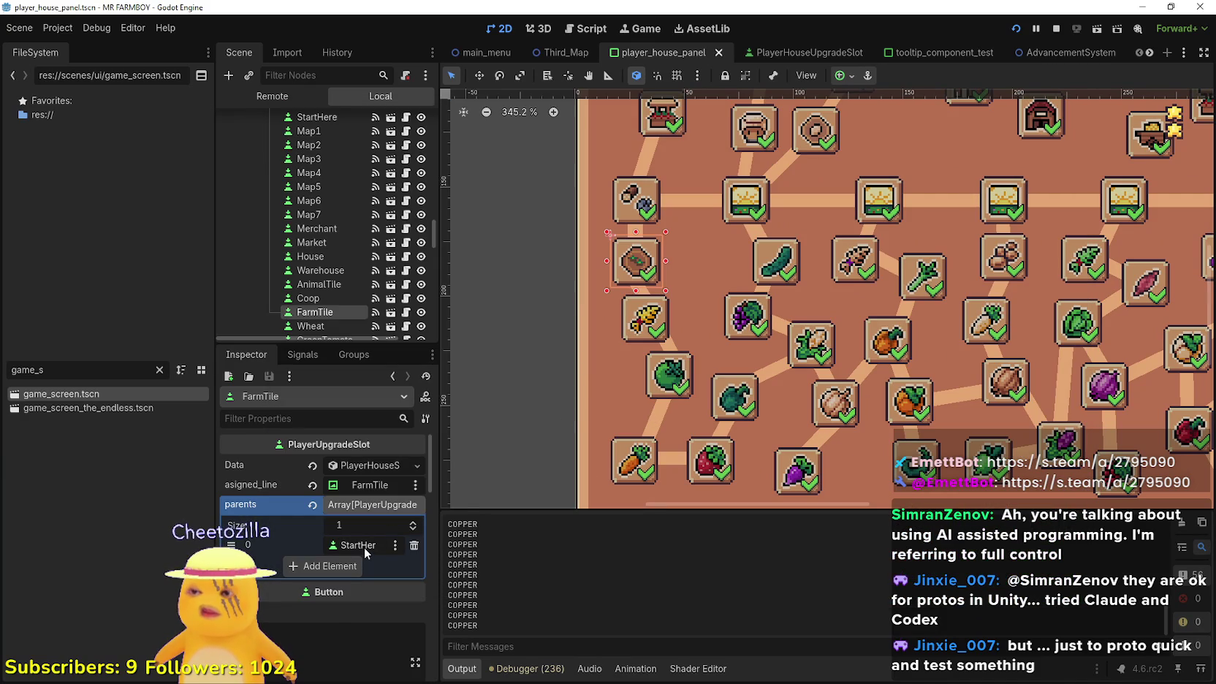
Open the Wheat slot's script and select the unlocked-parent check and final return true in checkParents
left_click(639, 325)
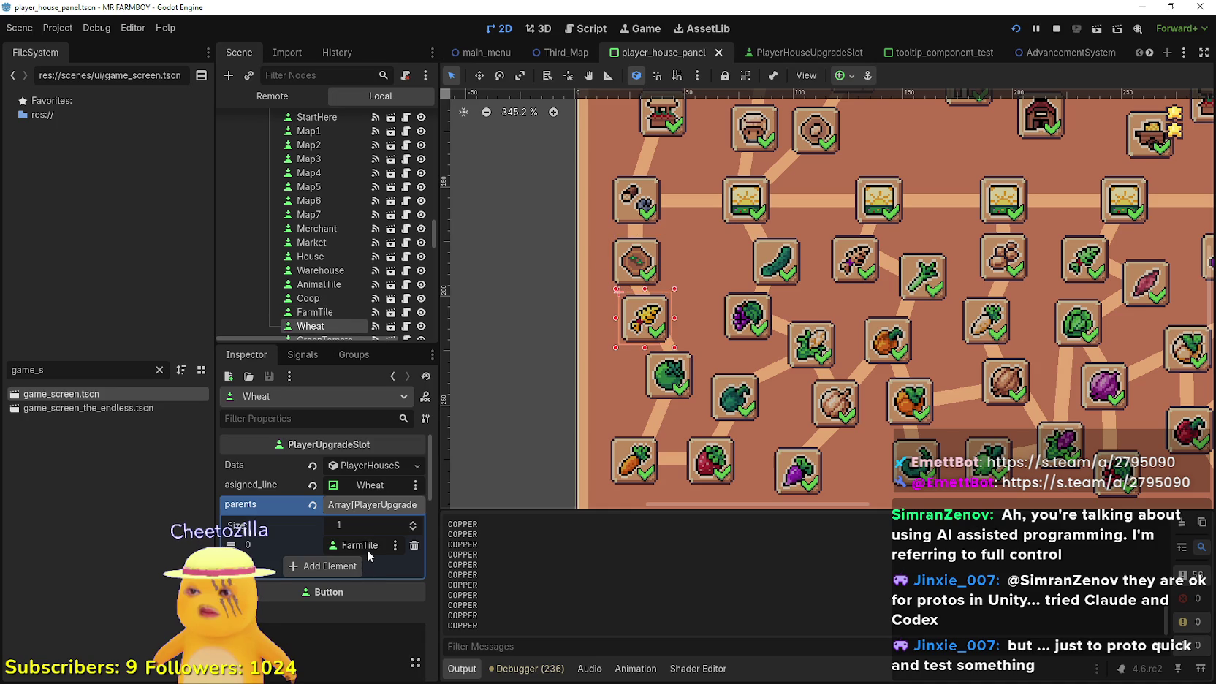
left_click(406, 315)
left_click_drag(733, 322, 596, 316)
left_click_drag(789, 358, 587, 341)
left_click(797, 356)
left_click_drag(797, 356, 586, 339)
double_click(670, 373)
type("return false")
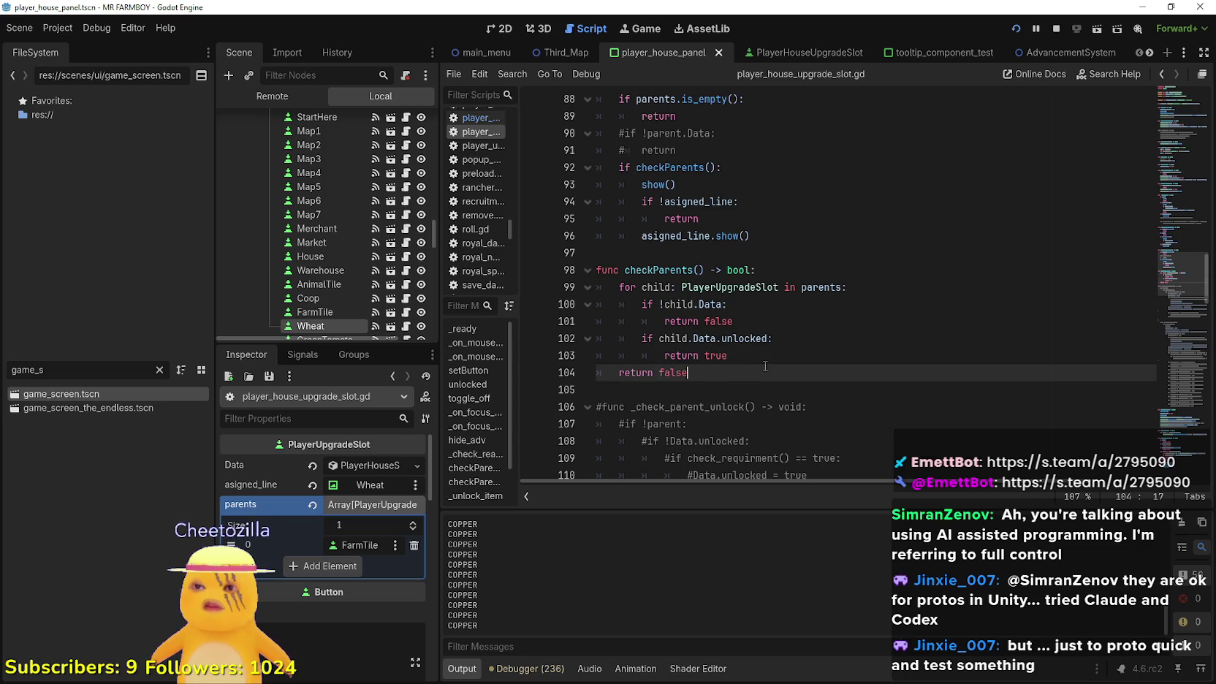
Save the script with checkParents now ending in return false, and run the project
key("ctrl+s")
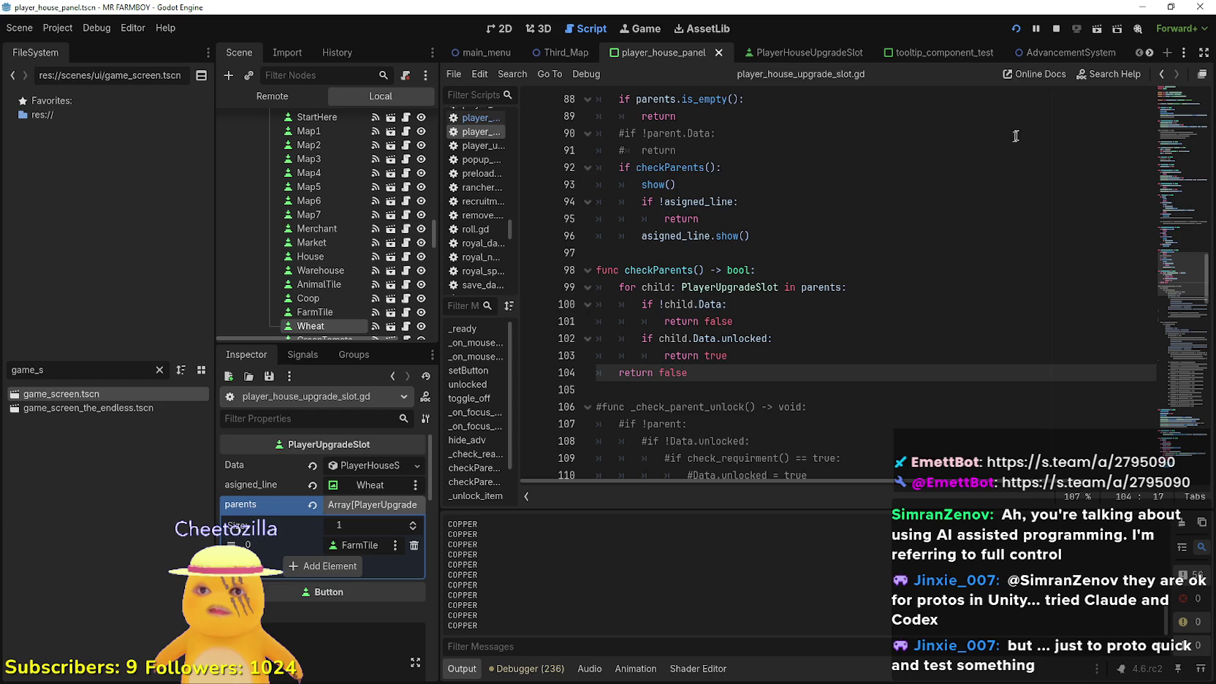
left_click(1016, 29)
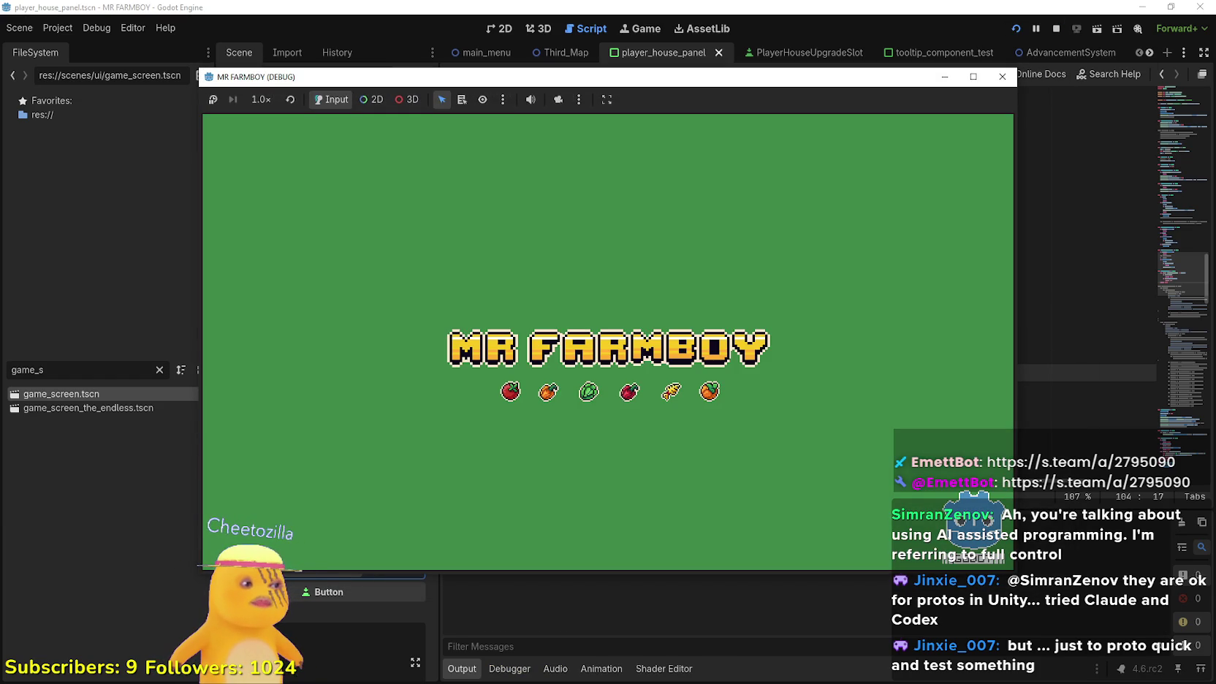
Create a fresh save on The Endless island and make the game window fill the screen
left_click(1002, 76)
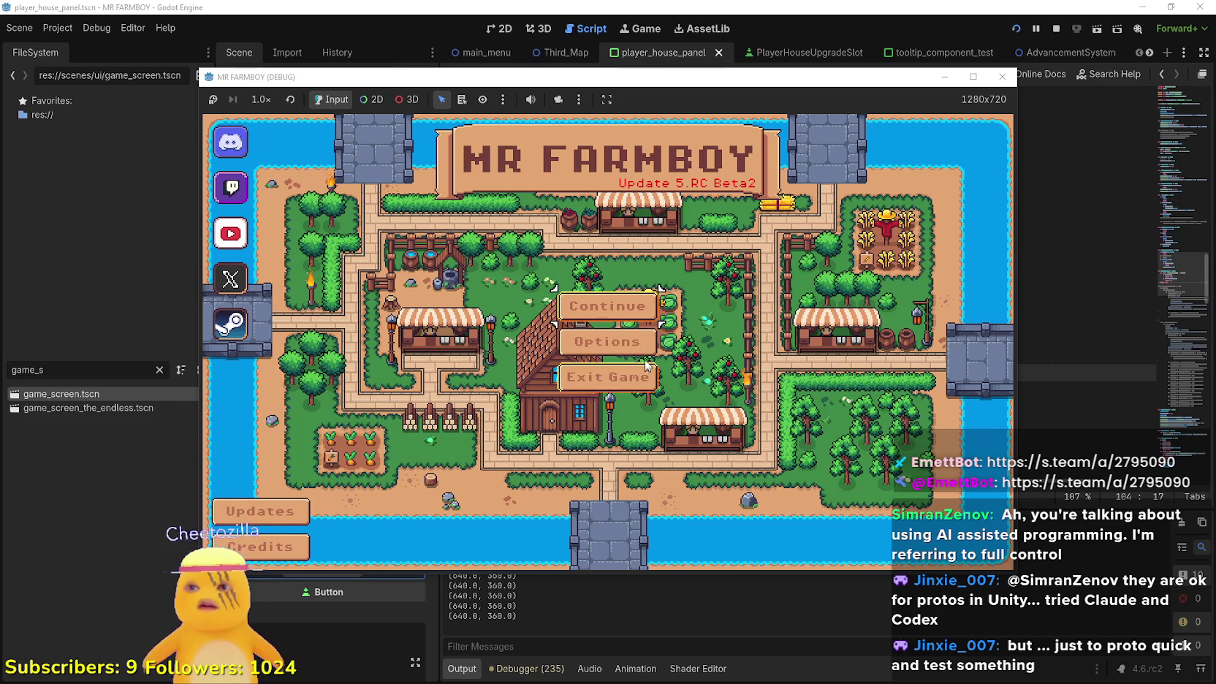
left_click(648, 369)
left_click(642, 398)
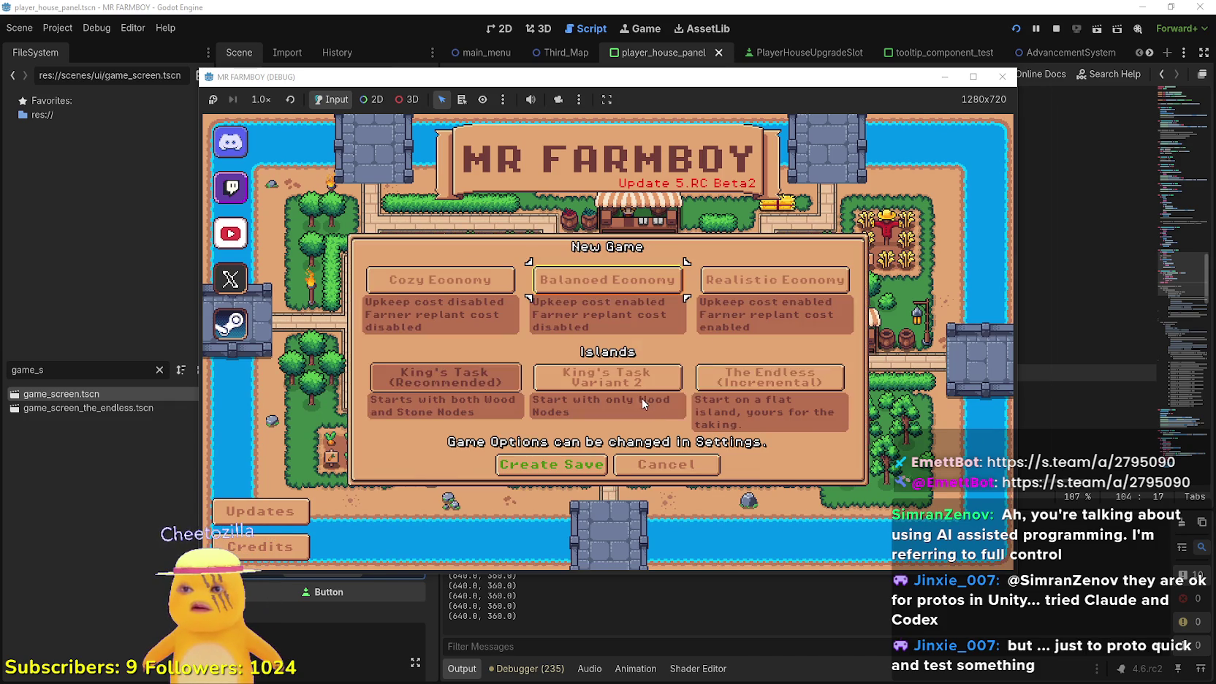
left_click(733, 377)
left_click(555, 465)
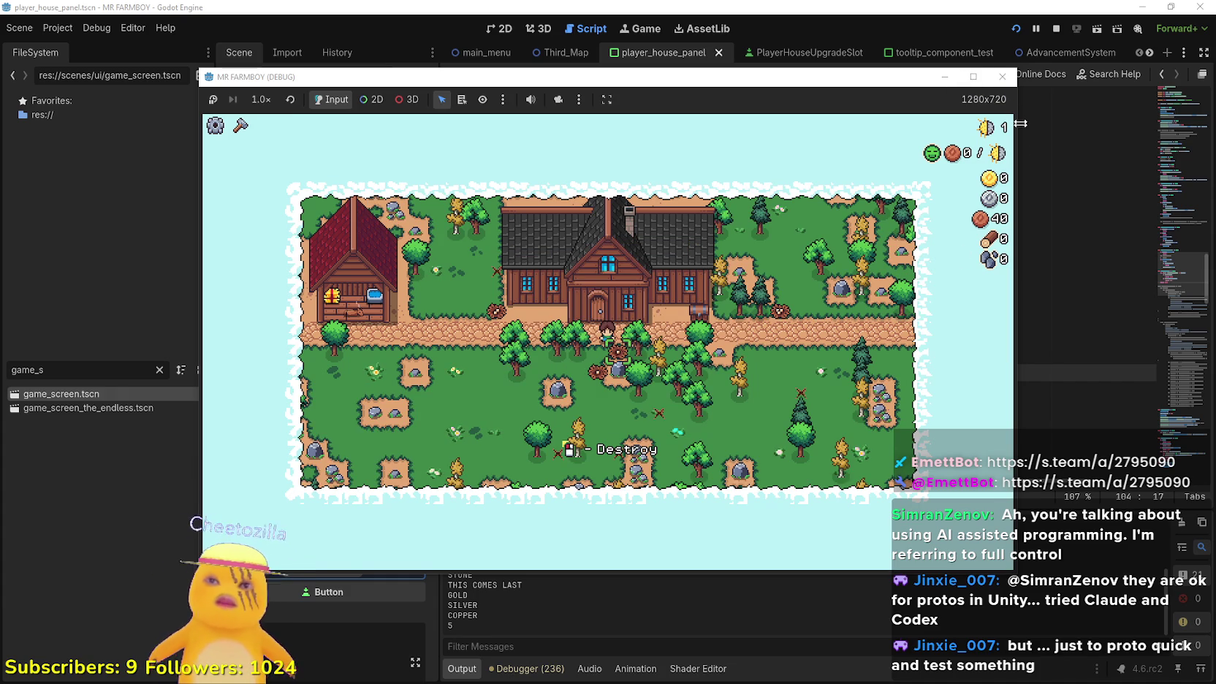
left_click(977, 77)
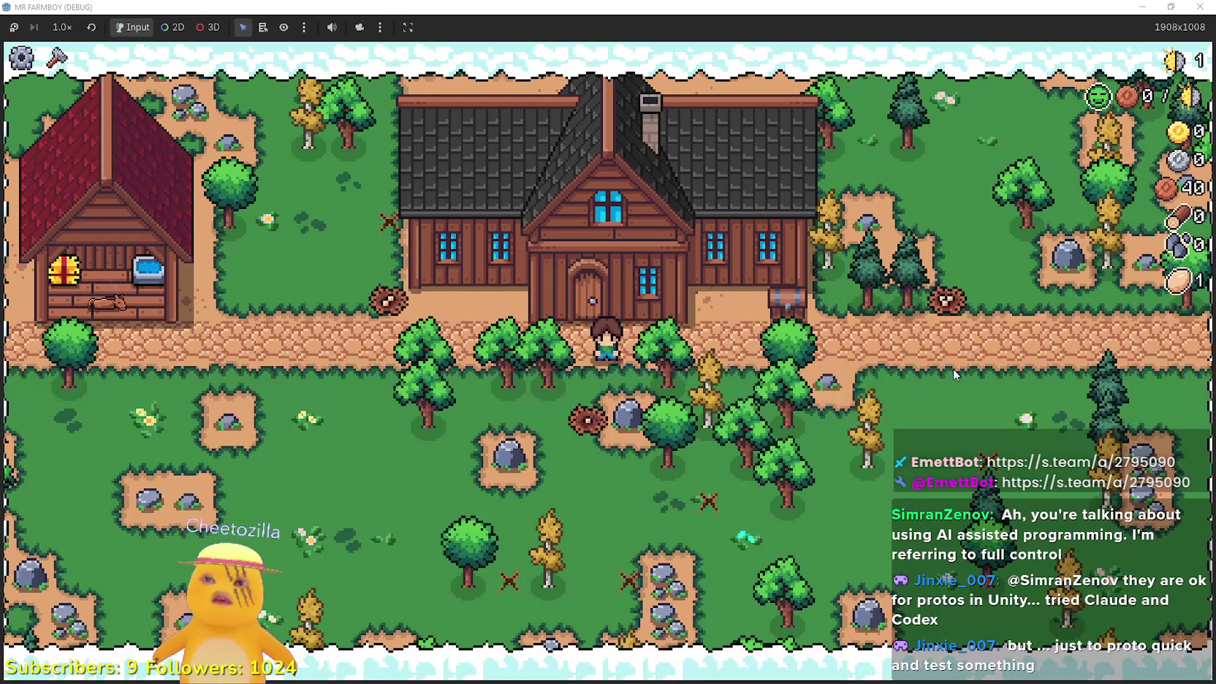
Chop the trees beside the path and mine the top-left and lower rocks for stone
key("a")
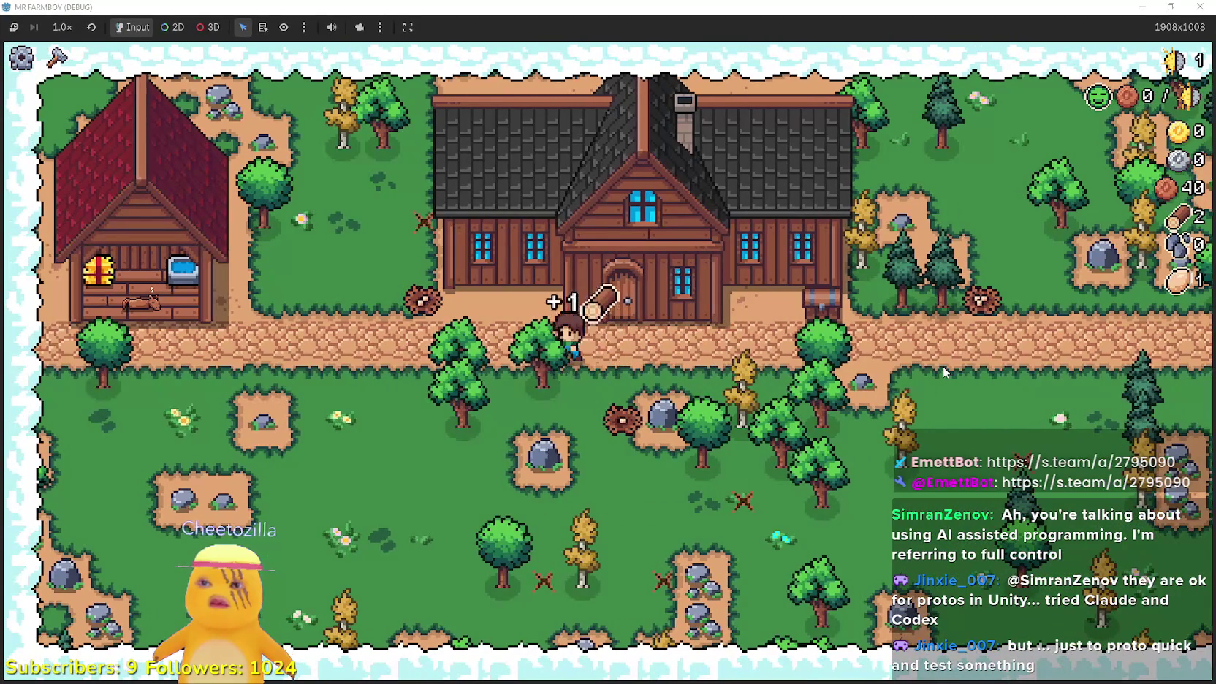
key("a")
key("w")
key("w")
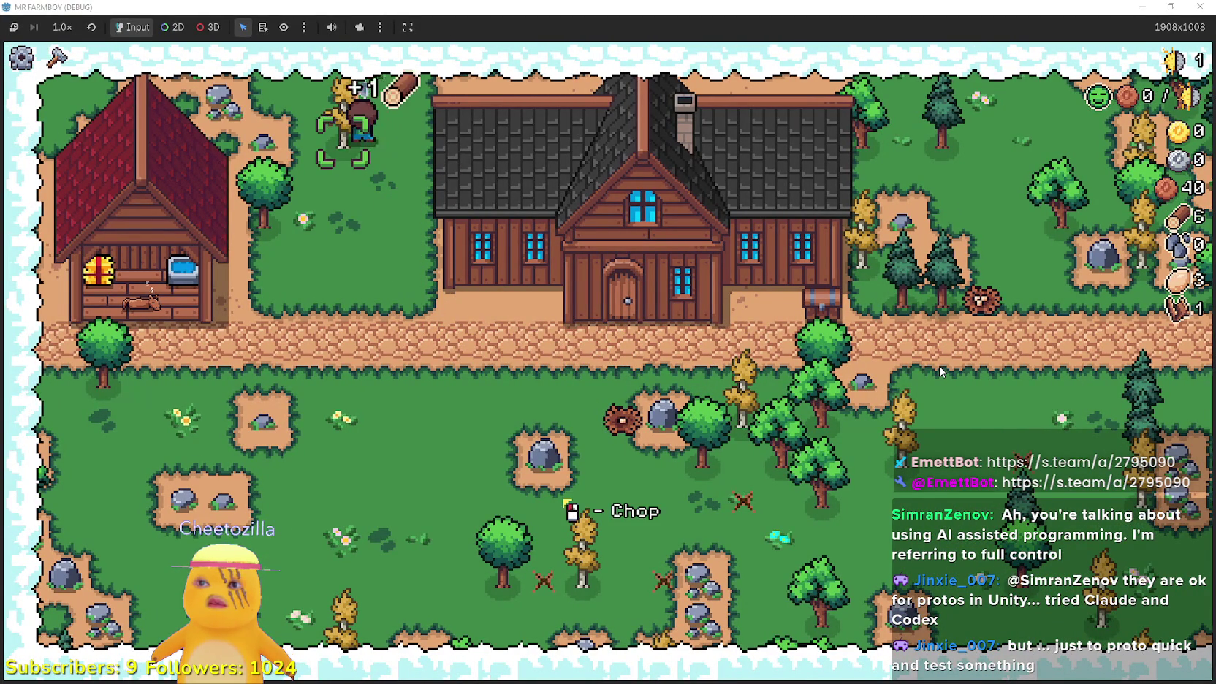
key("a")
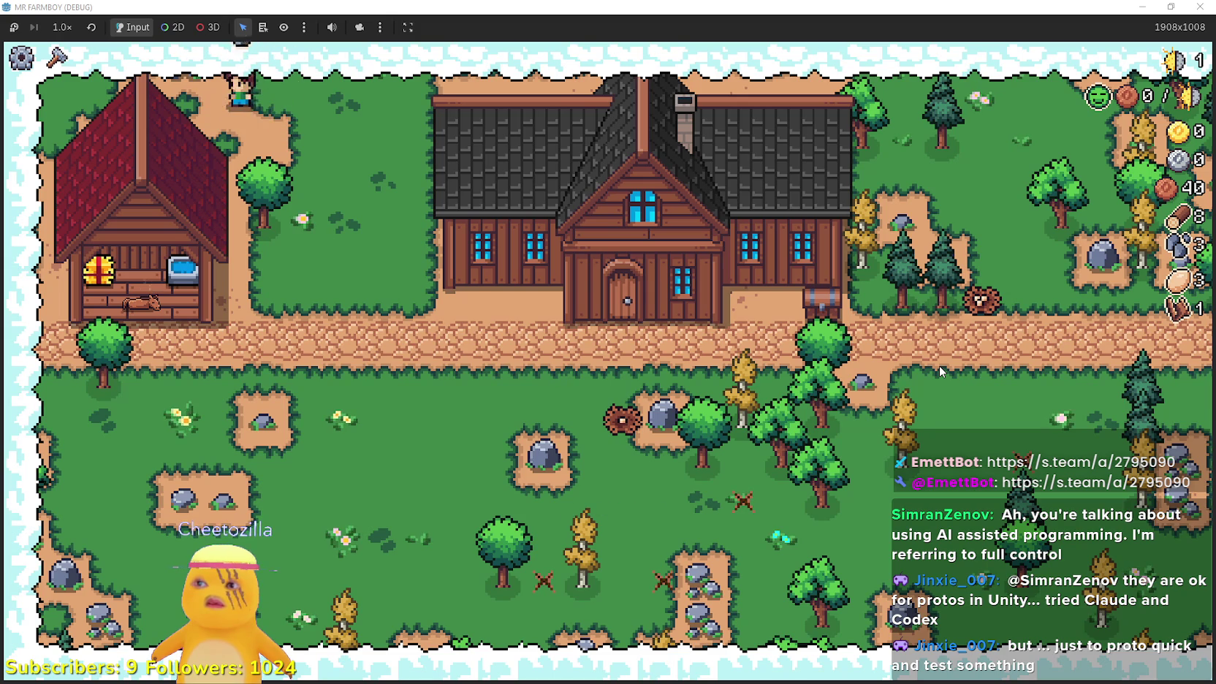
key("s")
key("a")
key("w")
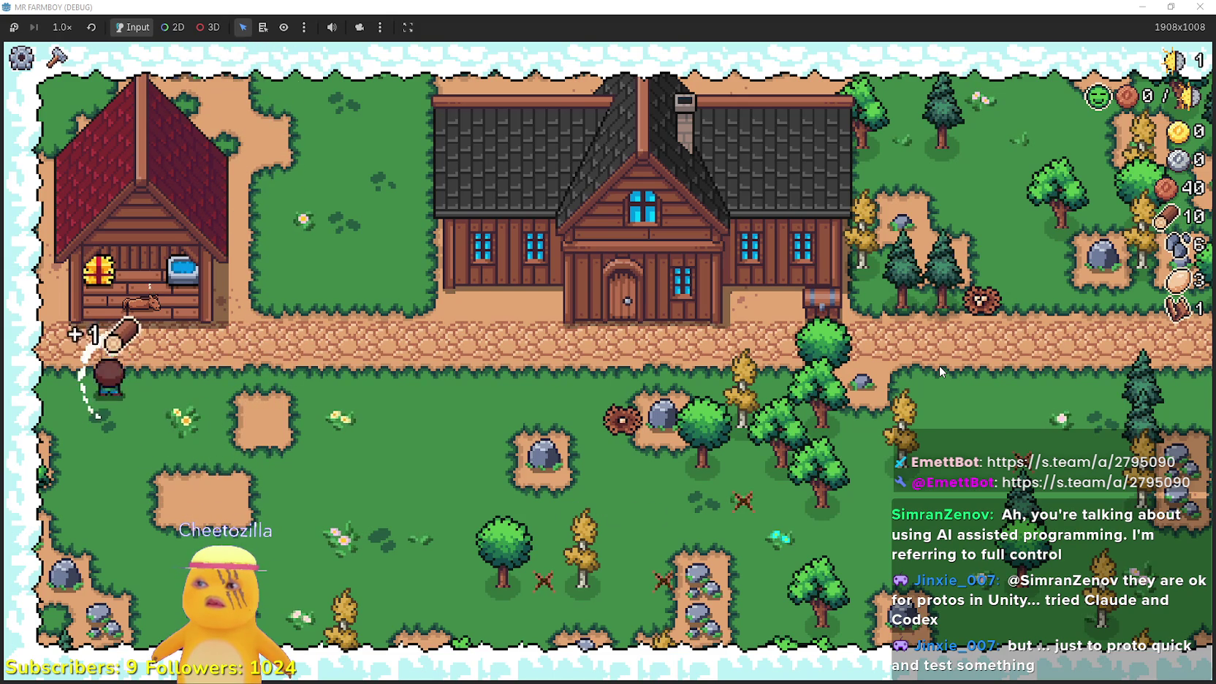
key("d")
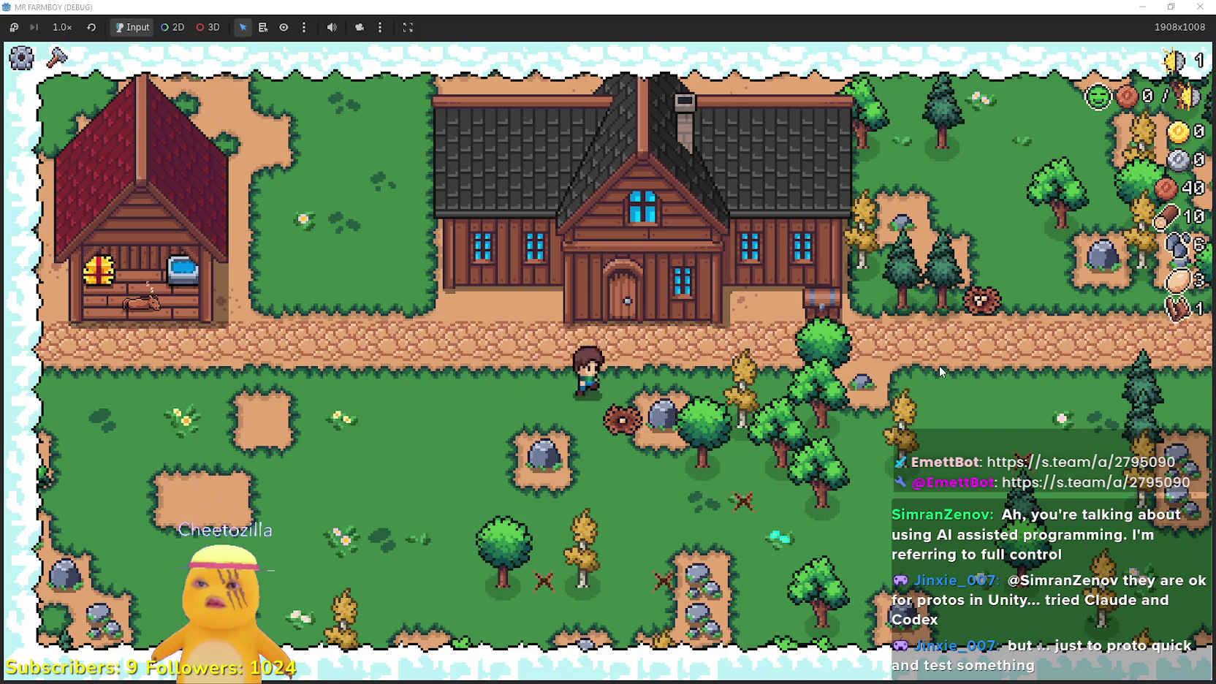
key("d")
key("a")
key("s")
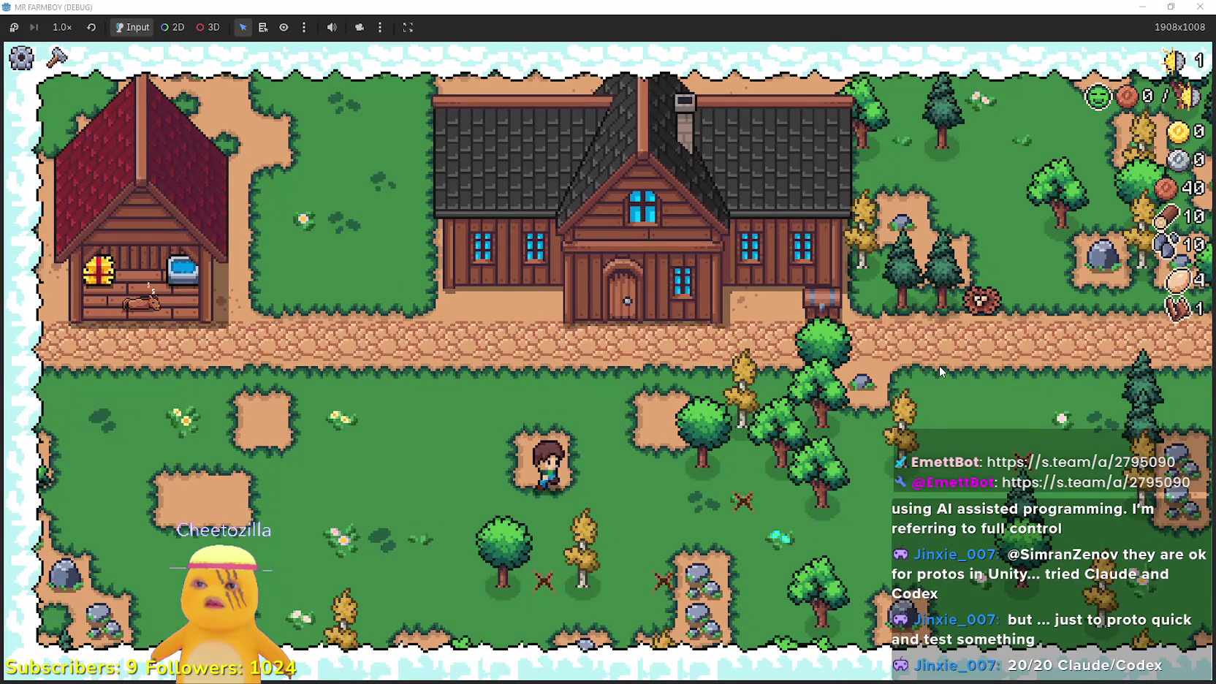
Chop more trees, mine more rocks and collect dropped items until wood reaches 21 and stone 18
key("s")
key("a")
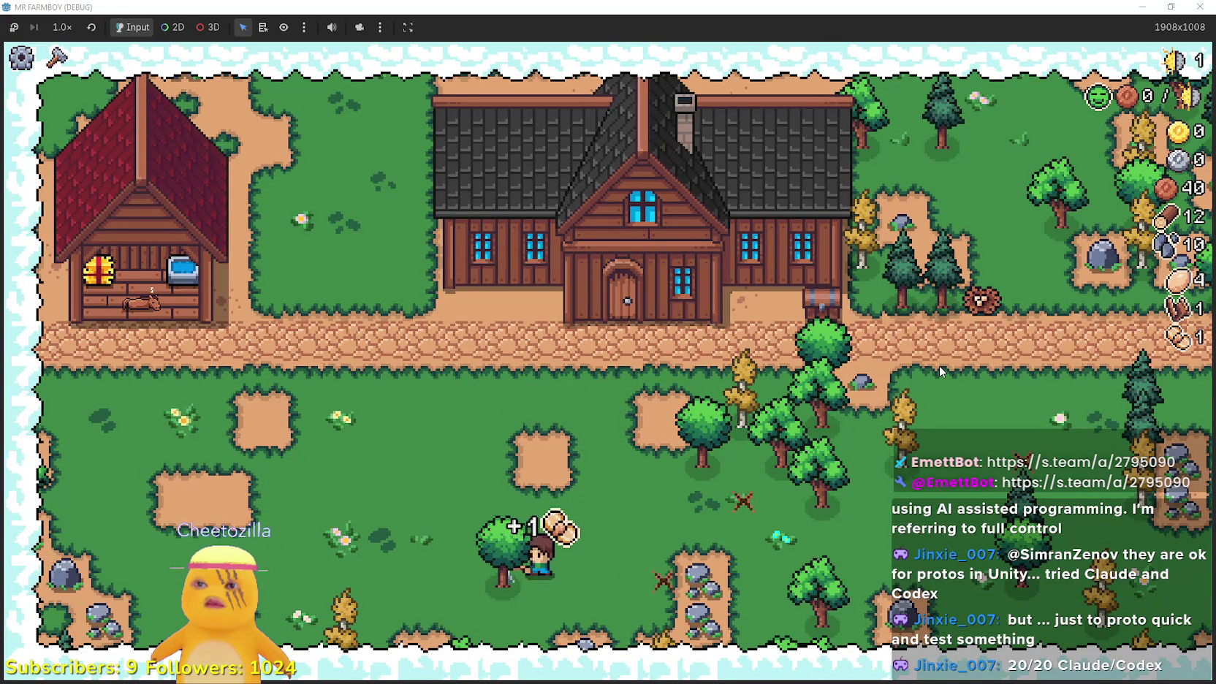
key("d")
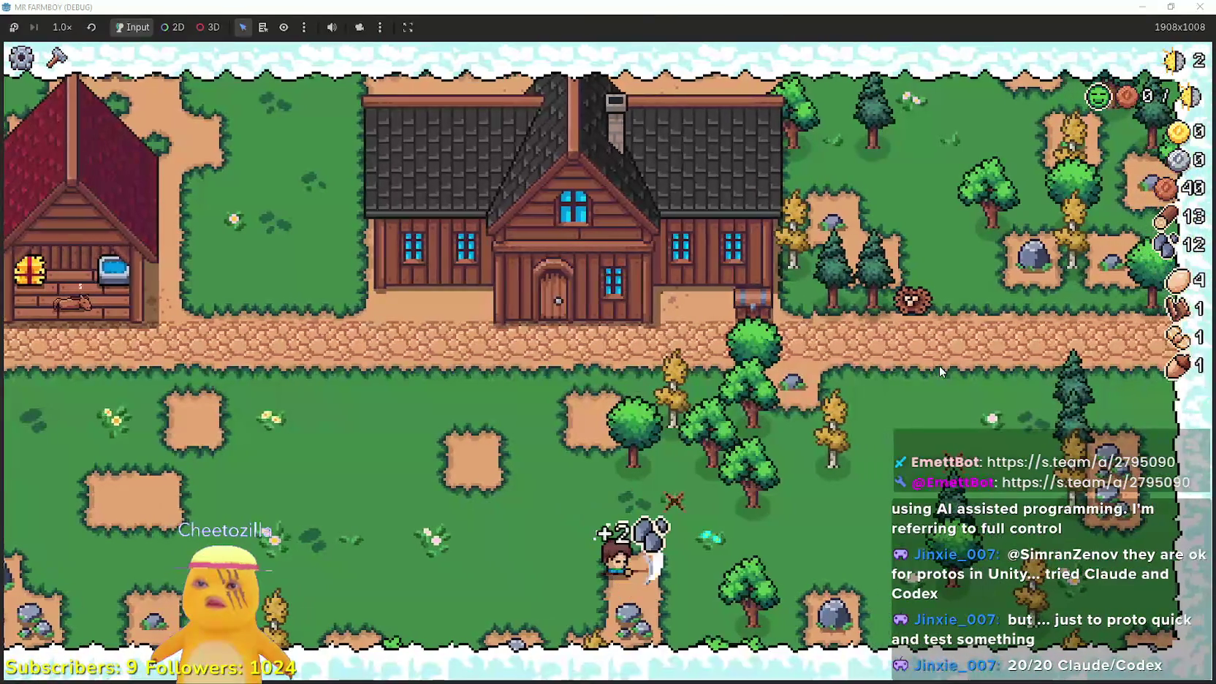
key("s")
key("a")
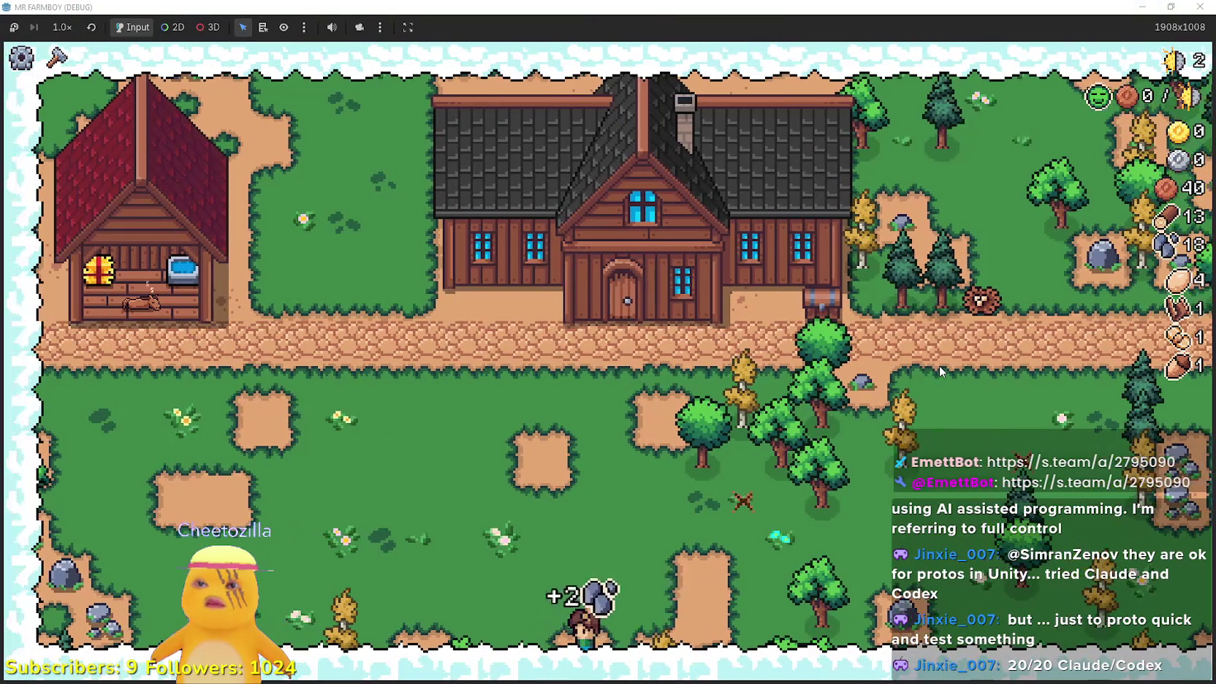
key("w")
key("d")
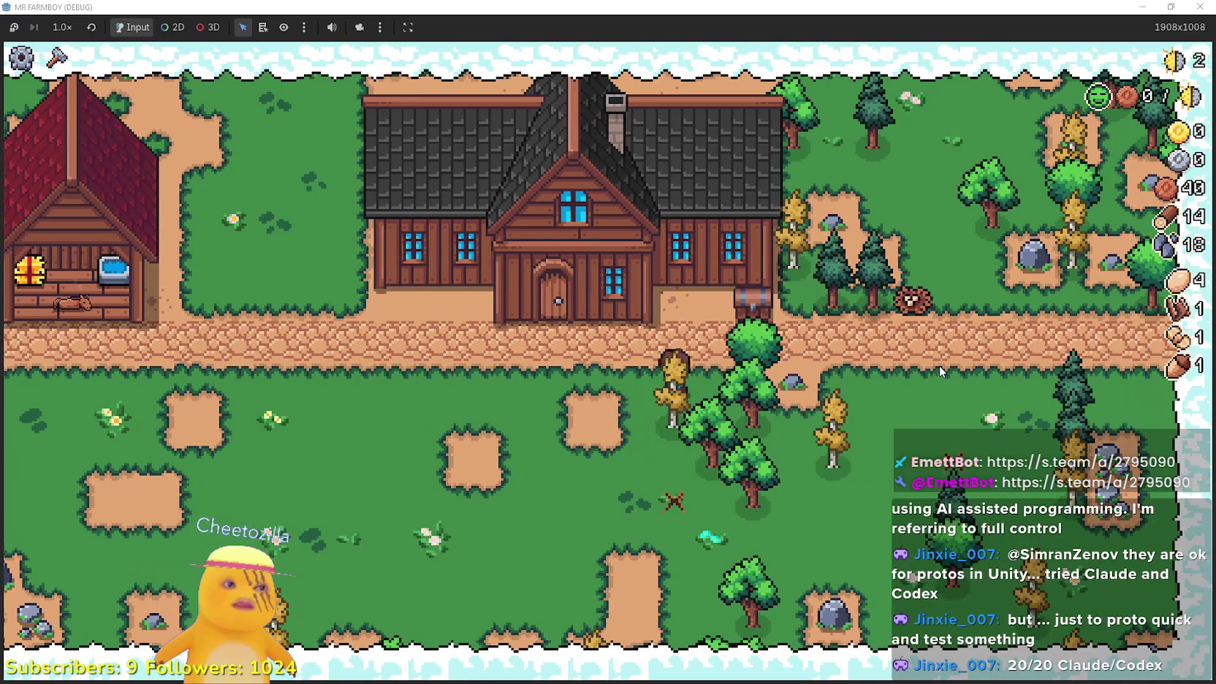
key("w")
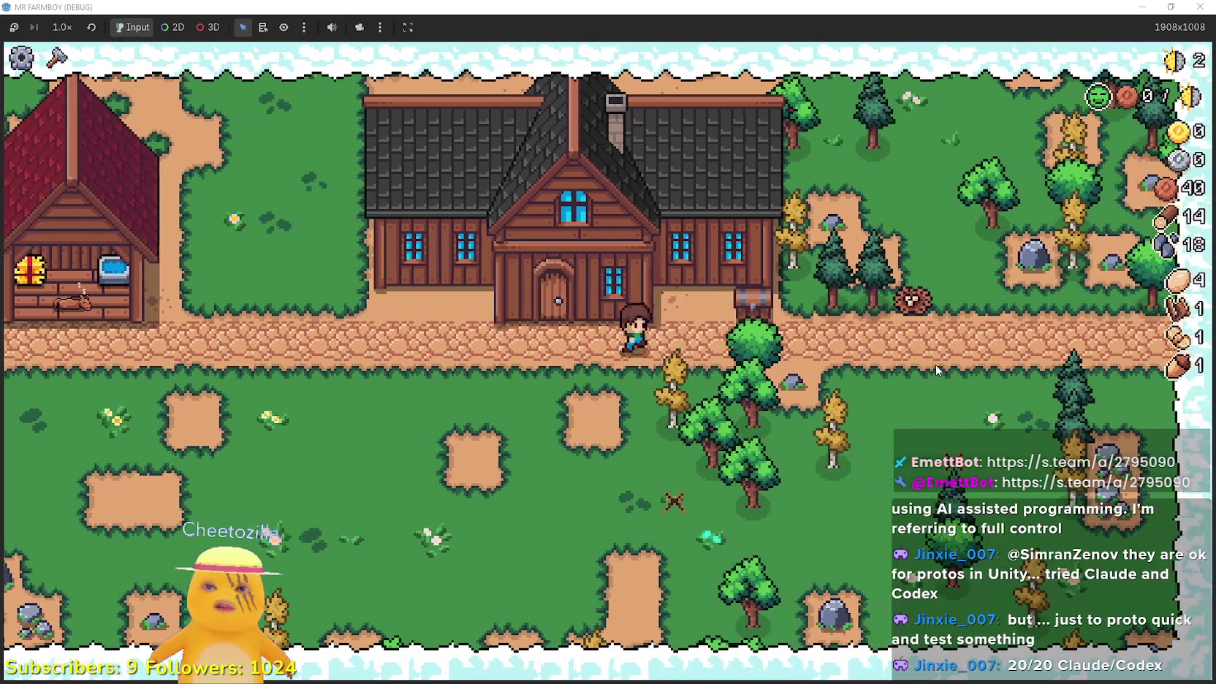
key("d")
key("s")
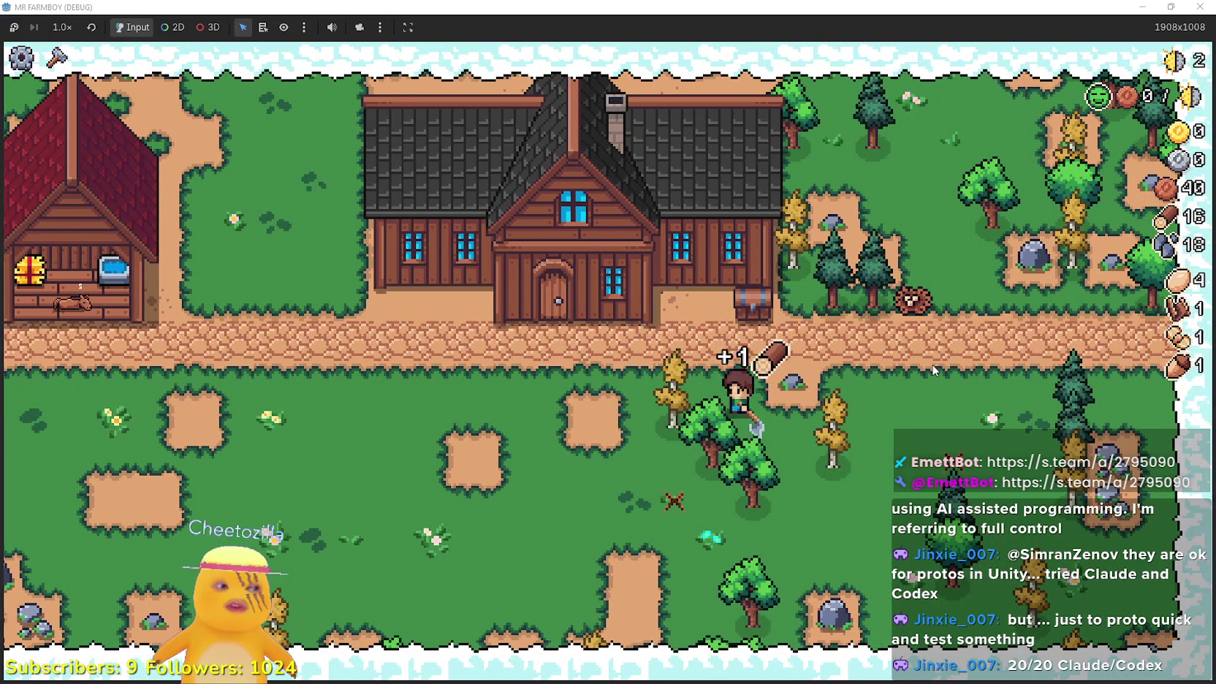
key("d")
key("s")
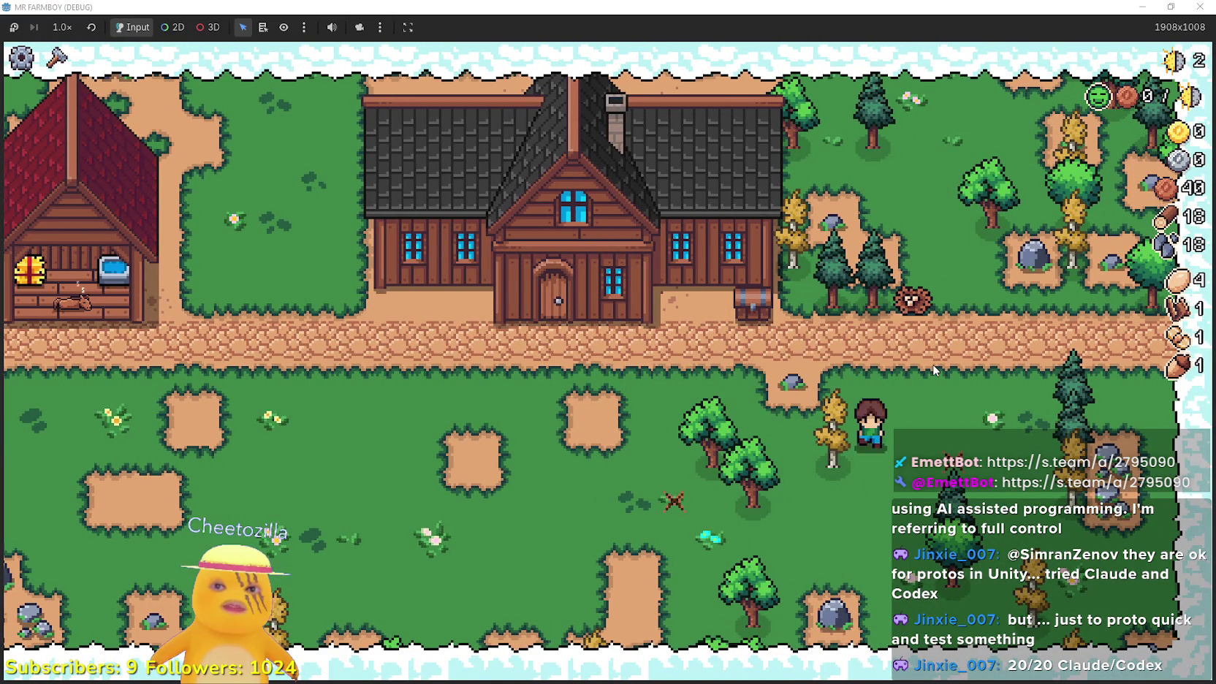
key("a")
key("s")
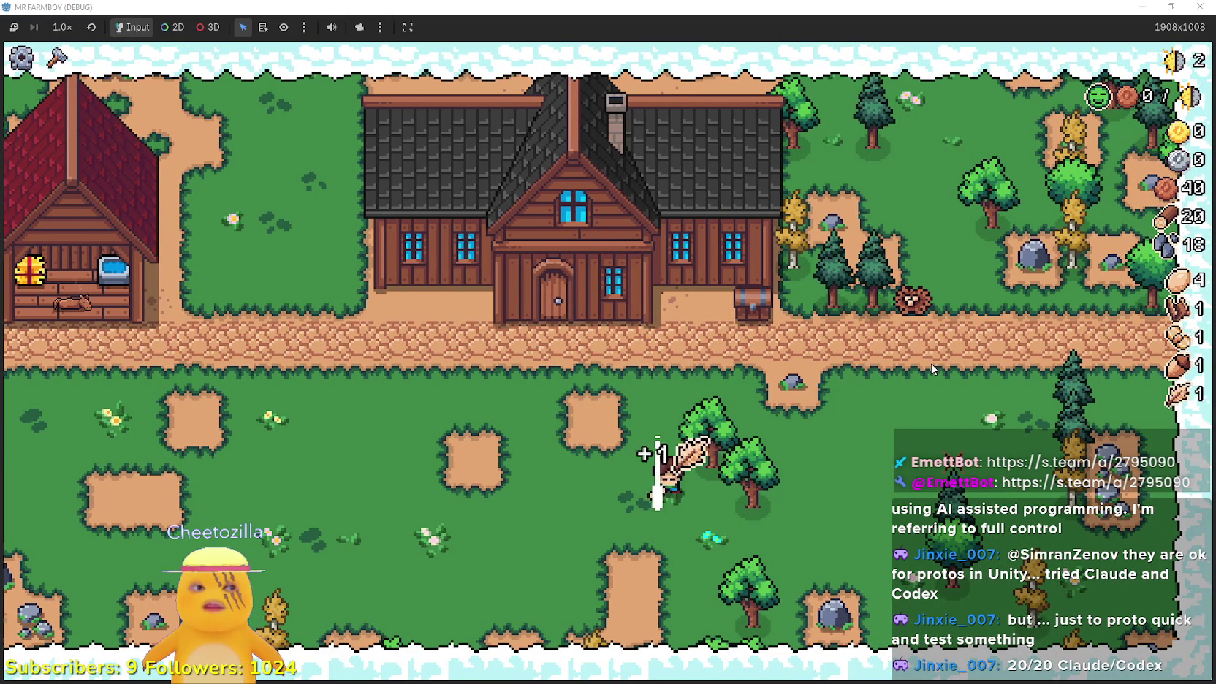
key("d")
key("a")
key("w")
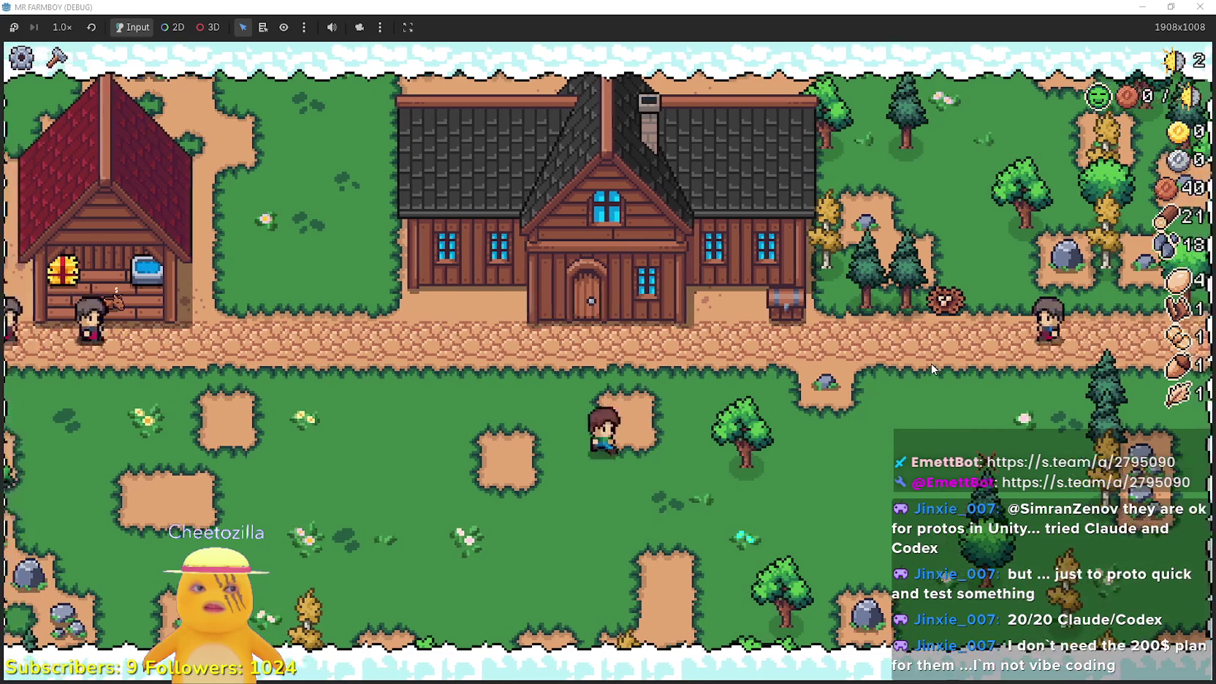